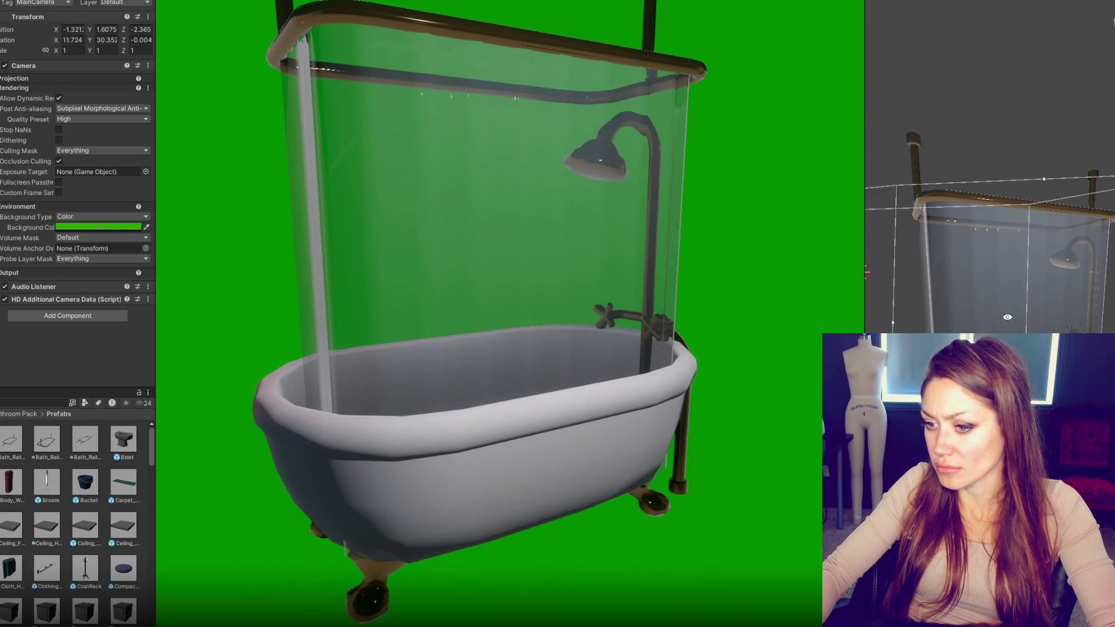
Step: Raise the shower rail and glass curtain, then reframe the game camera on the Bath prefab
left_click(983, 207)
left_click(1002, 210, "ctrl")
left_click_drag(1017, 275, 1020, 265)
left_click(1047, 300)
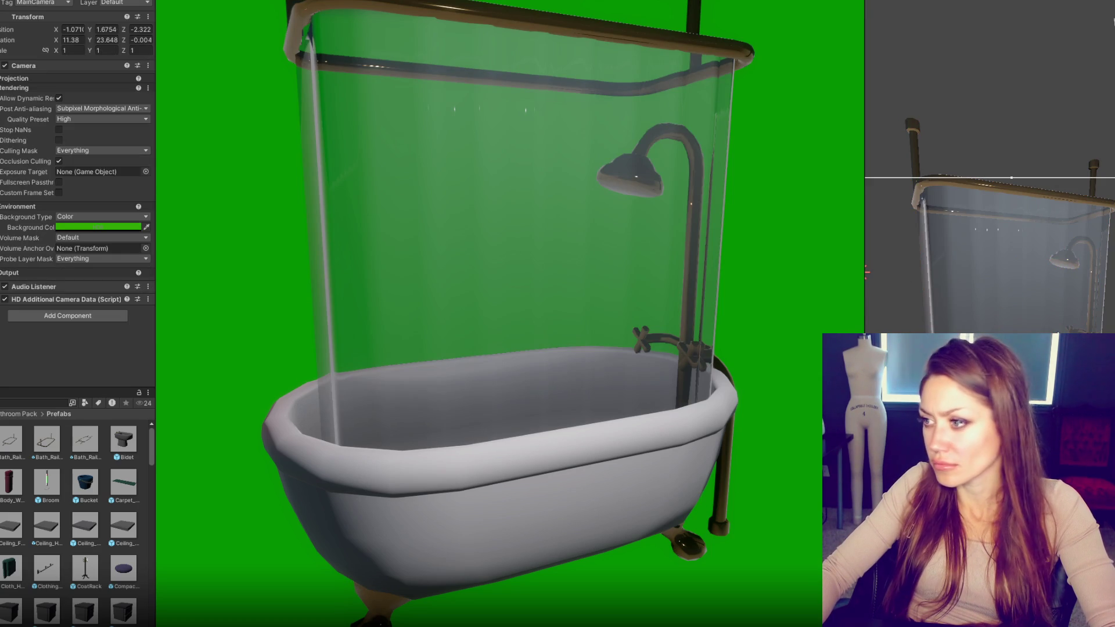
left_click_drag(1039, 316, 1049, 337)
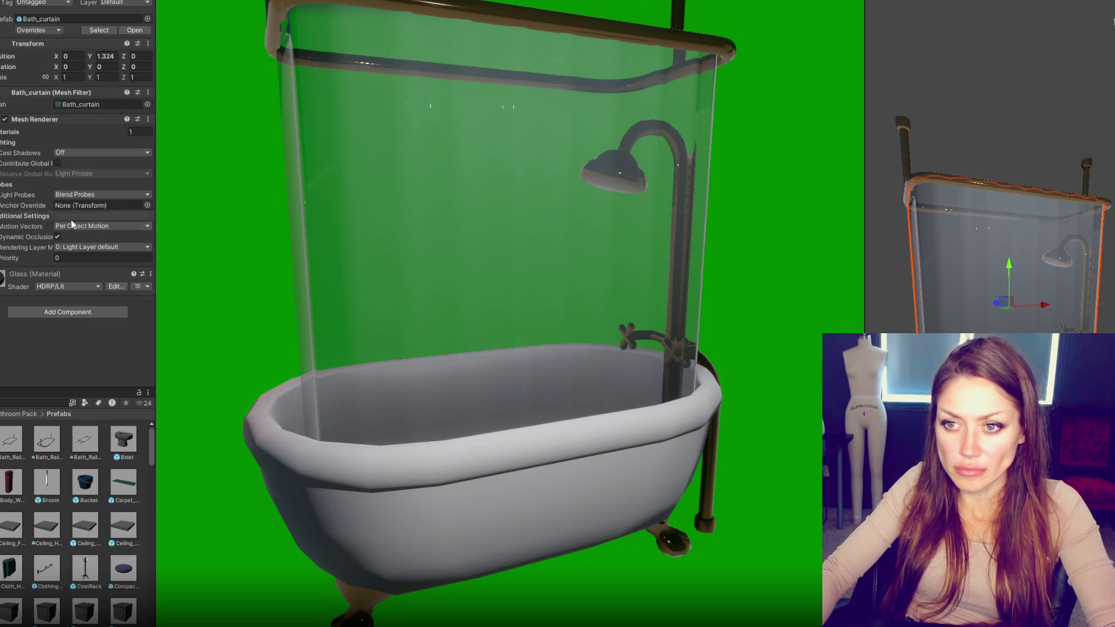
Step: Set the glass material's Smoothness to 0.92 and Metallic to 0.56
scroll(65, 276, "down", 10)
scroll(103, 249, "down", 5)
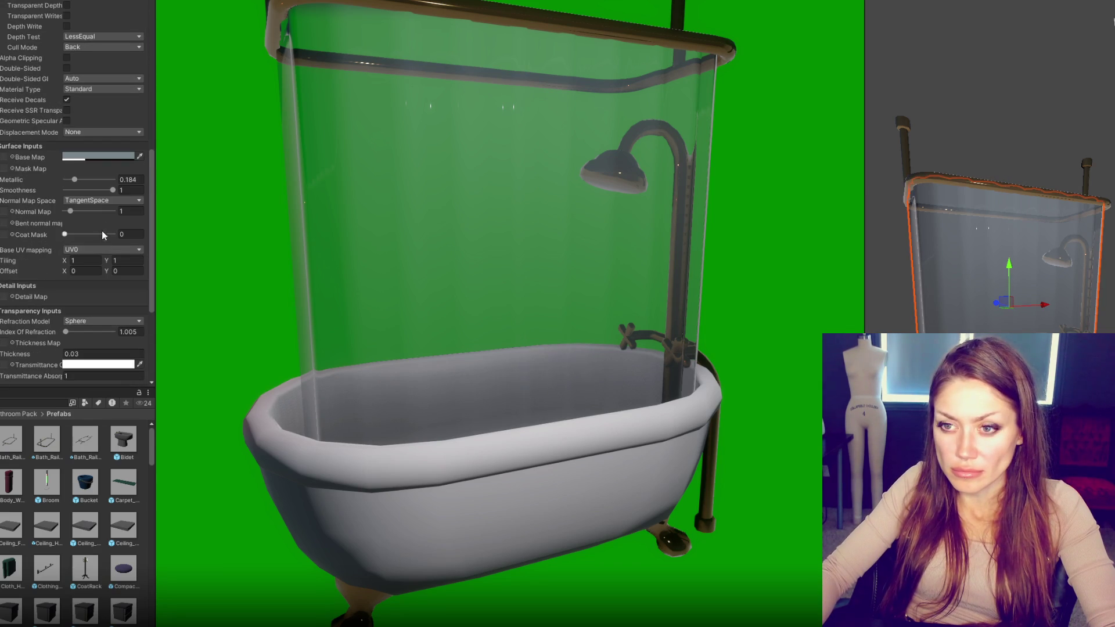
mouse_move(93, 187)
left_mouse_down()
mouse_move(112, 188)
mouse_move(100, 180)
left_mouse_up()
left_click(113, 180)
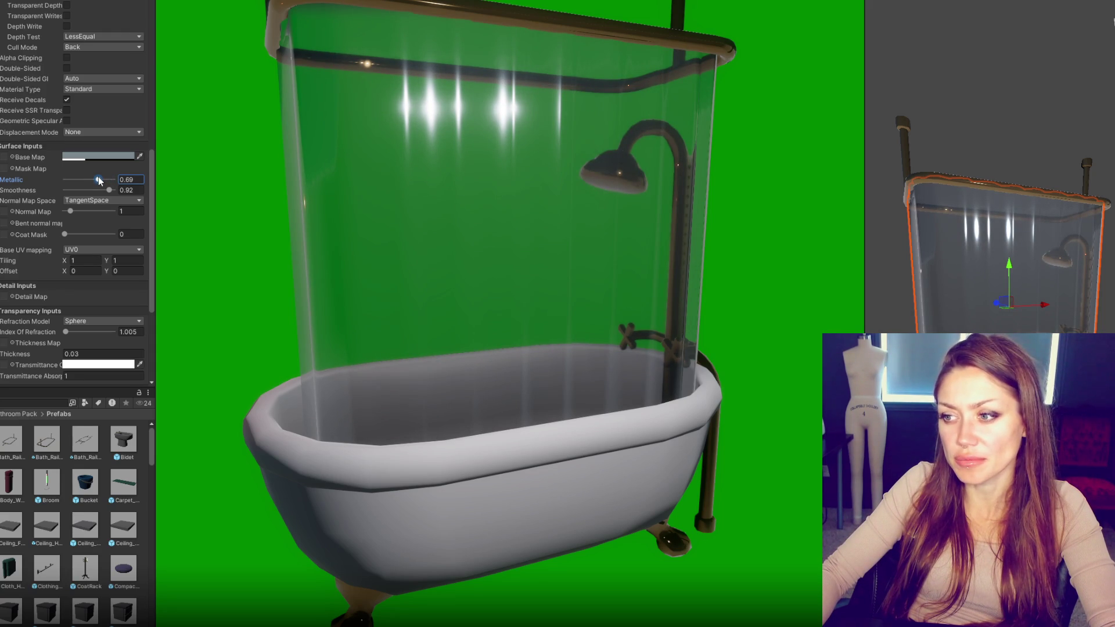
mouse_move(98, 180)
left_mouse_down()
mouse_move(68, 181)
mouse_move(93, 187)
left_mouse_up()
Step: Raise the glass Index Of Refraction to 1.04 and select the reflection probe
scroll(55, 240, "down", 3)
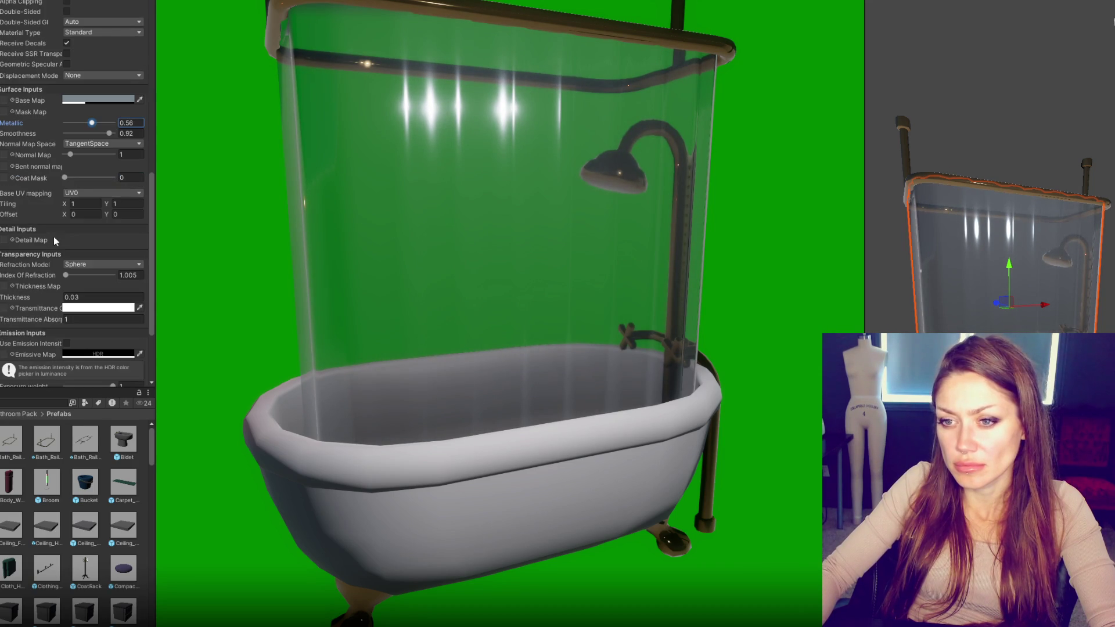
mouse_move(72, 276)
left_mouse_down()
mouse_move(58, 274)
mouse_move(68, 268)
mouse_move(40, 295)
mouse_move(283, 290)
mouse_move(174, 294)
mouse_move(5, 246)
left_mouse_up()
left_click(0, 232)
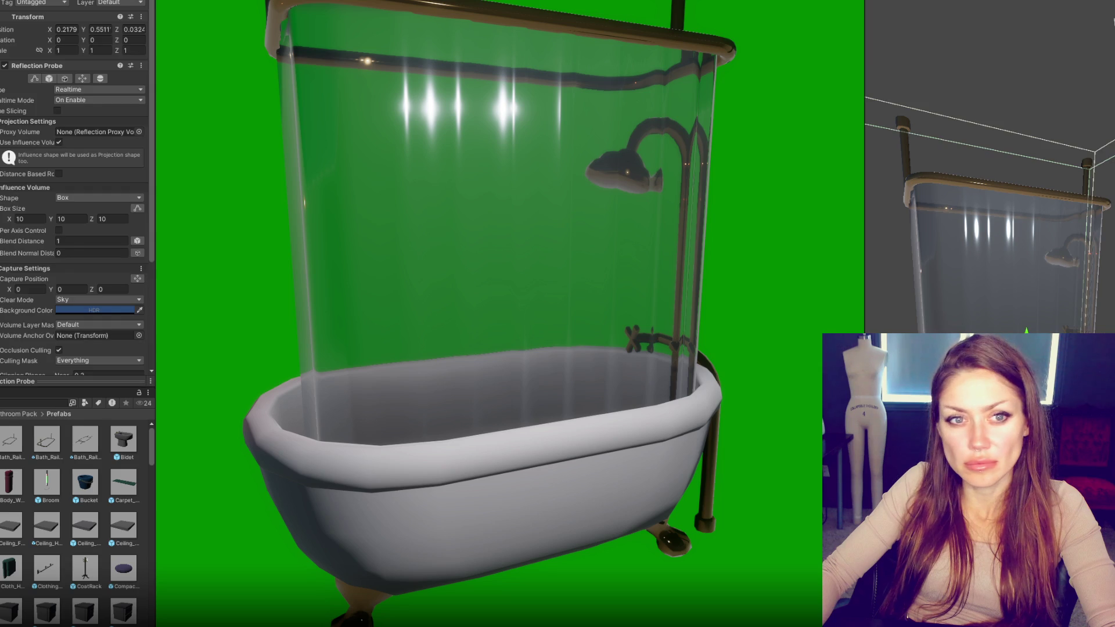
Step: Check the point light and Bath_curtain, toggling the curtain's visibility and setting Position Y to 0
left_click(0, 243)
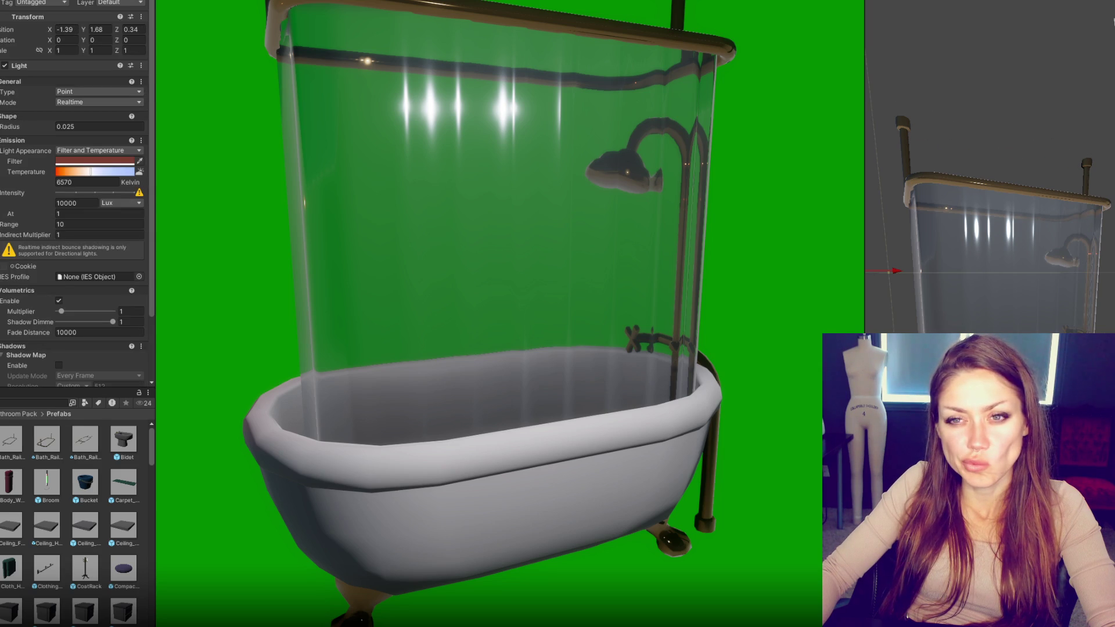
left_click(0, 255)
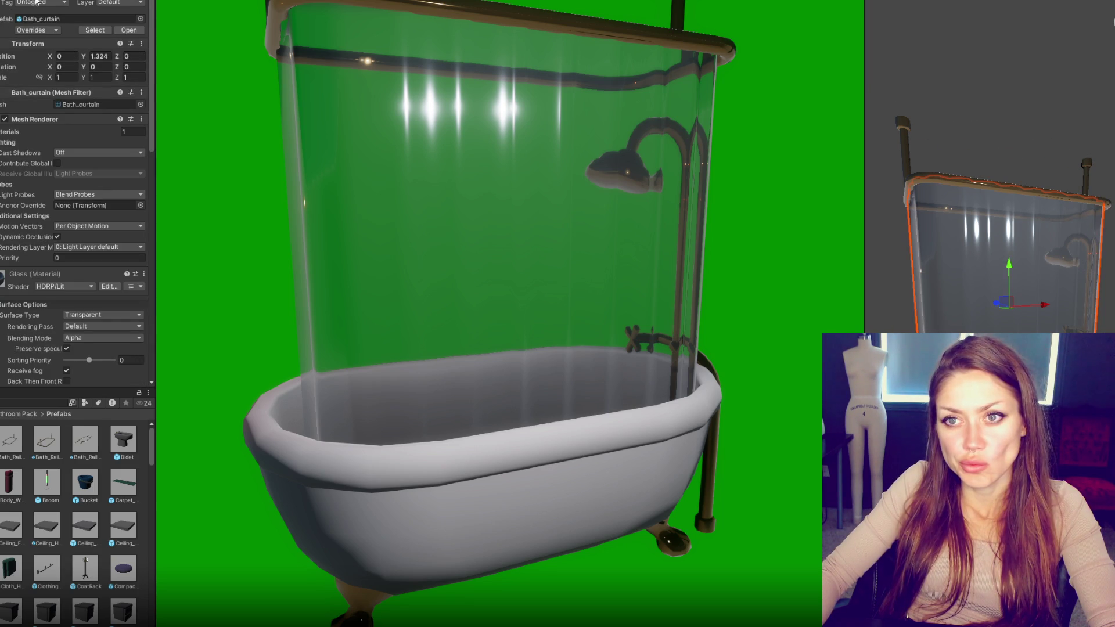
key("alt+shift+a")
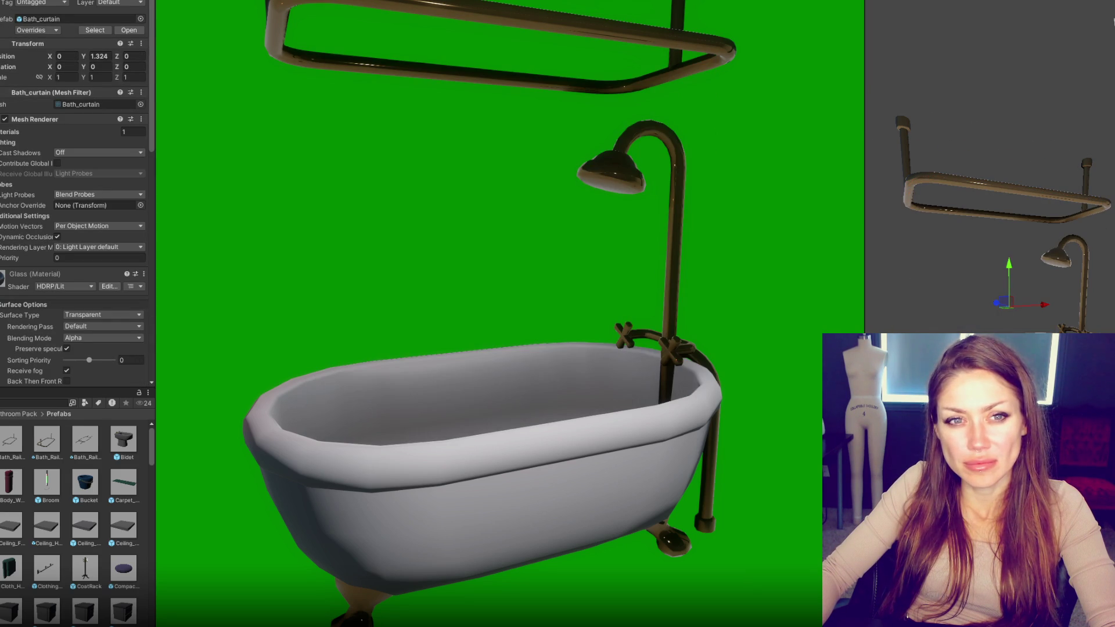
key("alt+shift+a")
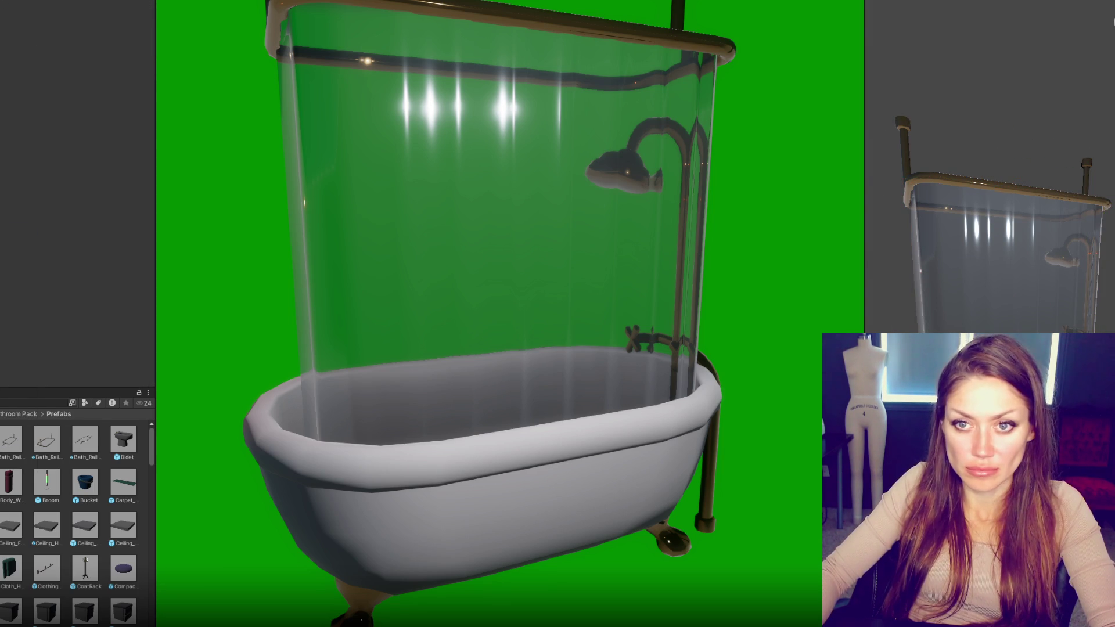
type("0")
key("Return")
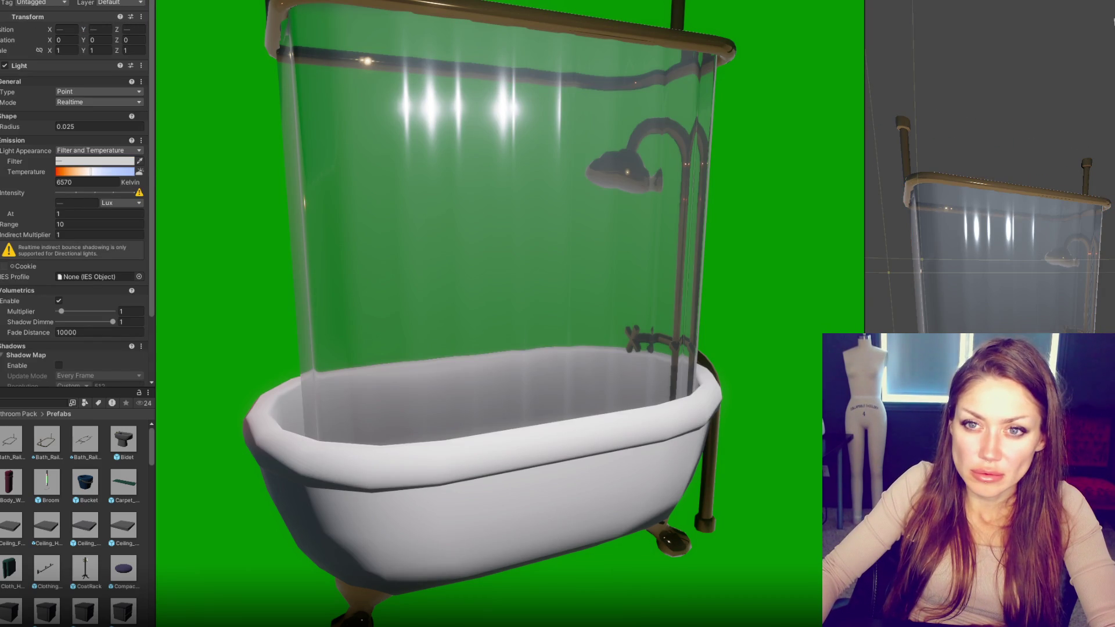
Step: Select the main camera and capture the bathtub render area as a screenshot
left_click(1008, 184)
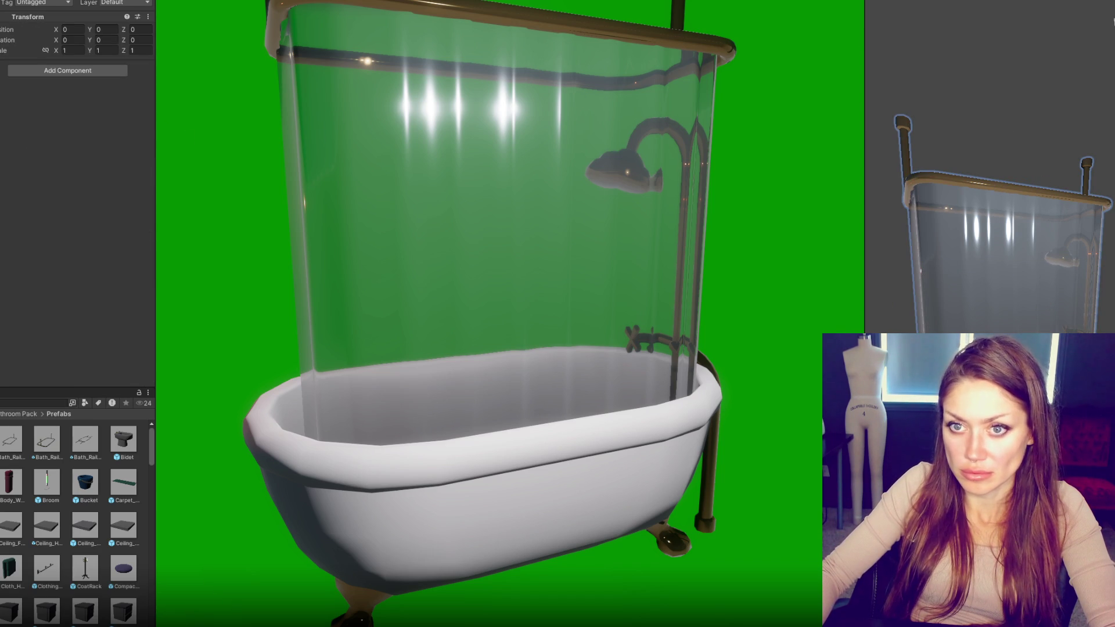
left_click(1022, 302)
left_click_drag(987, 232, 941, 232)
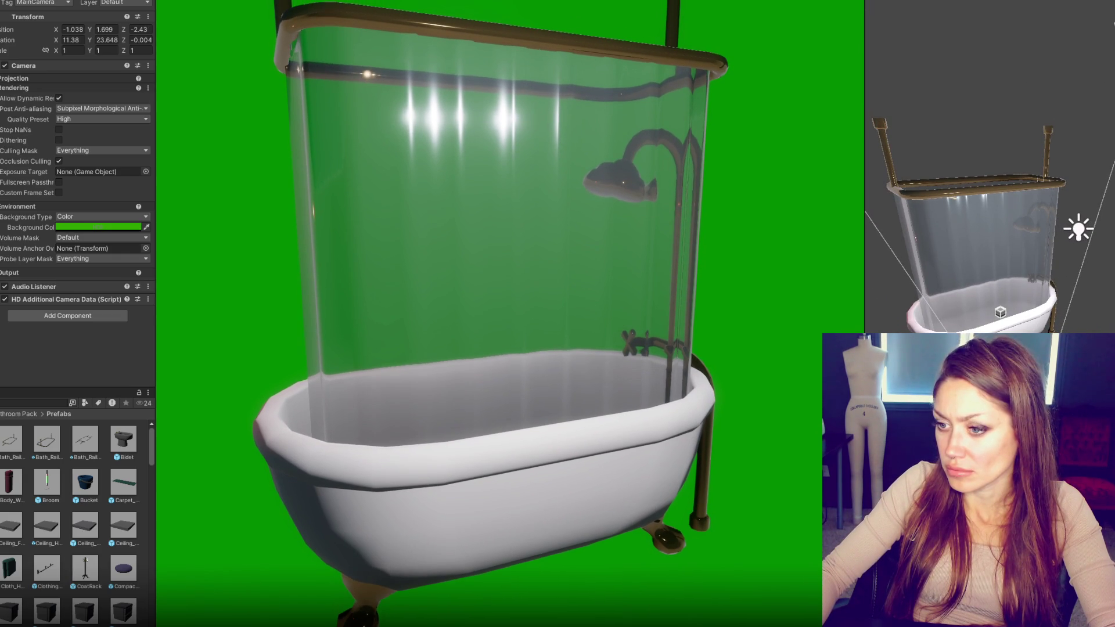
key("Print")
mouse_move(160, 1)
left_mouse_down()
mouse_move(841, 562)
mouse_move(837, 626)
left_mouse_up()
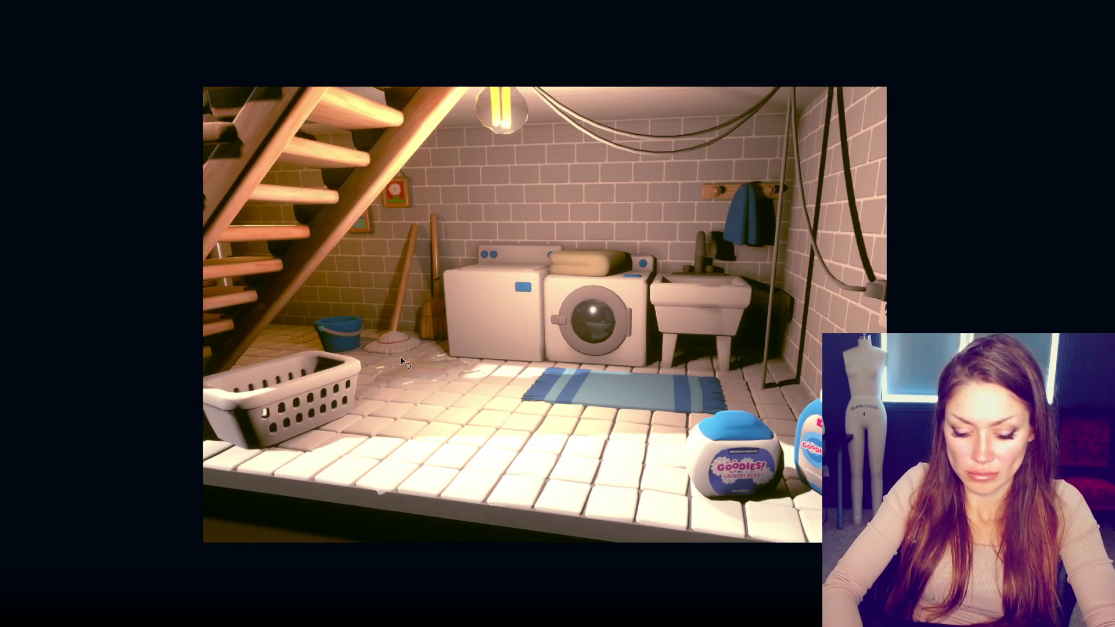
key("ctrl+n")
Step: Paste the bathtub screenshot onto a new canvas and try whitening the green backdrop, then undo and deselect
key("Return")
key("ctrl+v")
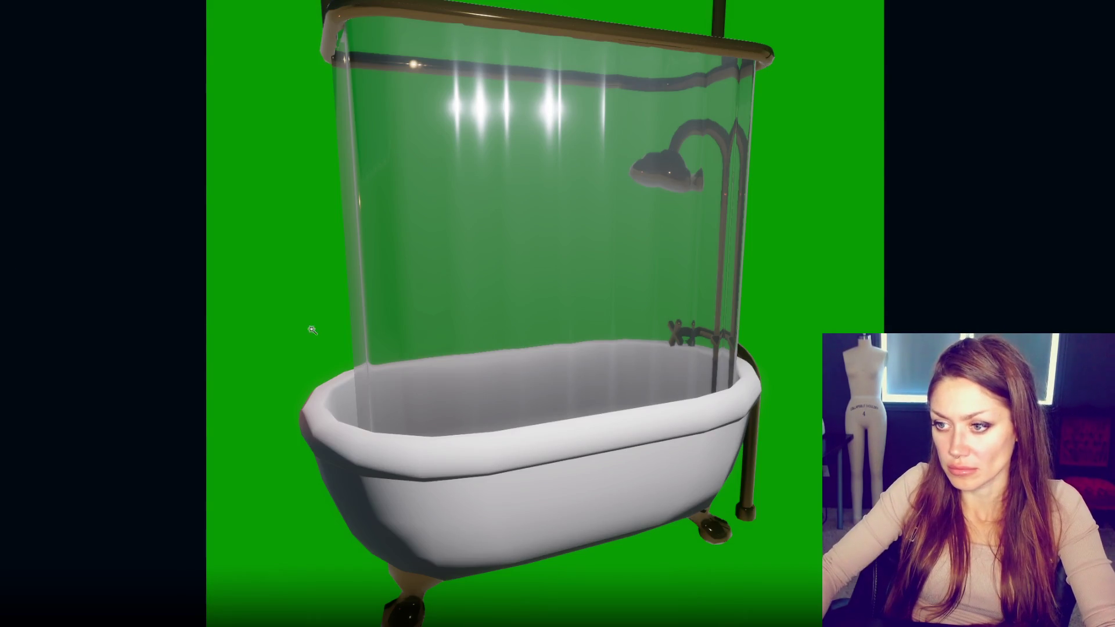
left_click(294, 326)
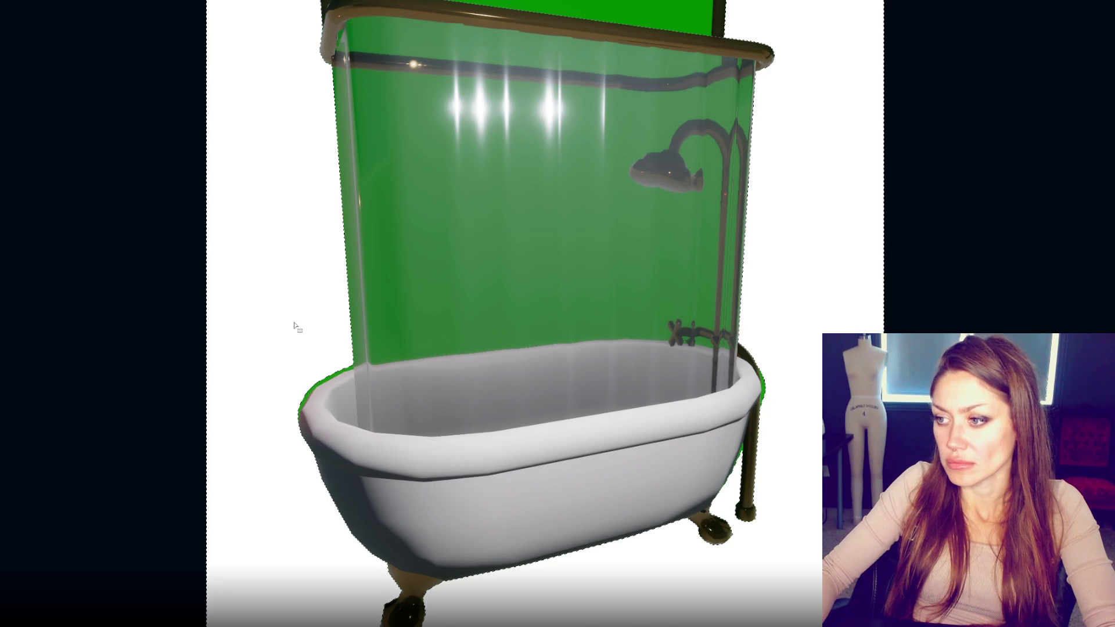
key("ctrl+z")
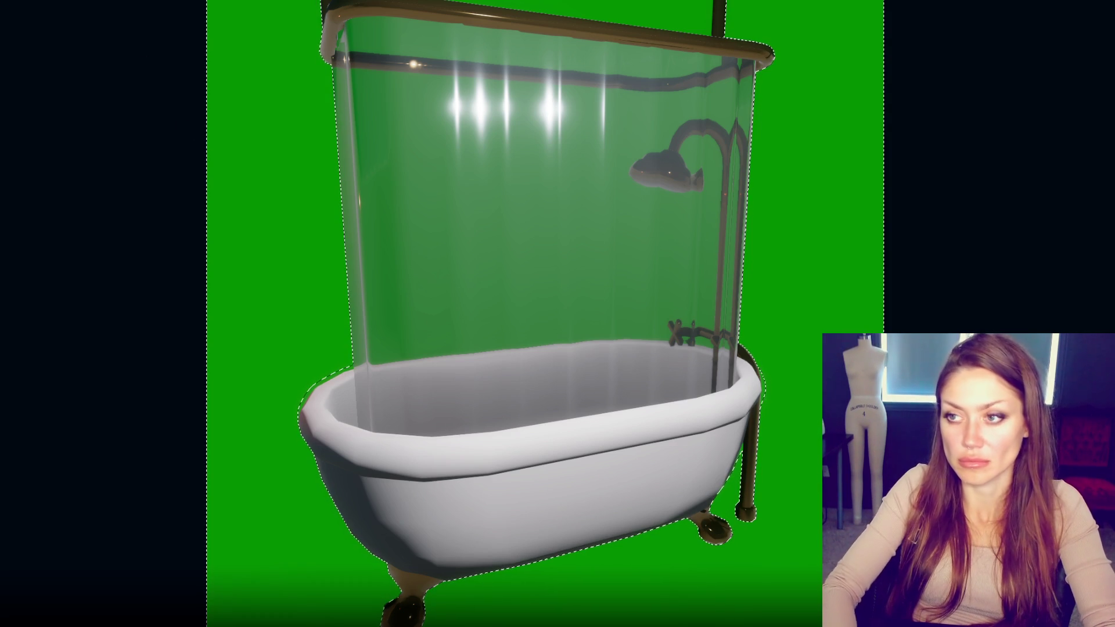
key("ctrl+d")
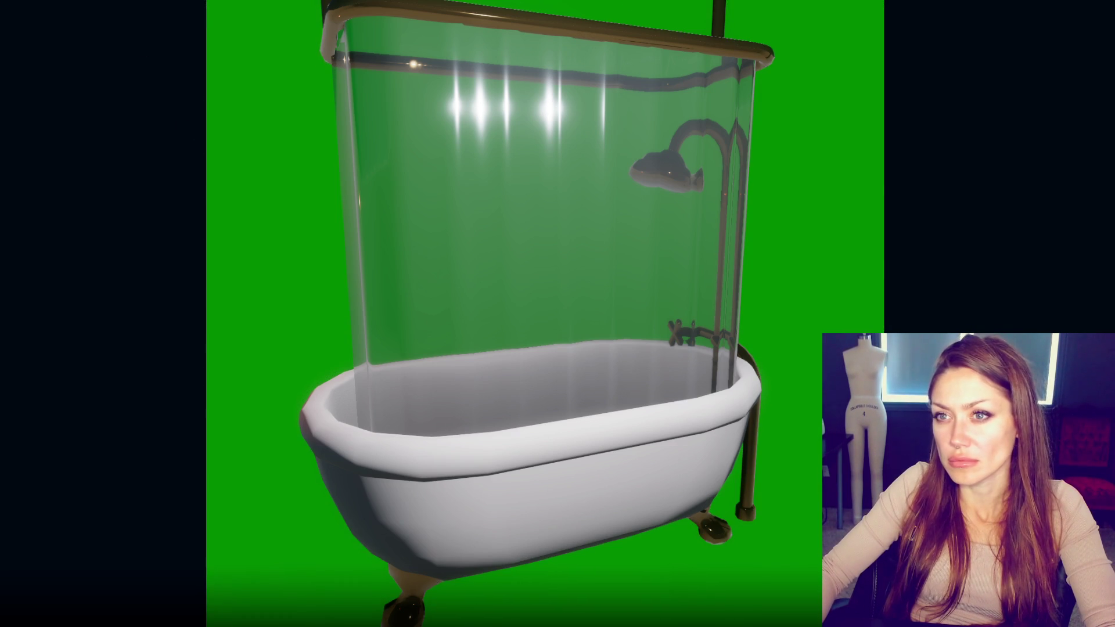
Step: Select the green background outside the curtain, excluding the curtain area, then edit the camera background colour
left_click(291, 116)
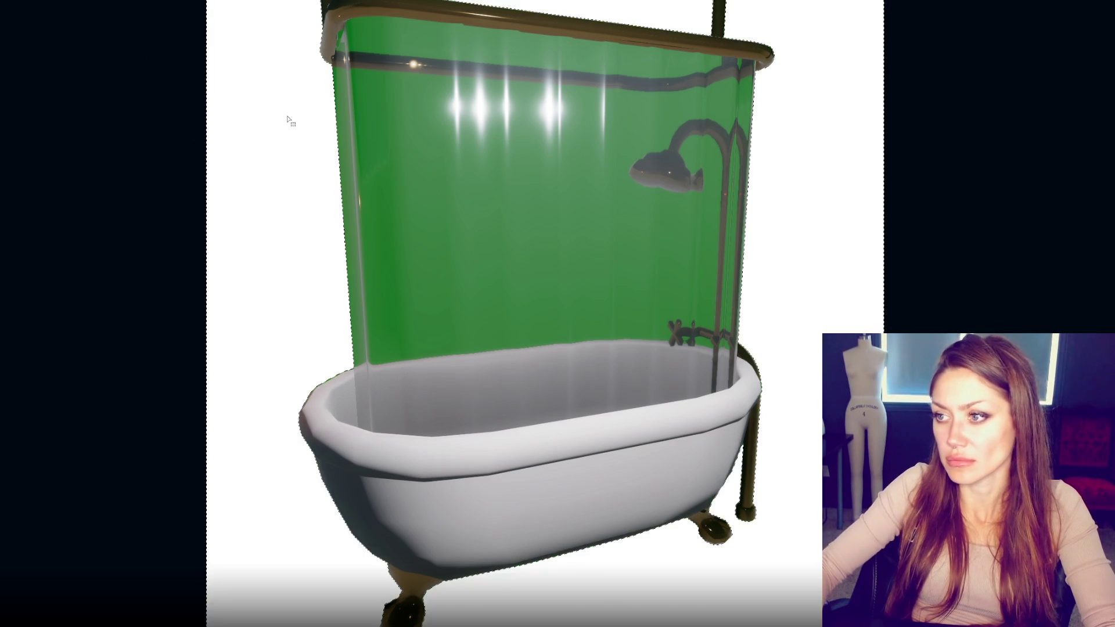
left_click(411, 124)
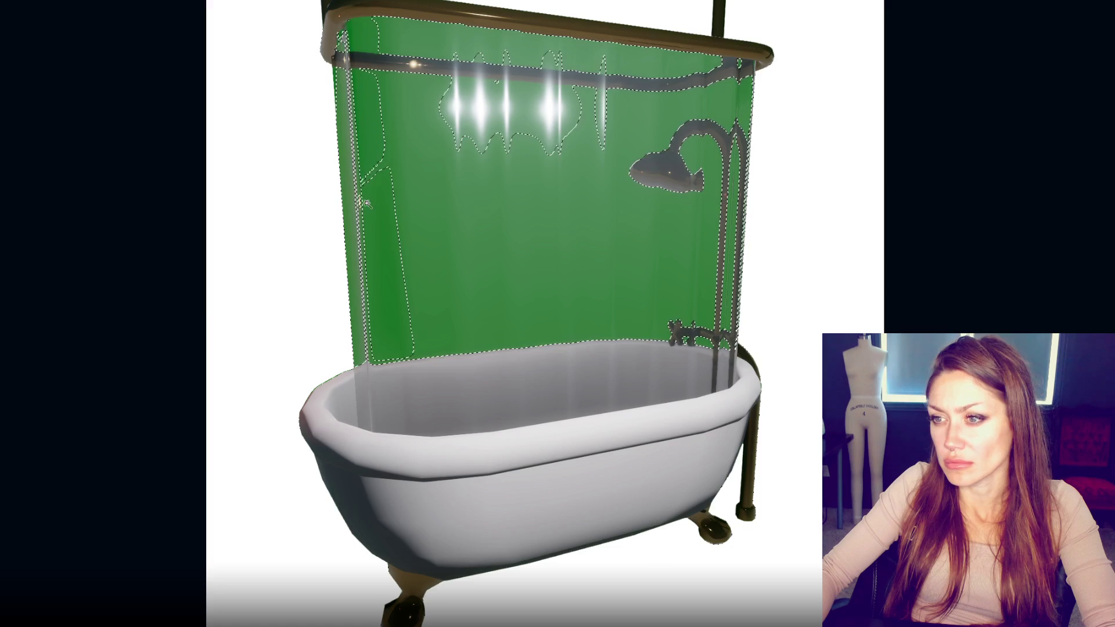
left_click(300, 227)
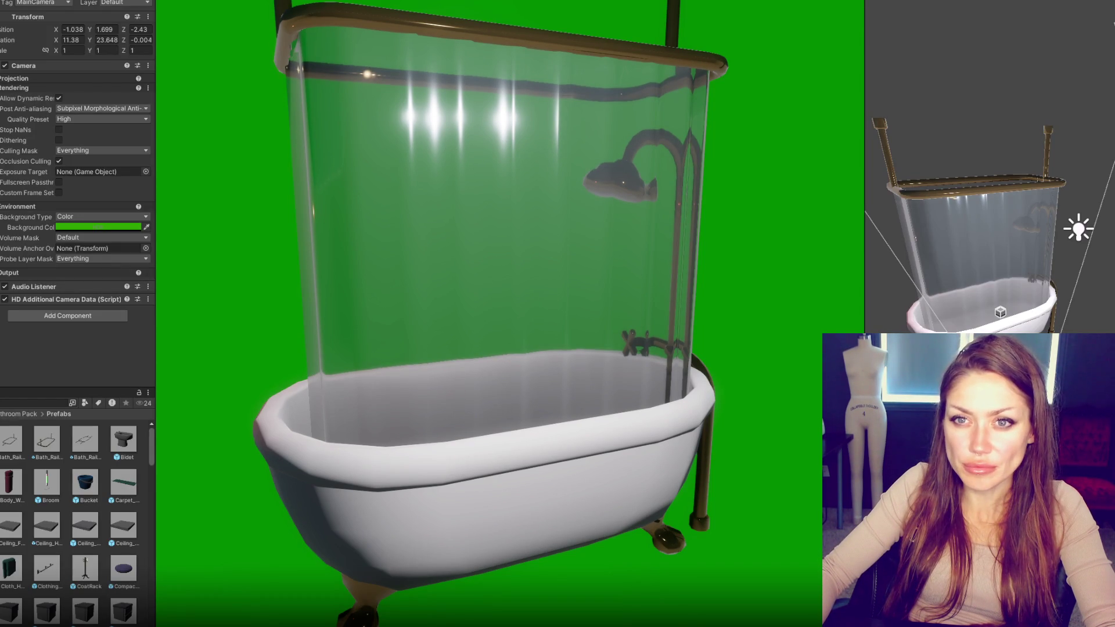
left_click(99, 227)
Step: Set the camera background to light grey (RGB 198, 198, 198) and capture a fresh Game view screenshot
mouse_move(107, 289)
left_mouse_down()
mouse_move(68, 325)
mouse_move(72, 316)
left_mouse_up()
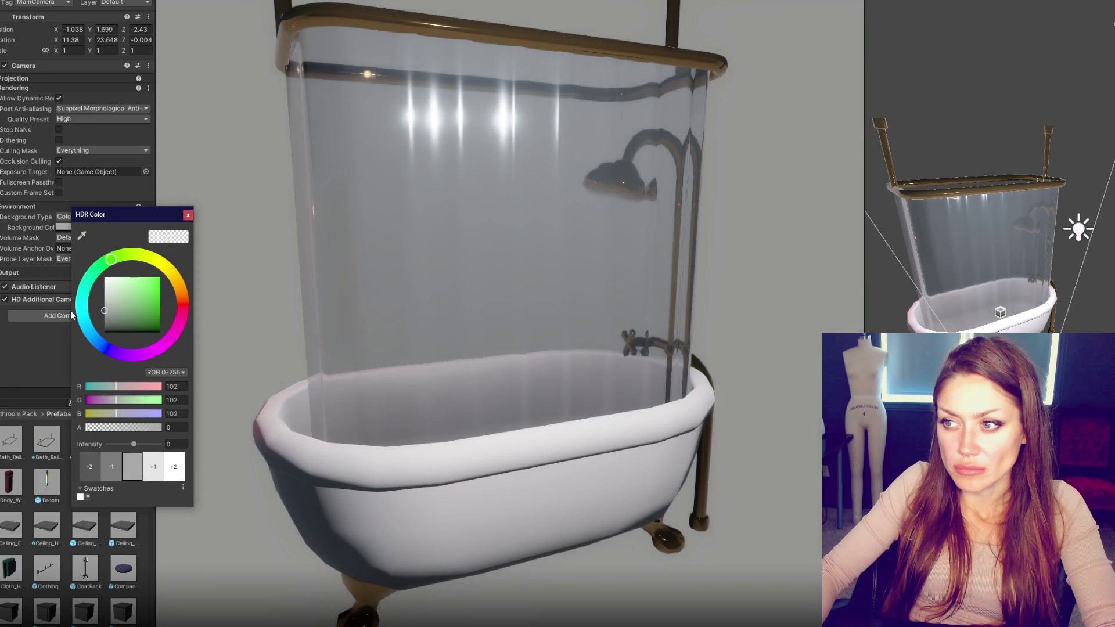
key("Print")
mouse_move(221, 1)
left_mouse_down()
mouse_move(692, 601)
mouse_move(827, 626)
left_mouse_up()
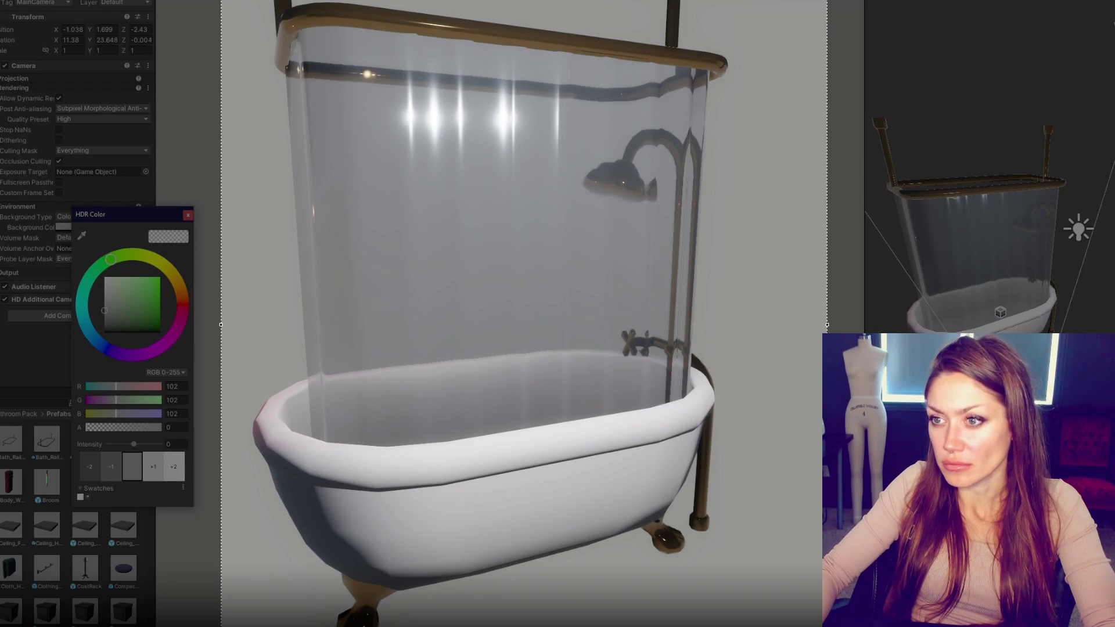
key("Return")
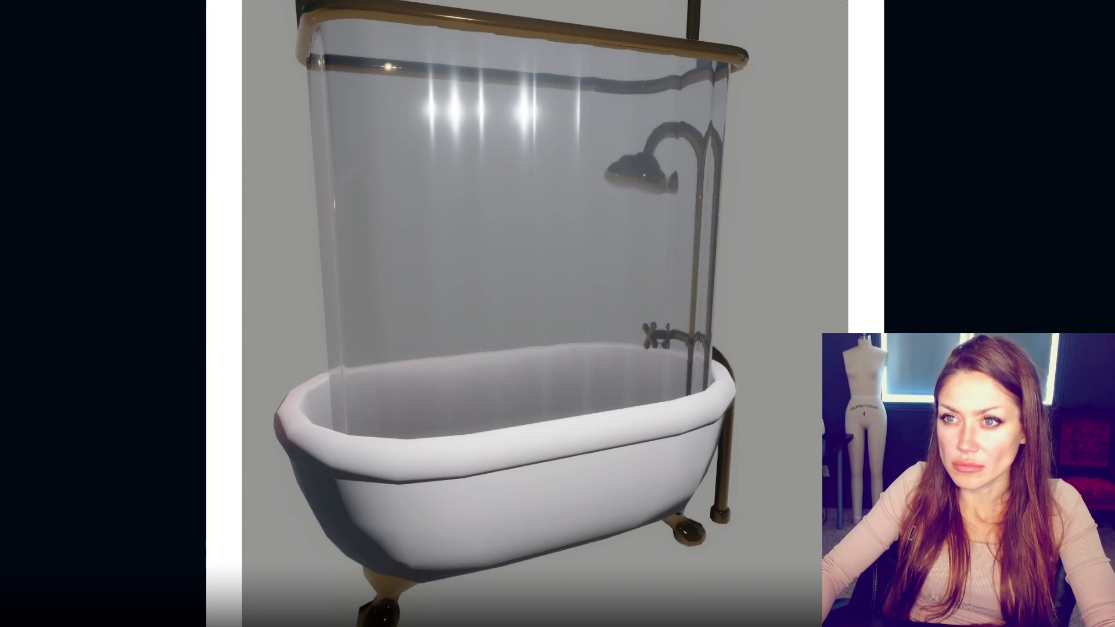
Step: Magic Wand the grey background around the tub, undo the deletion and move, and open Refine Edge
left_click(614, 5)
key("Delete")
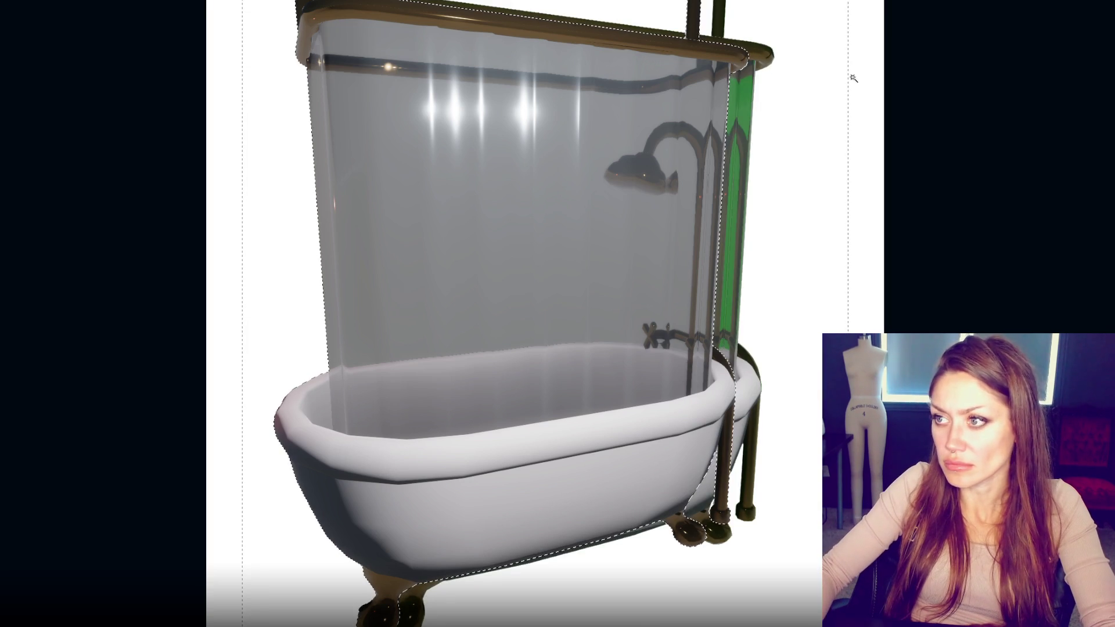
mouse_move(581, 279)
left_mouse_down()
mouse_move(605, 281)
mouse_move(615, 305)
left_mouse_up()
key("ctrl+z")
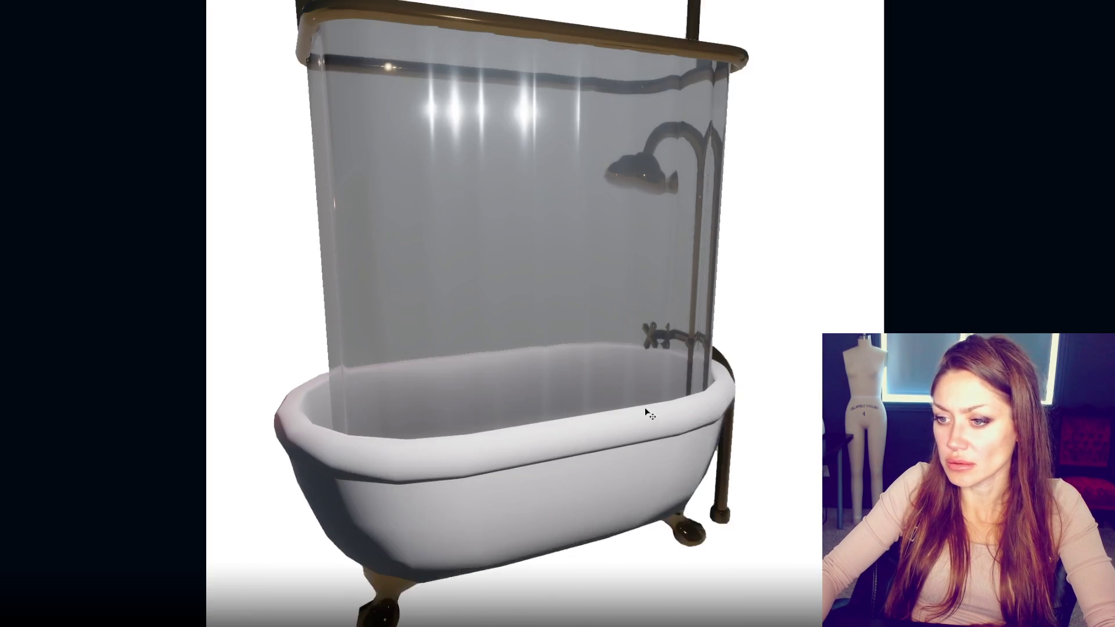
key("ctrl+z")
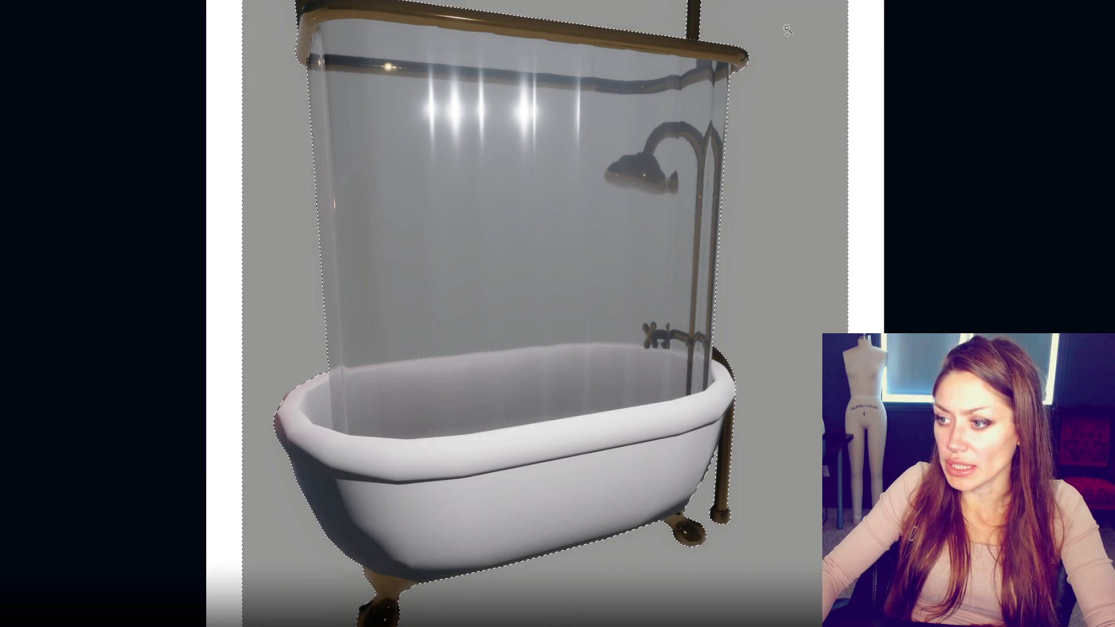
key("alt+t")
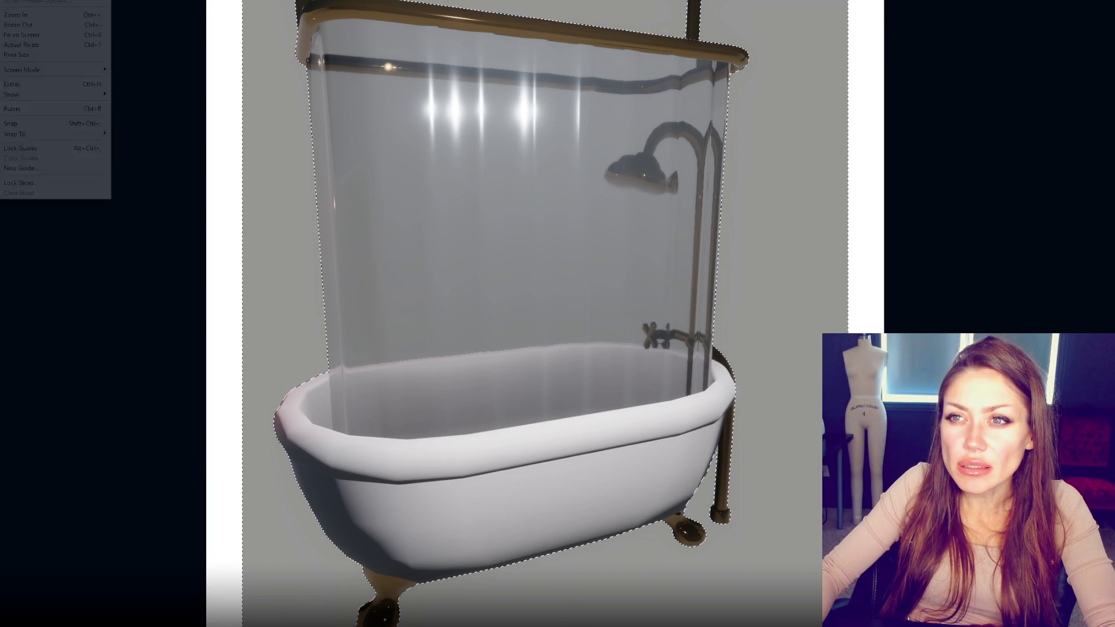
key("ctrl+alt+r")
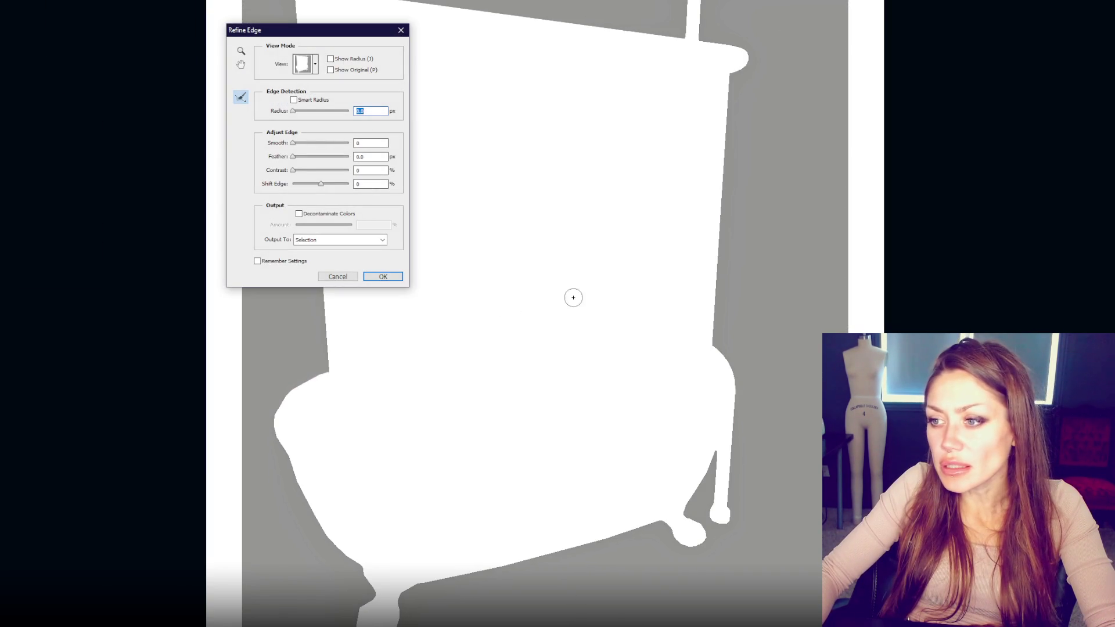
Step: Paint the curtain and tub's right edges with radius 0.9 and a slight outward edge shift, then apply
left_click_drag(733, 66, 712, 351)
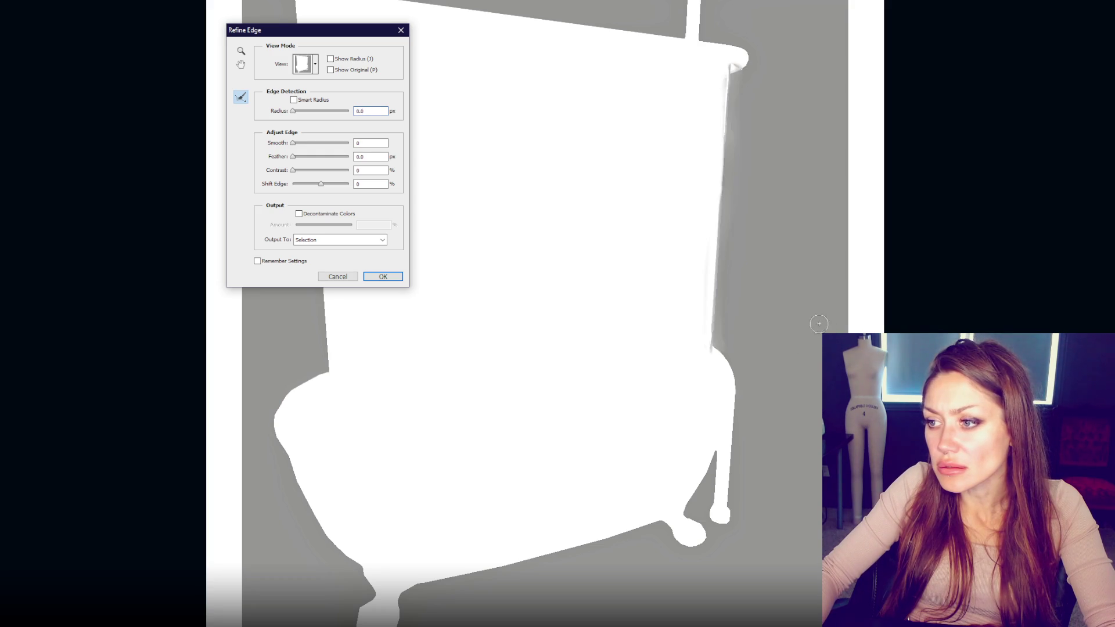
left_click(295, 111)
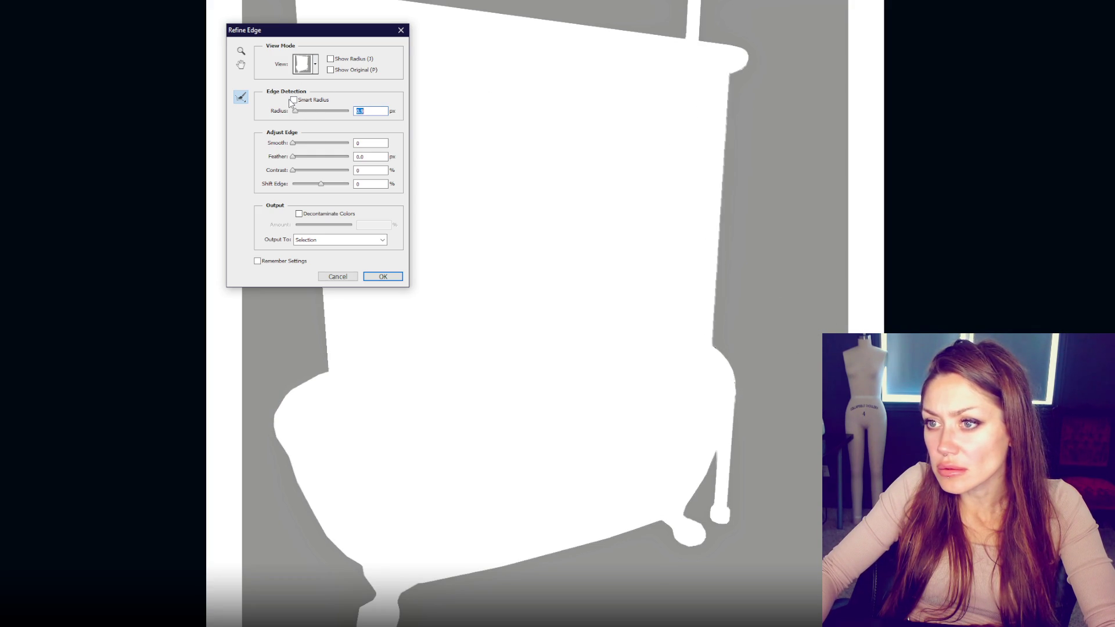
left_click_drag(726, 79, 707, 268)
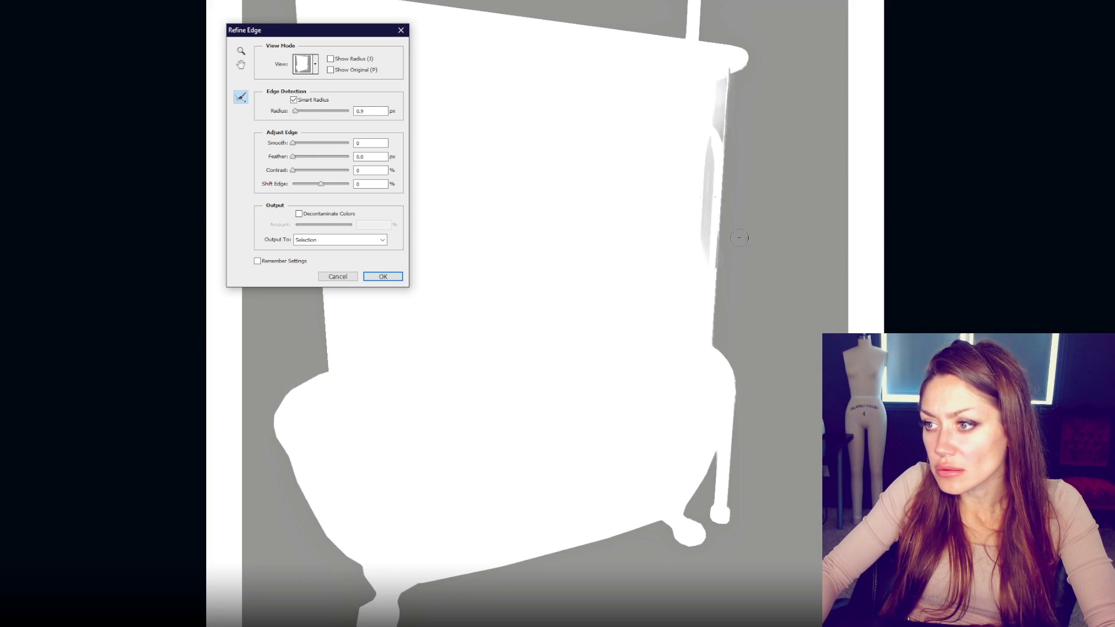
left_click_drag(730, 86, 711, 357)
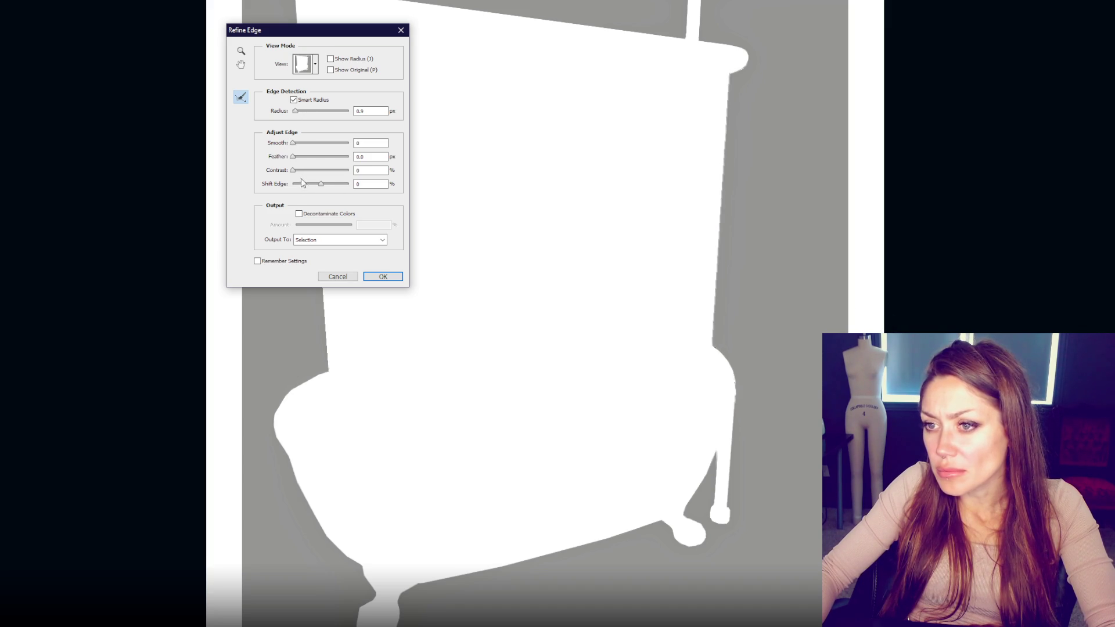
left_click(306, 184)
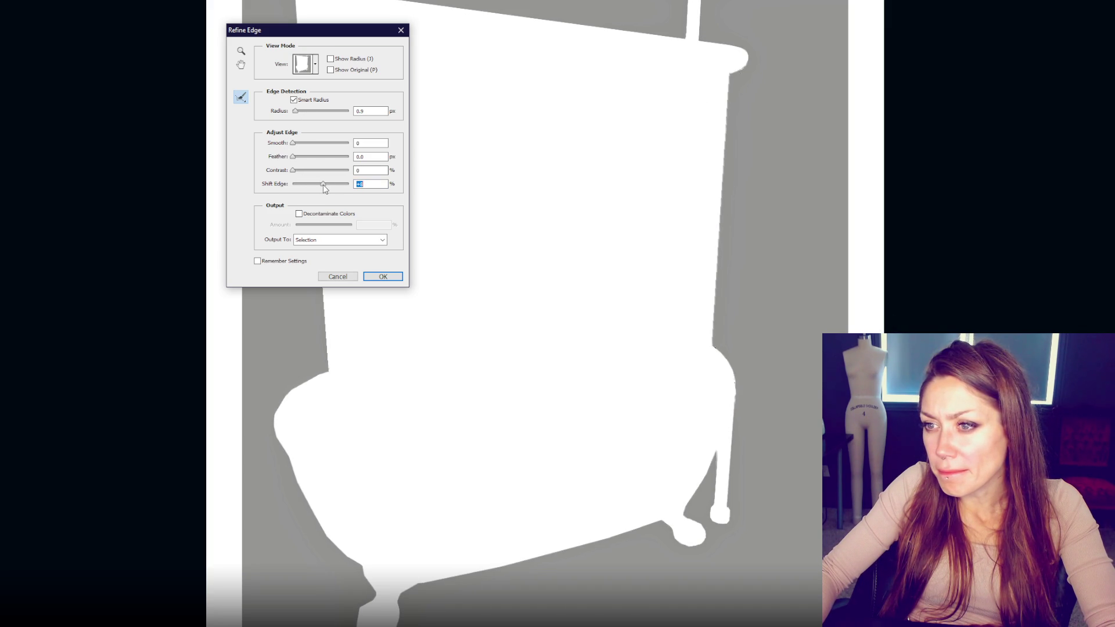
left_click_drag(322, 186, 322, 186)
left_click(397, 277)
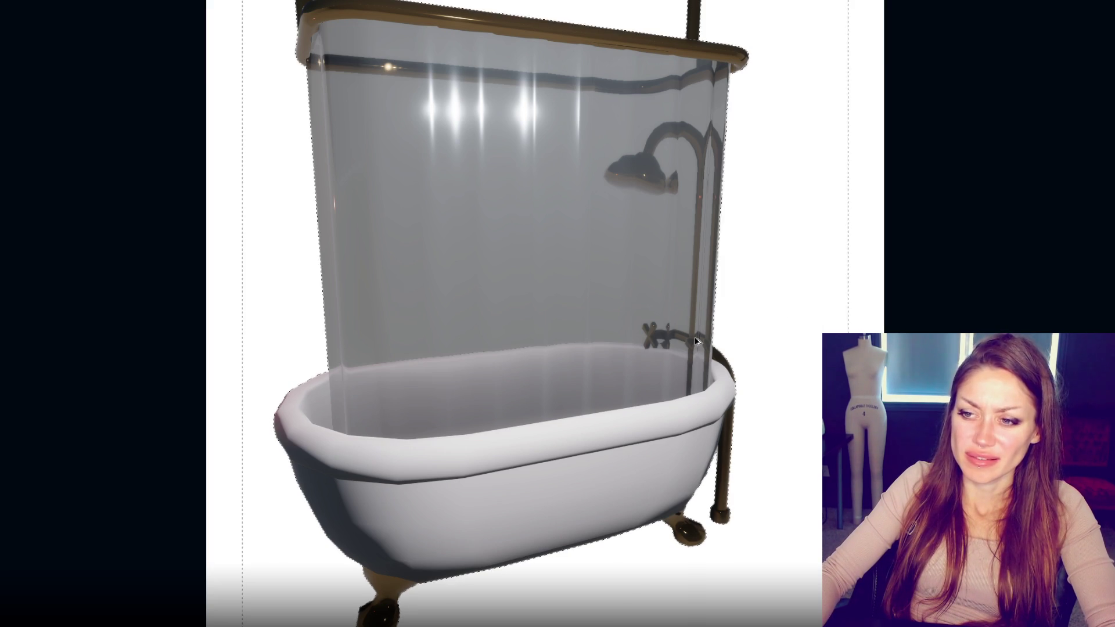
Step: Reopen Refine Edge with Feather 0.3 px, adjusted radius and Shift Edge +1, remembering the settings
key("ctrl+alt+r")
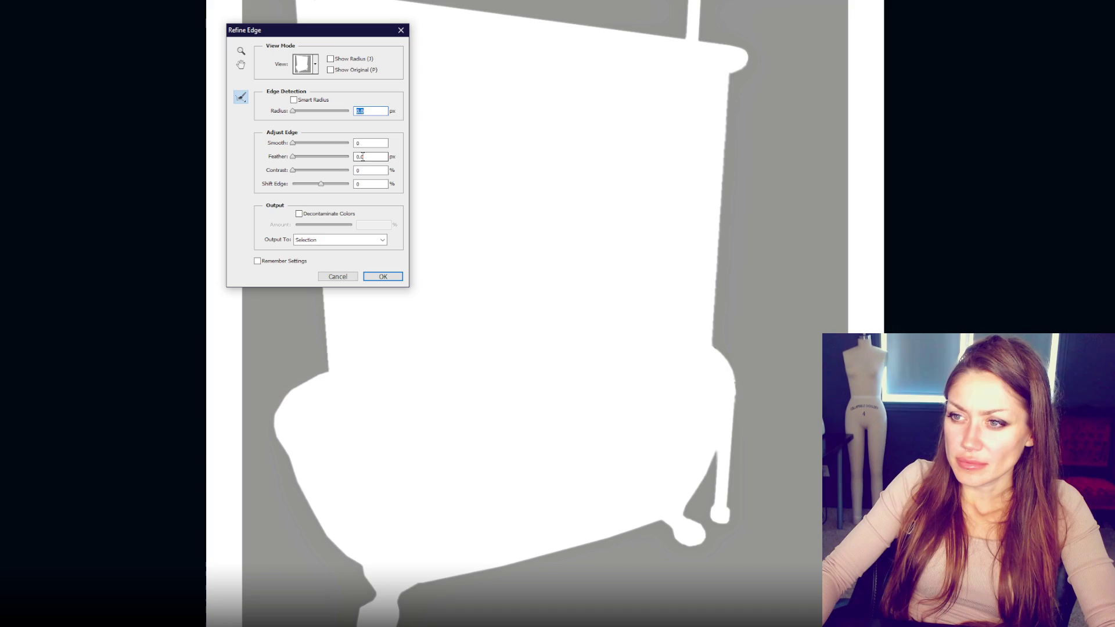
double_click(363, 156)
type("0.3")
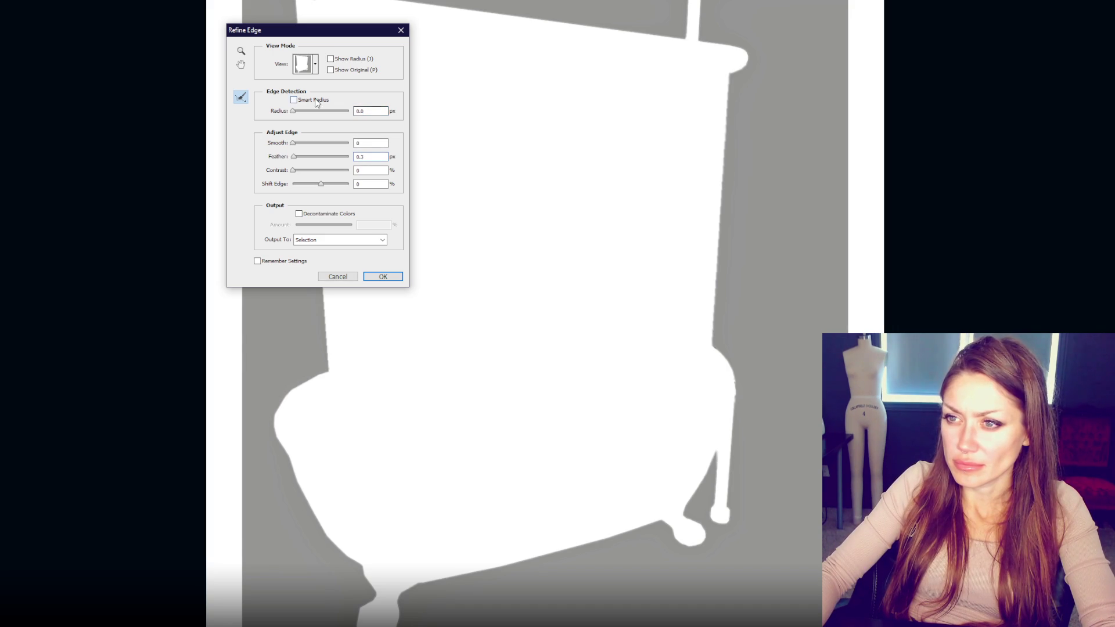
mouse_move(298, 114)
left_mouse_down()
mouse_move(360, 108)
mouse_move(275, 112)
mouse_move(323, 112)
left_mouse_up()
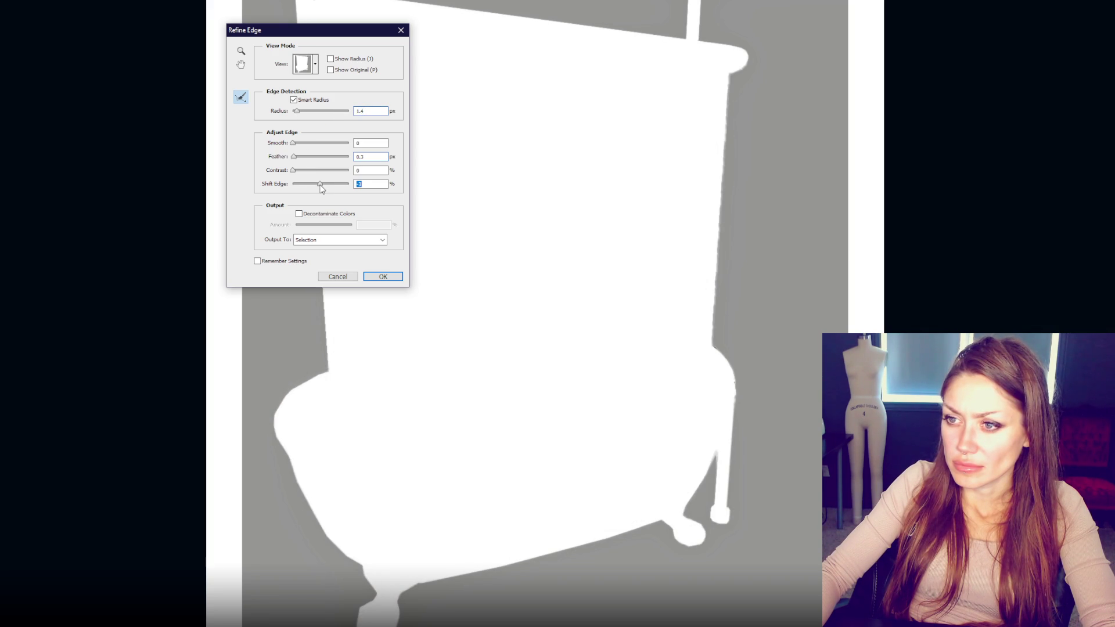
left_click(377, 184)
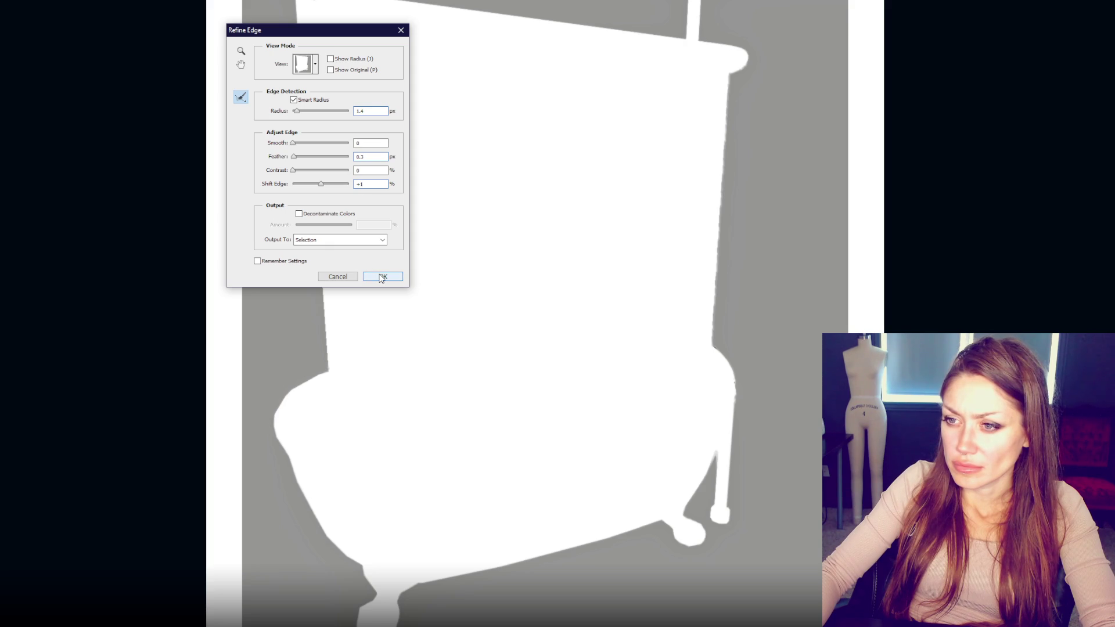
left_click(305, 259)
Step: Compare mask and outline previews, trim the radius to 1, apply the refinement, and clear the selection
key("p")
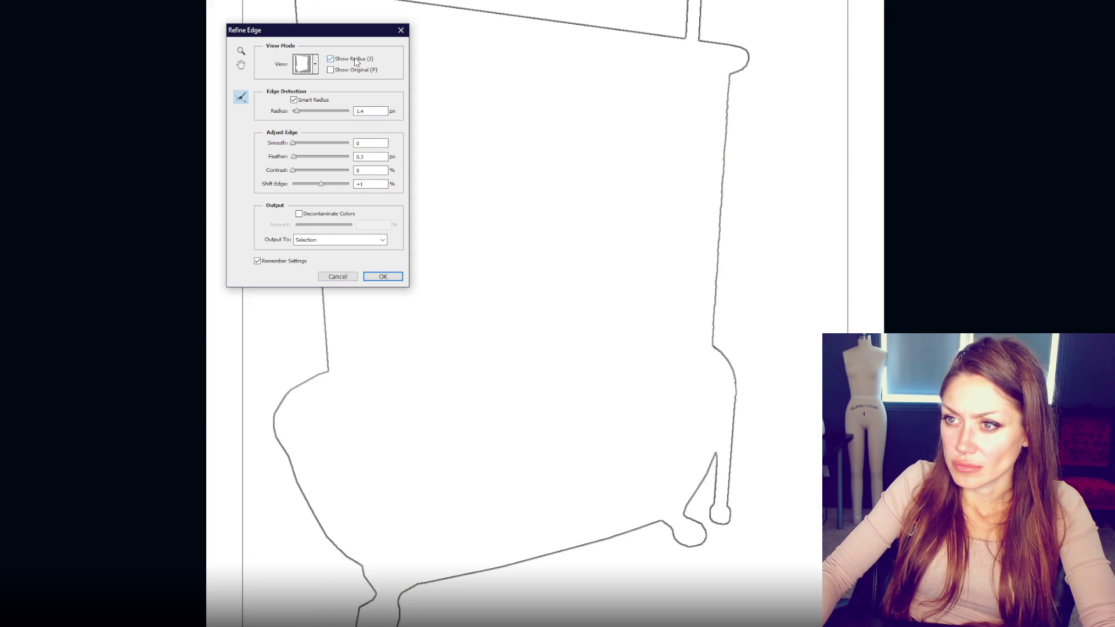
key("p")
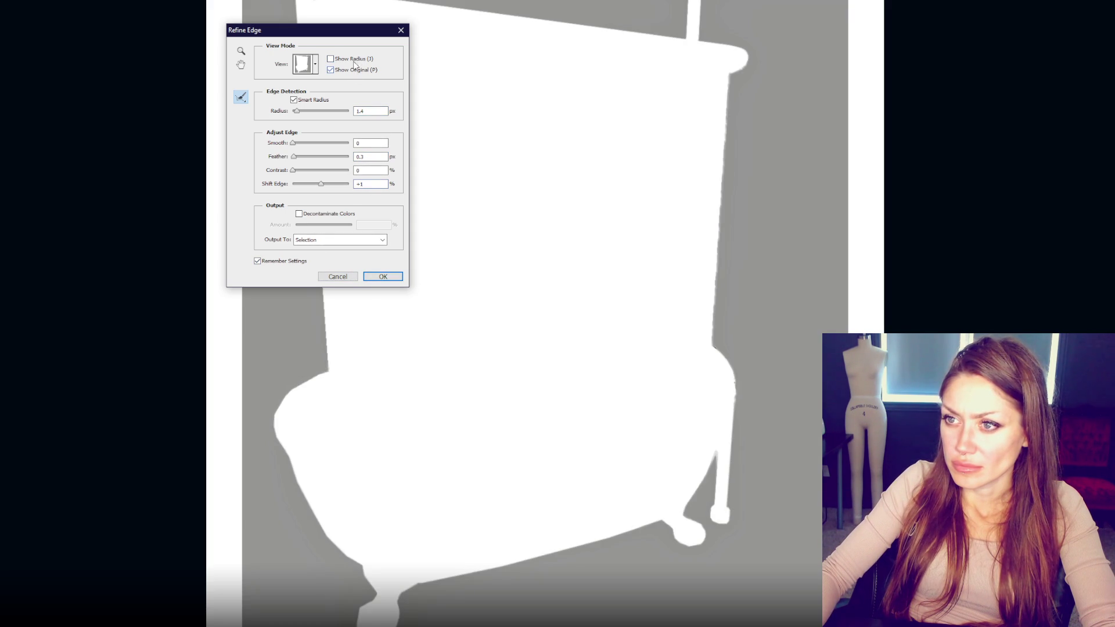
left_click(356, 60)
left_click(353, 71)
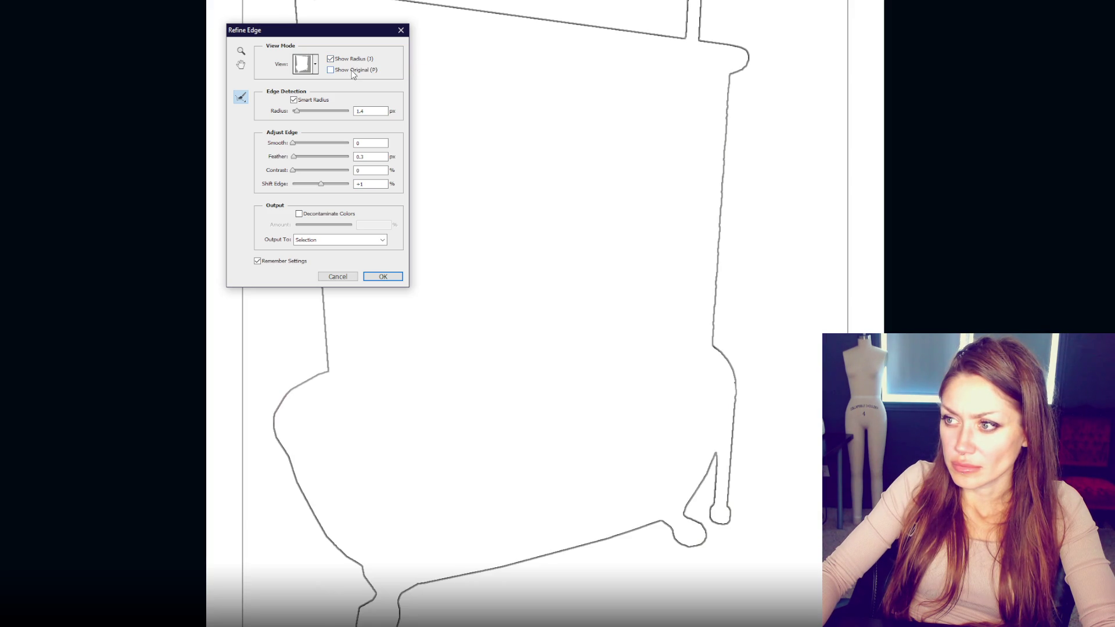
left_click(352, 72)
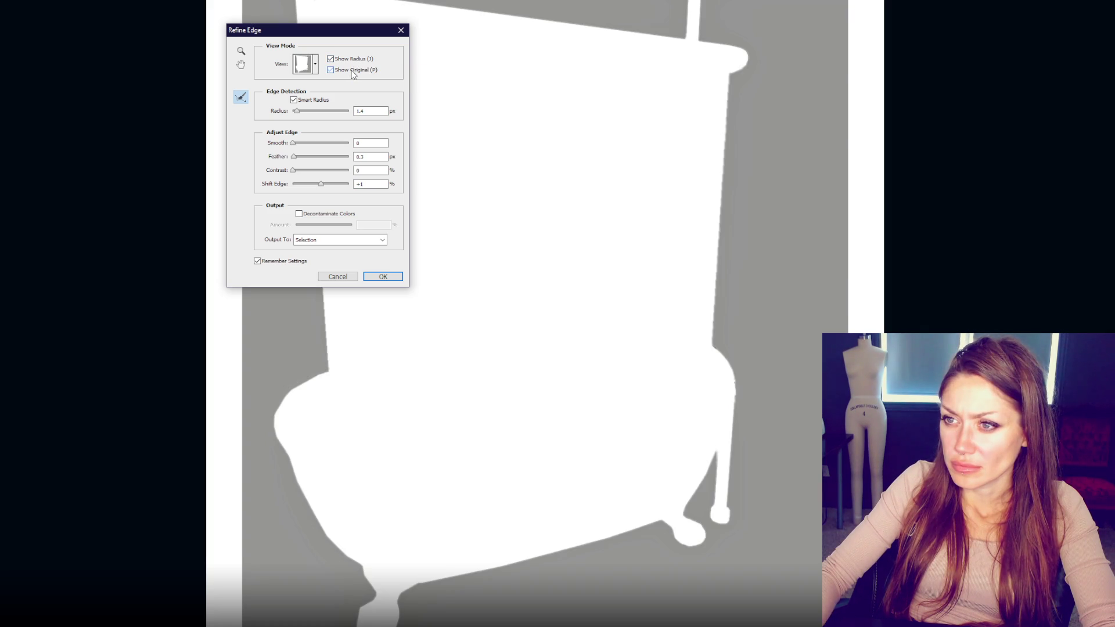
left_click(353, 72)
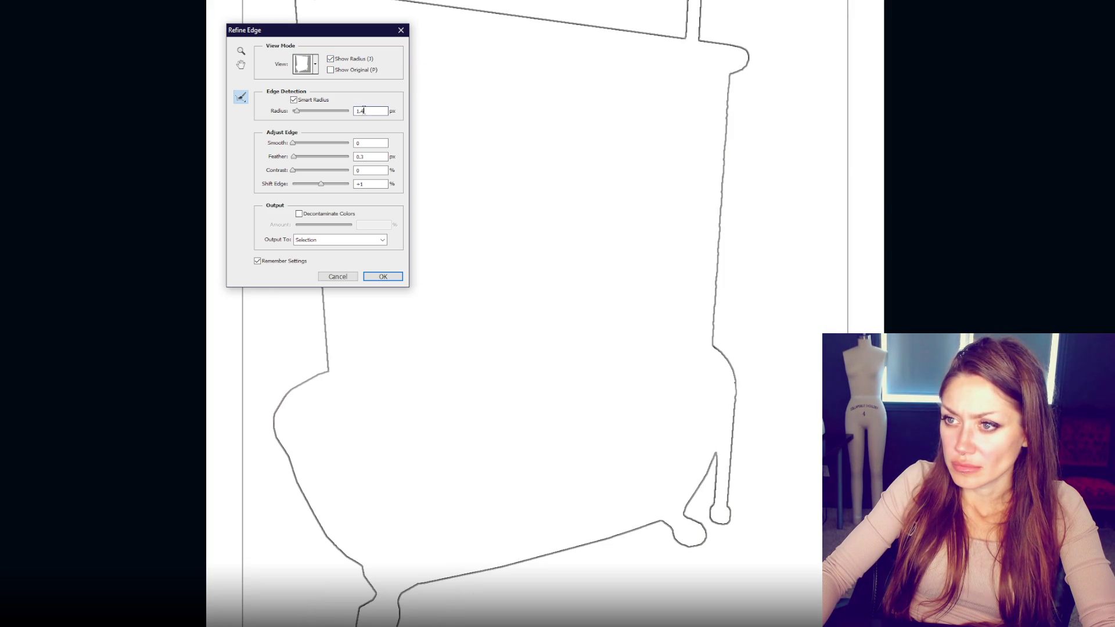
key("BackSpace")
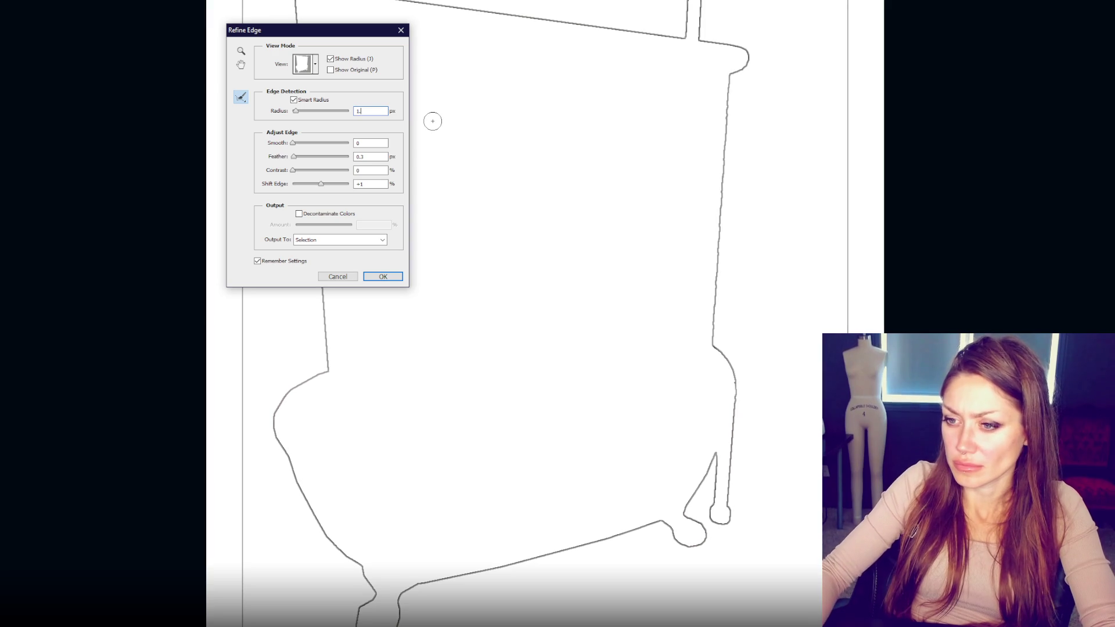
left_click(381, 276)
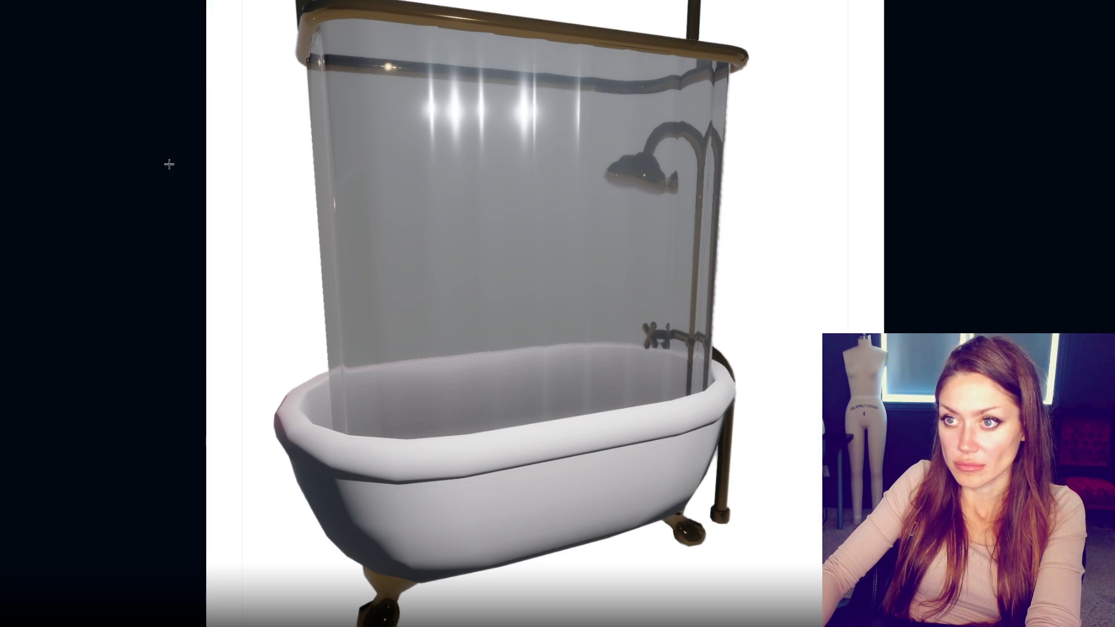
key("ctrl+minus")
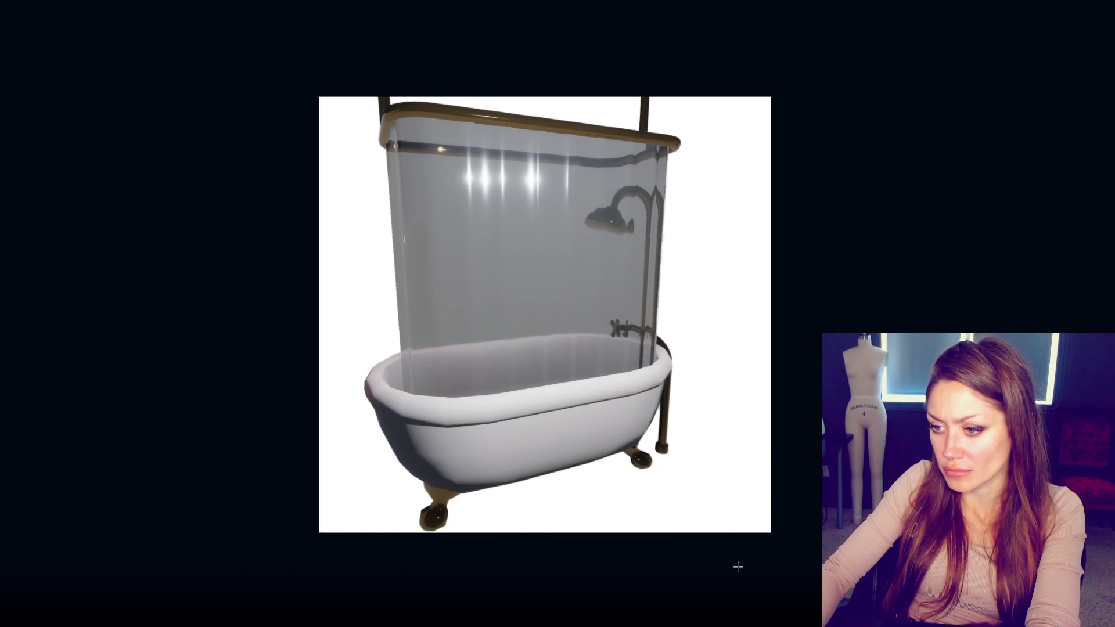
left_click(633, 243)
Step: Scale the first tub image down and reposition it with Free Transform
key("ctrl+t")
mouse_move(739, 528)
left_mouse_down()
mouse_move(671, 473)
mouse_move(660, 439)
left_mouse_up()
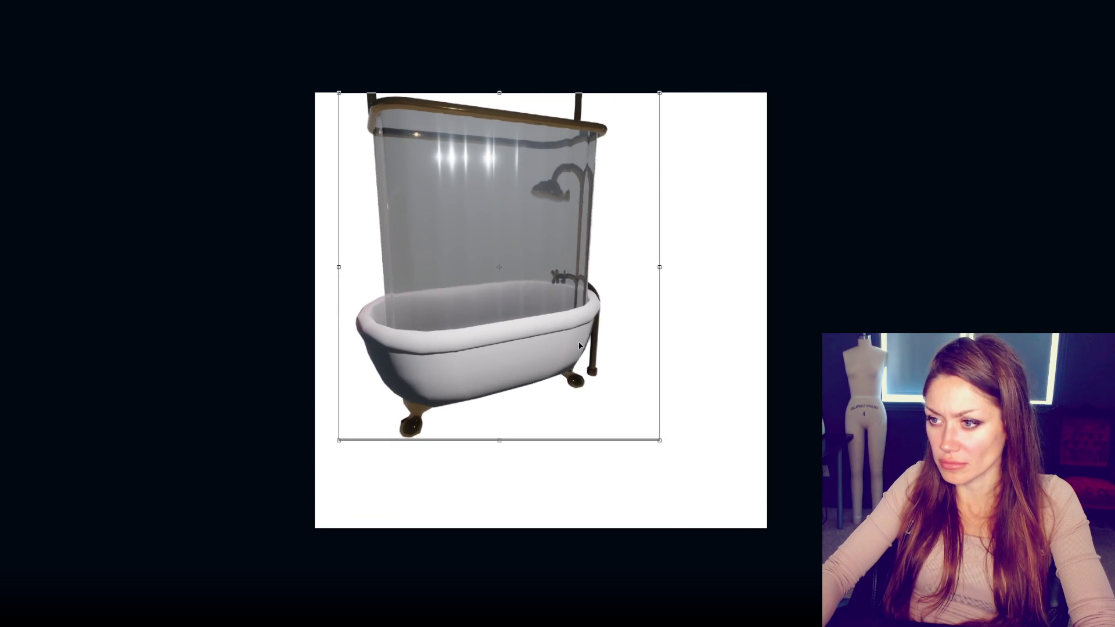
left_click_drag(610, 349, 643, 385)
key("Return")
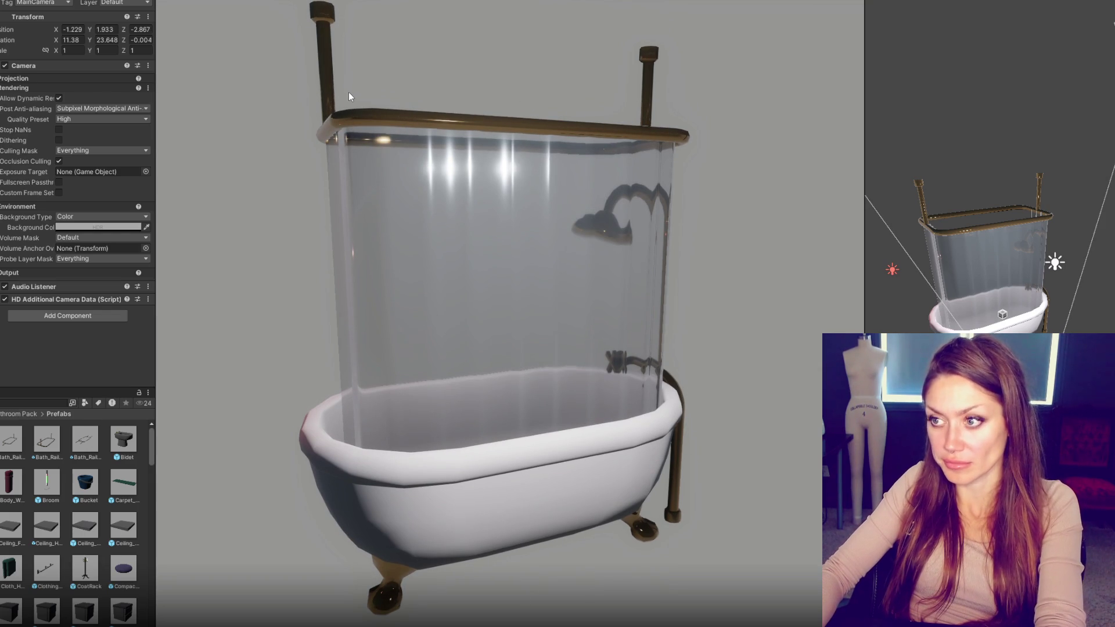
Step: Capture a new Game view screenshot of the tub and Magic Wand its grey background
key("super+shift+s")
mouse_move(208, 1)
left_mouse_down()
mouse_move(809, 576)
mouse_move(818, 626)
left_mouse_up()
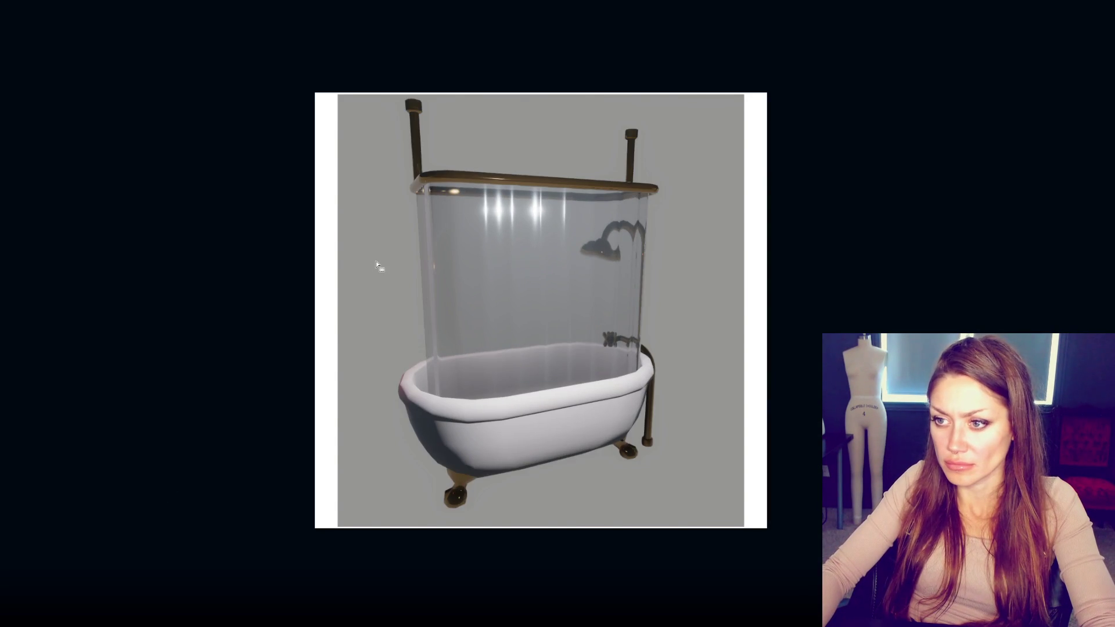
left_click(375, 261)
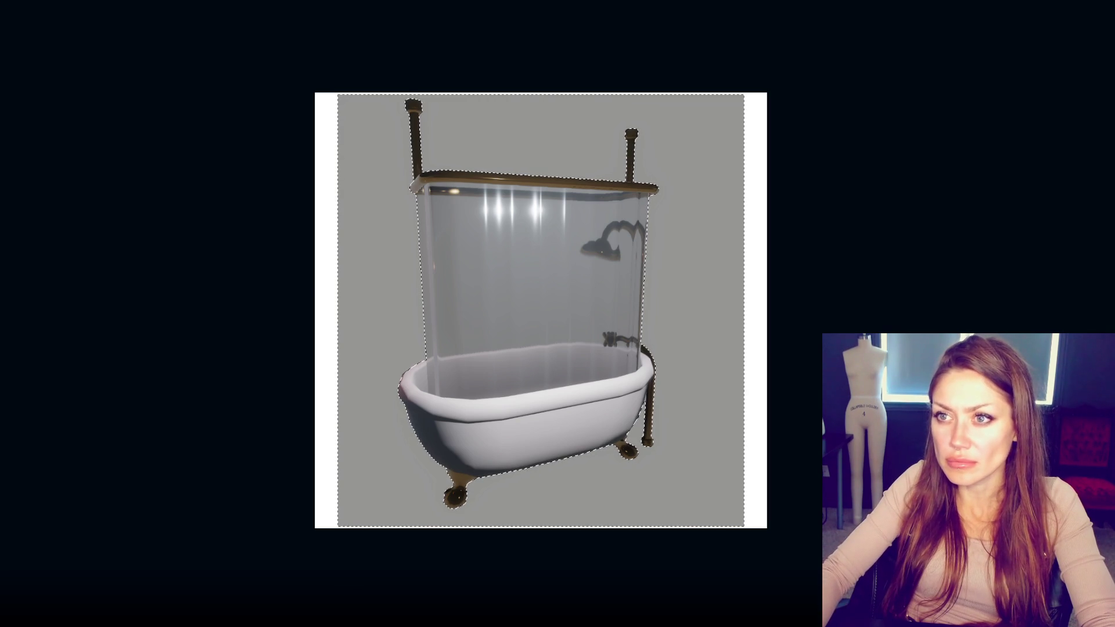
Step: Refine the background selection with Radius 0.5 and Feather 0.3 px, dismissing the integer alert
key("ctrl+alt+r")
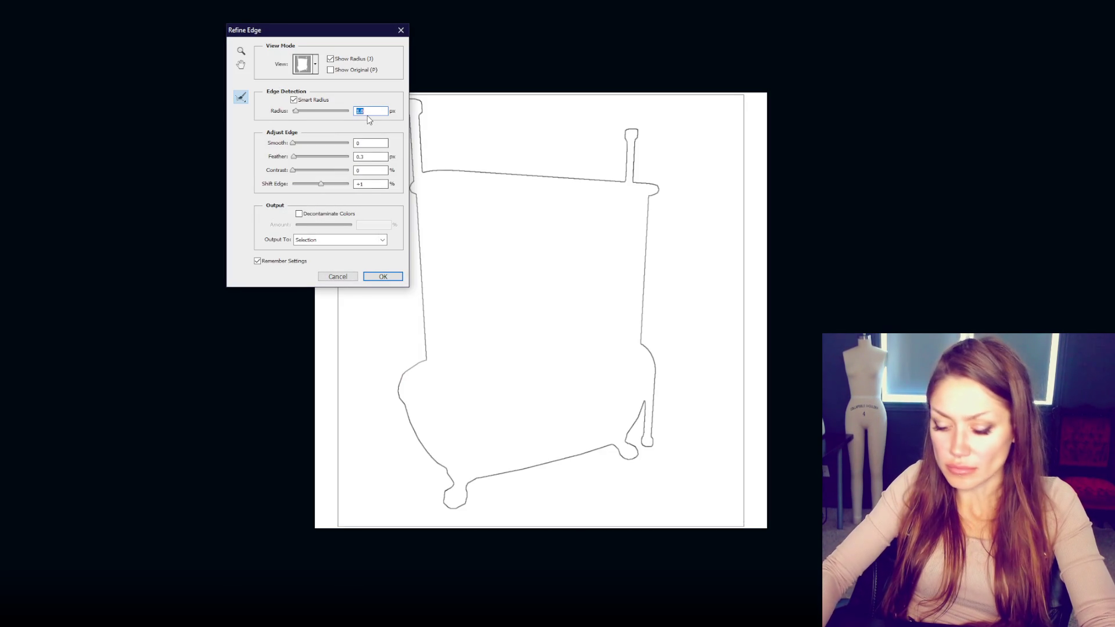
type("0.5")
key("Tab")
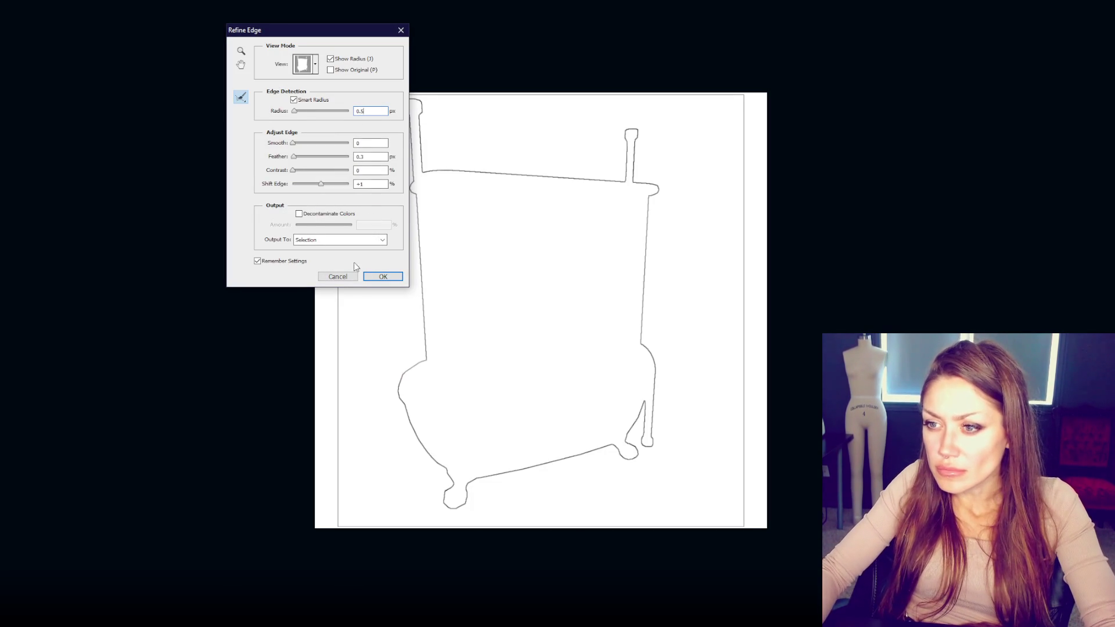
left_click(358, 156)
type("0.3")
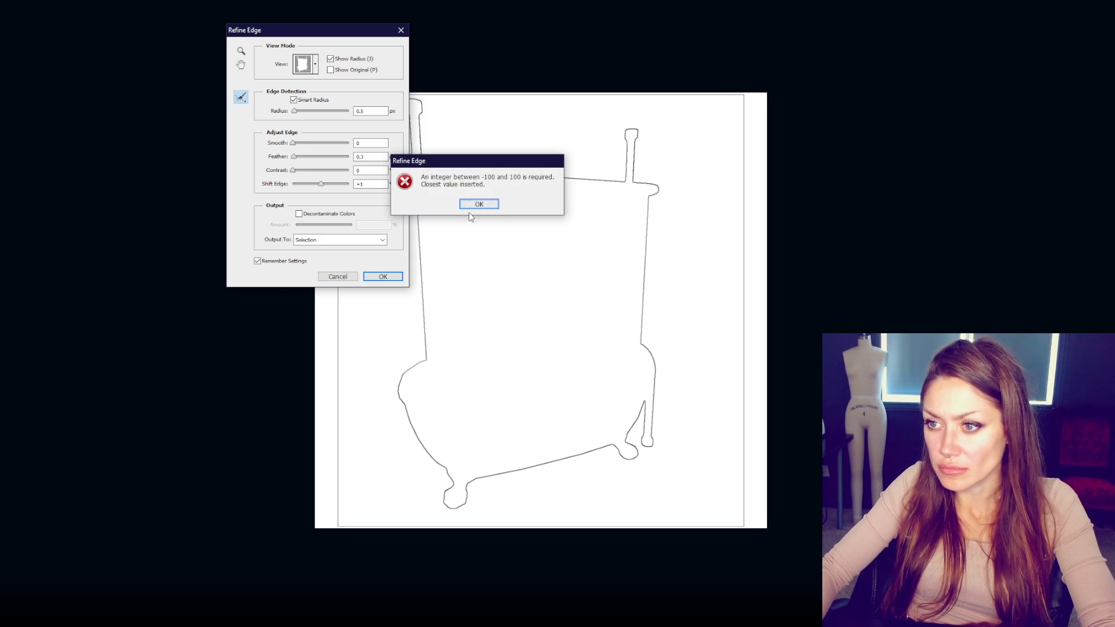
left_click(478, 204)
left_click(383, 277)
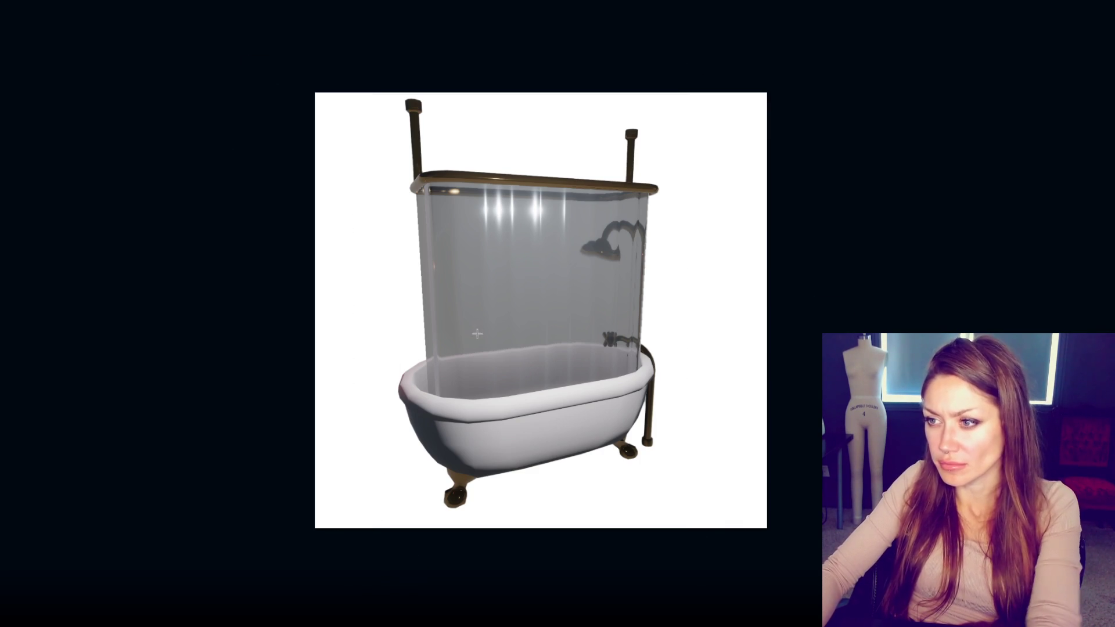
Step: Cancel the crop and nudge the tub slightly right and down on the white canvas
key("c")
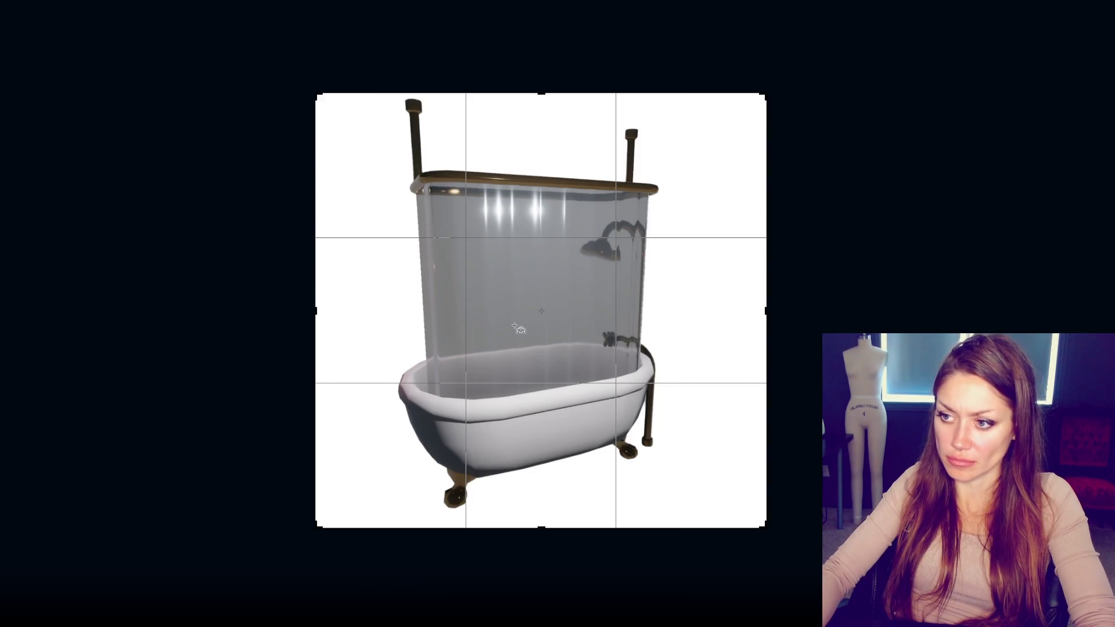
key("Escape")
left_click_drag(539, 286, 551, 290)
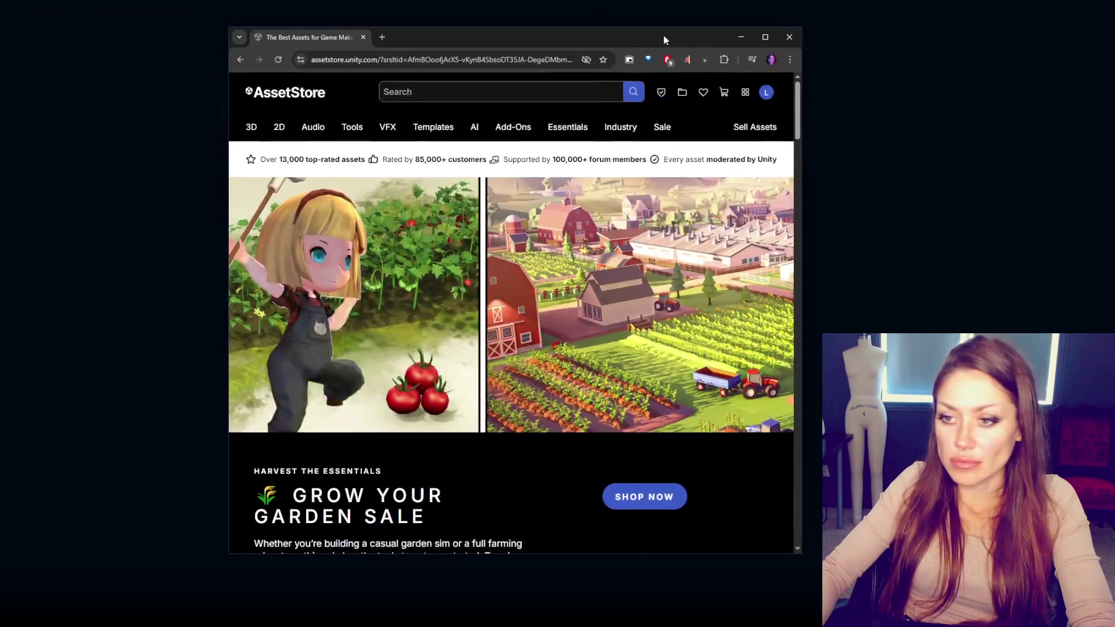
Step: Maximize the browser window and scroll through the Asset Store home page
left_click(764, 36)
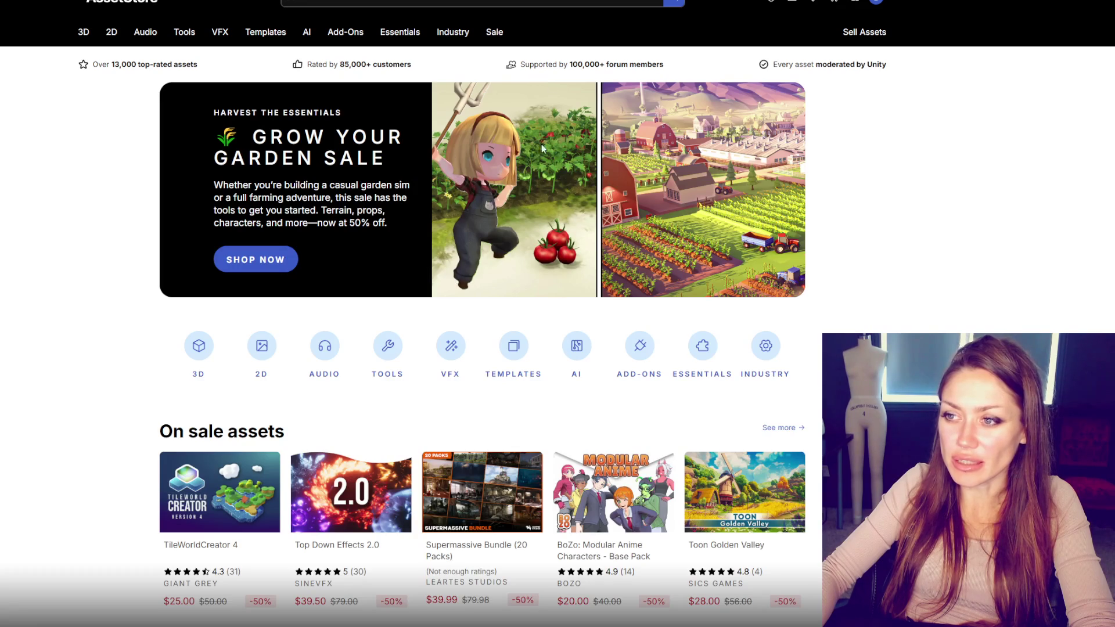
scroll(765, 345, "down", 3)
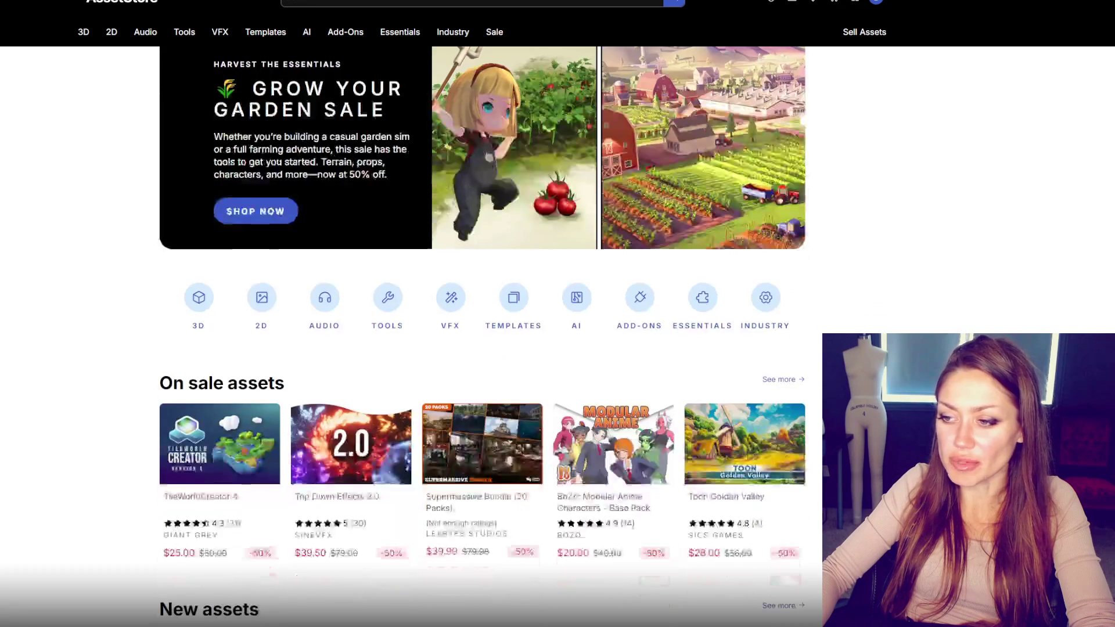
scroll(482, 313, "down", 3)
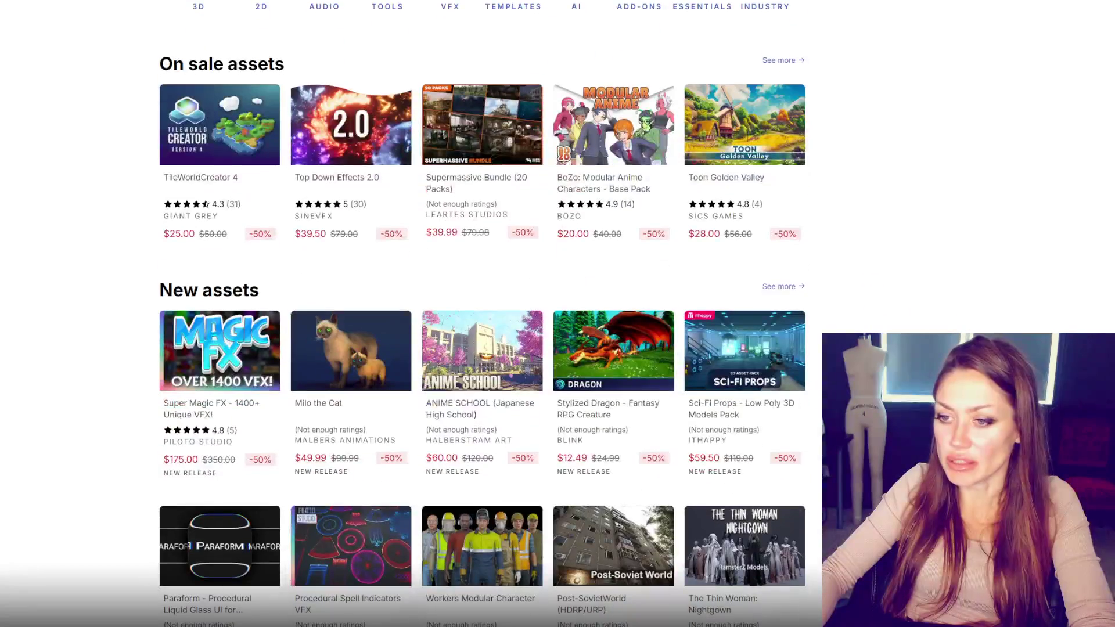
scroll(482, 314, "down", 3)
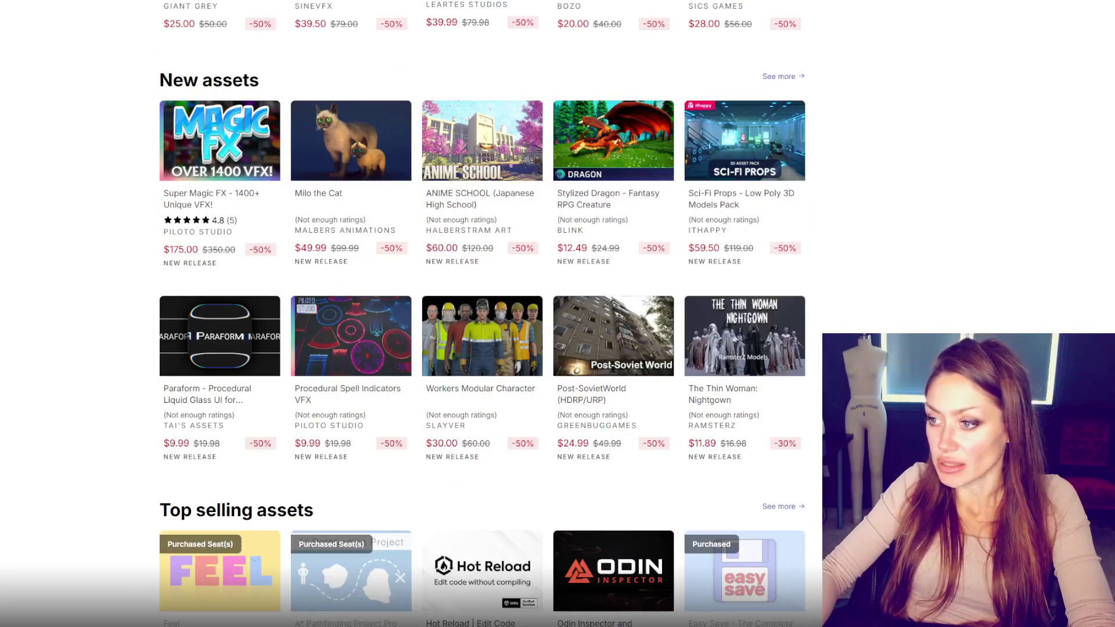
scroll(579, 215, "up", 10)
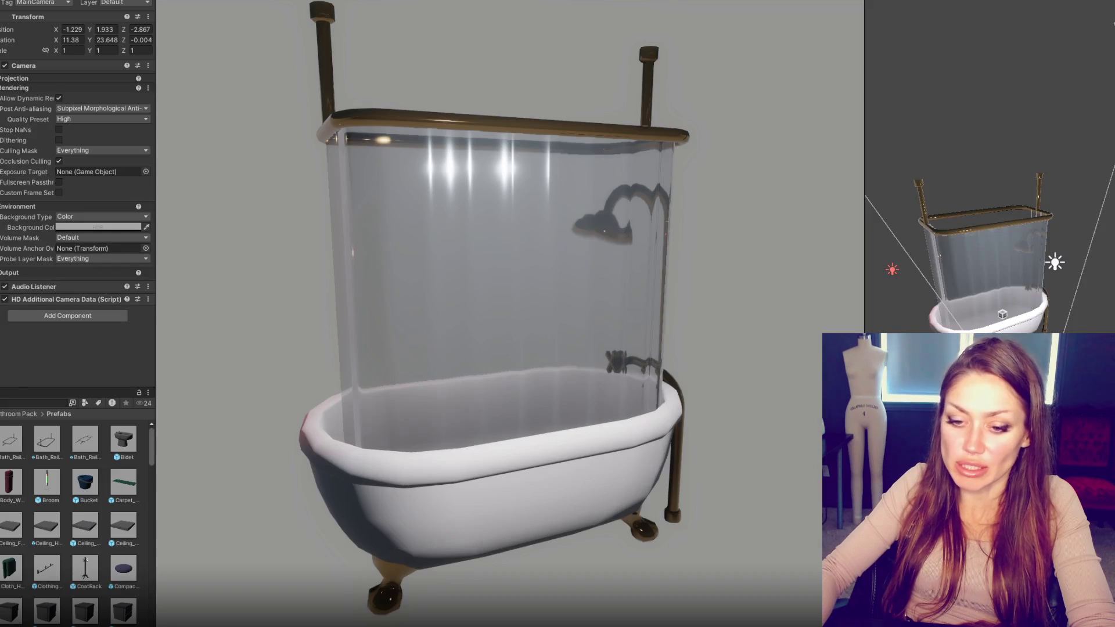
Step: Browse the 3D assets category, then return home and open the on-sale listings
mouse_move(148, 626)
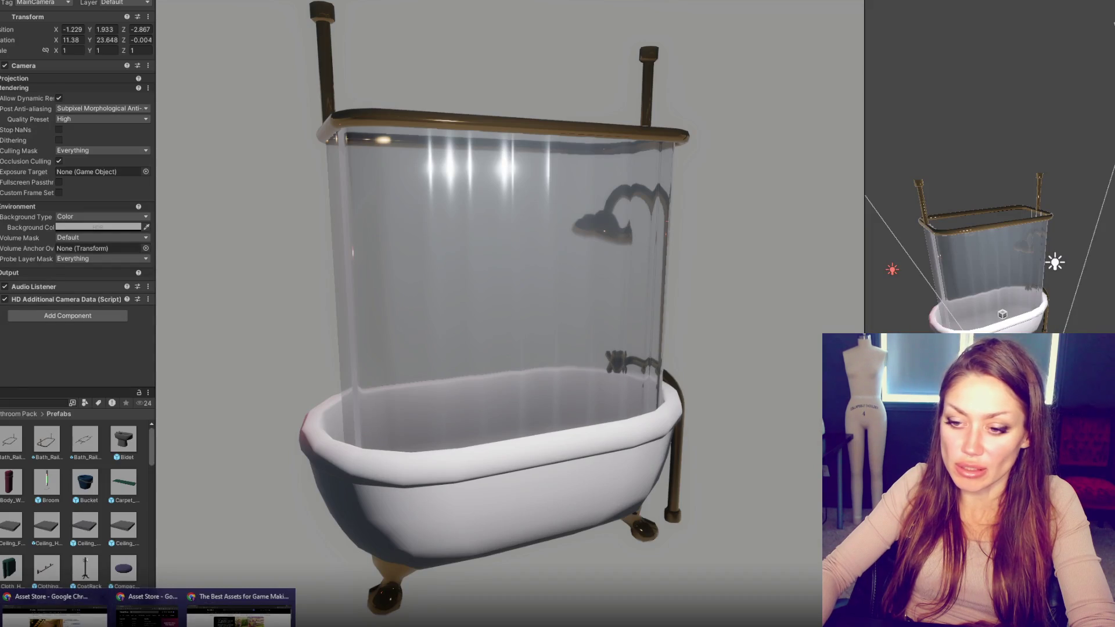
left_click(238, 610)
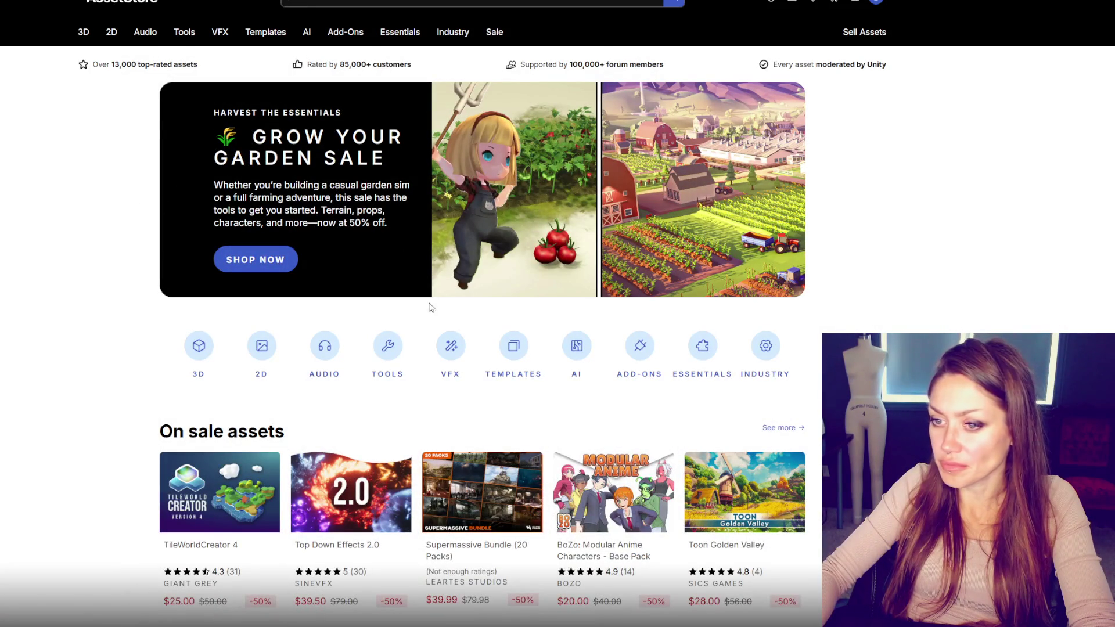
left_click(199, 345)
scroll(733, 302, "down", 1)
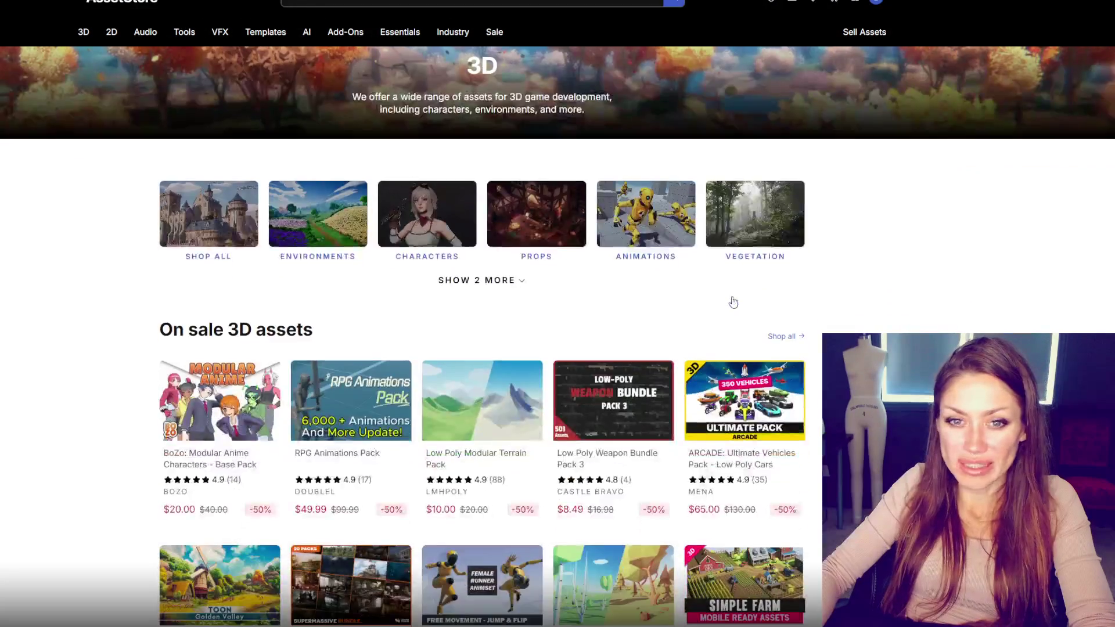
scroll(734, 302, "down", 2)
scroll(737, 299, "down", 2)
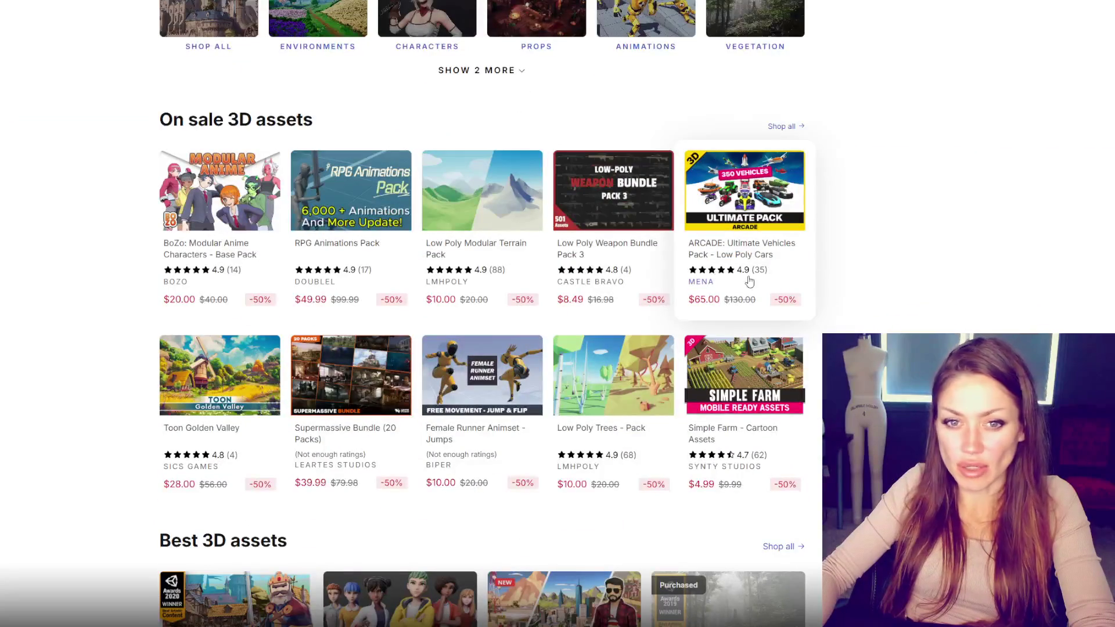
scroll(459, 244, "up", 3)
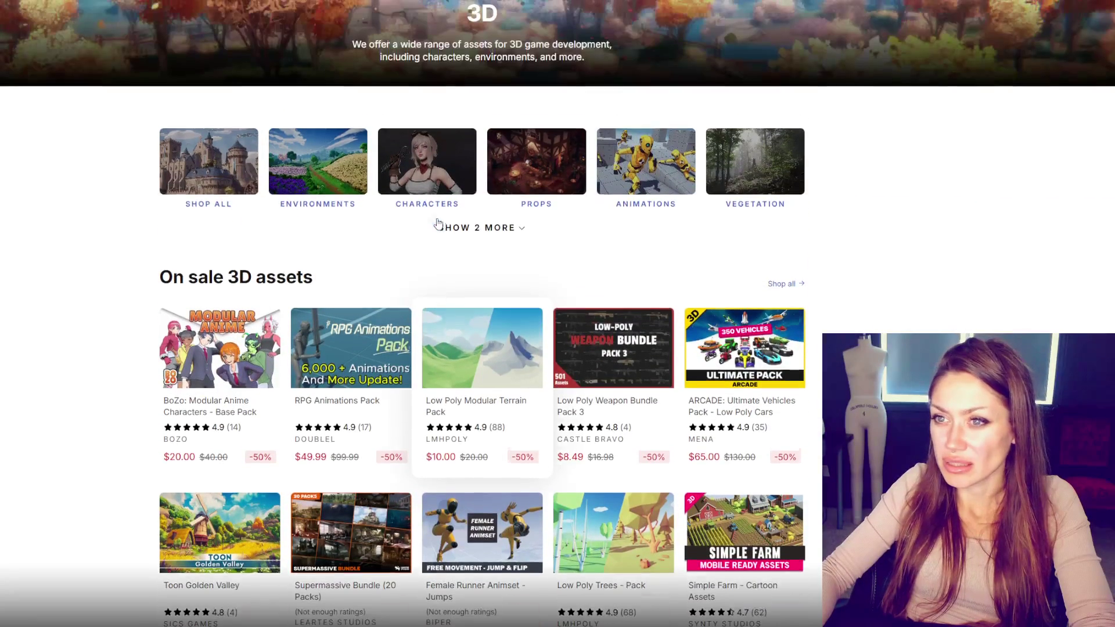
key("alt+Left")
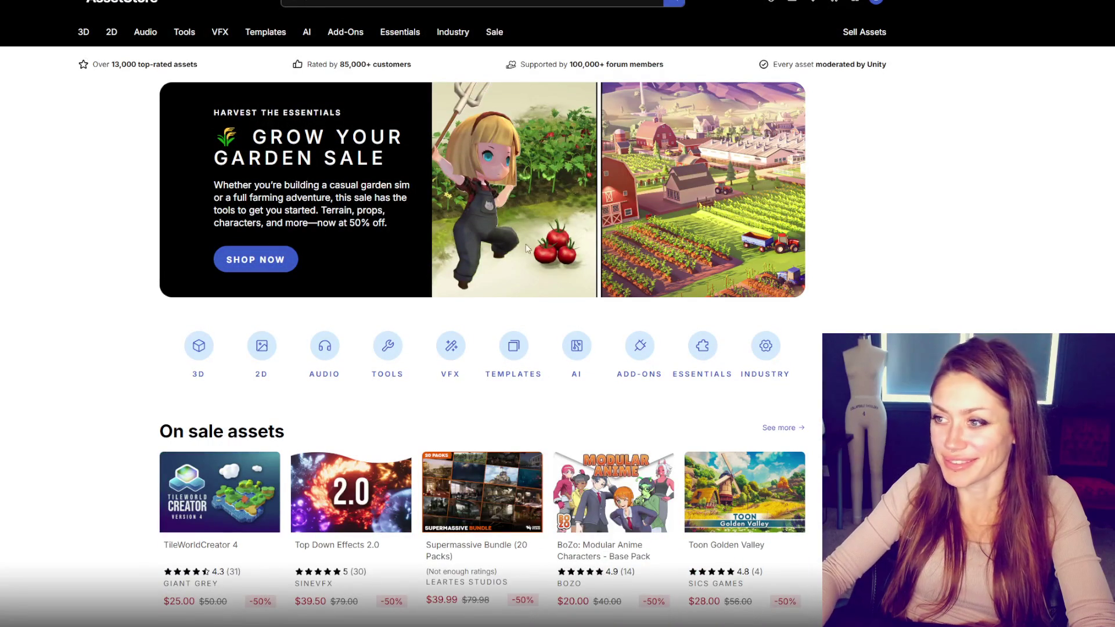
left_click(505, 248)
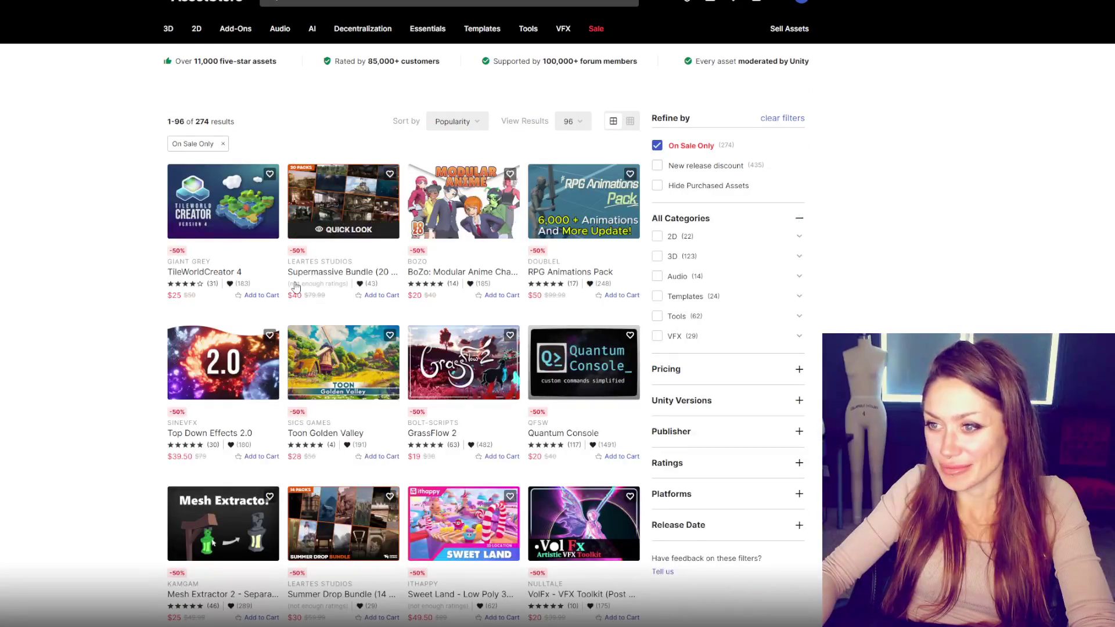
Step: Filter the sale listings to 3D assets and open the Supermassive Bundle (20 Packs) page
scroll(295, 287, "down", 5)
scroll(216, 203, "up", 5)
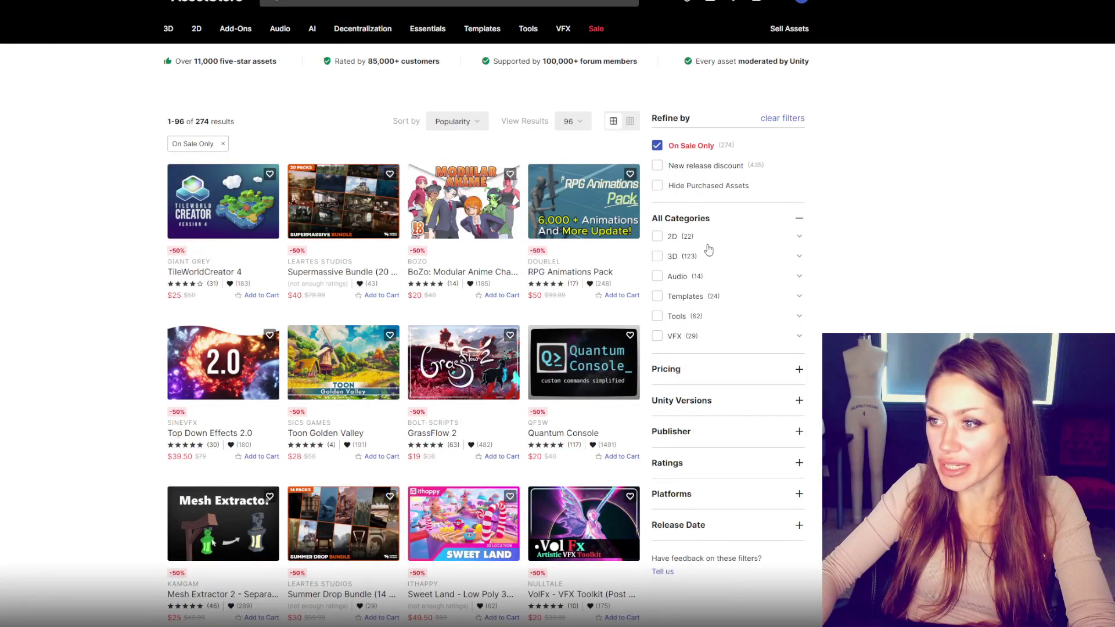
left_click(674, 257)
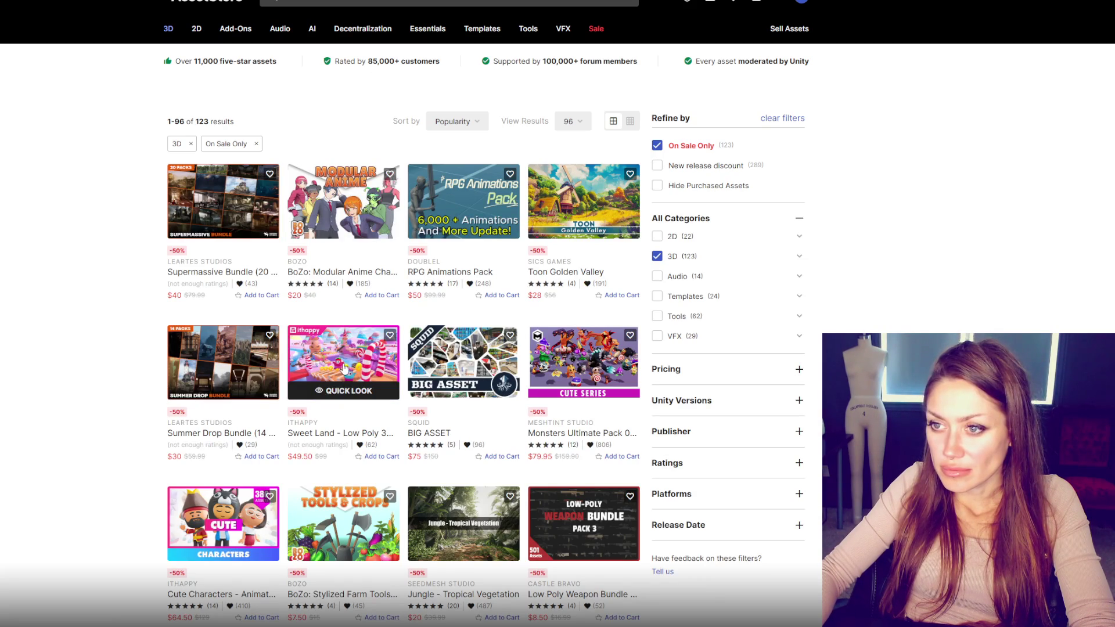
left_click(224, 201)
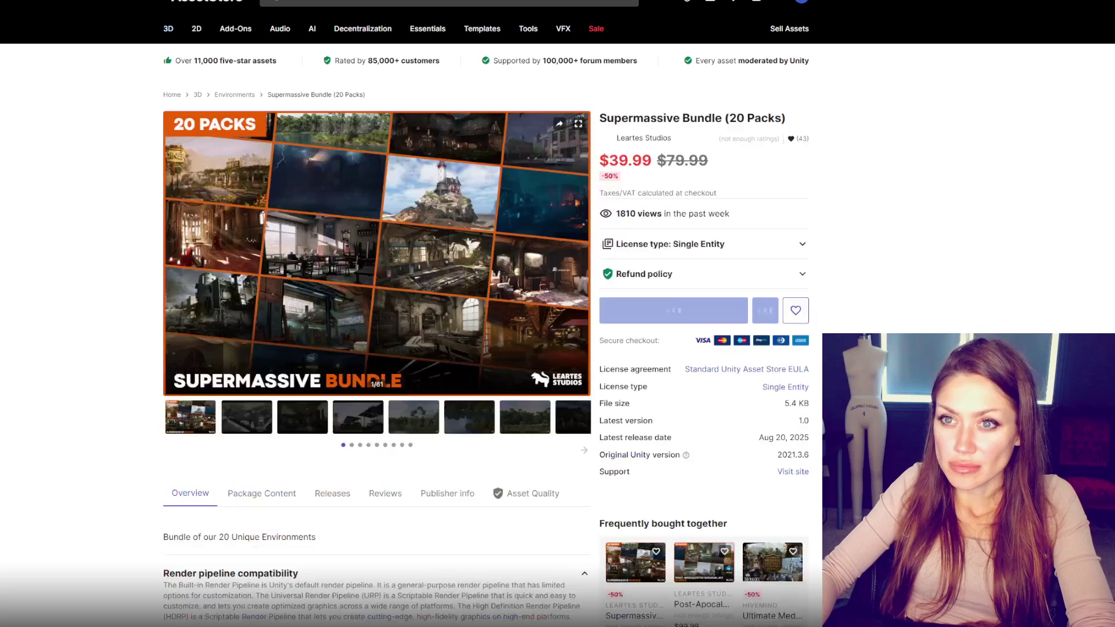
Step: Step through the Supermassive Bundle's gallery thumbnails, from the military base to the diner screenshot
left_click(307, 428)
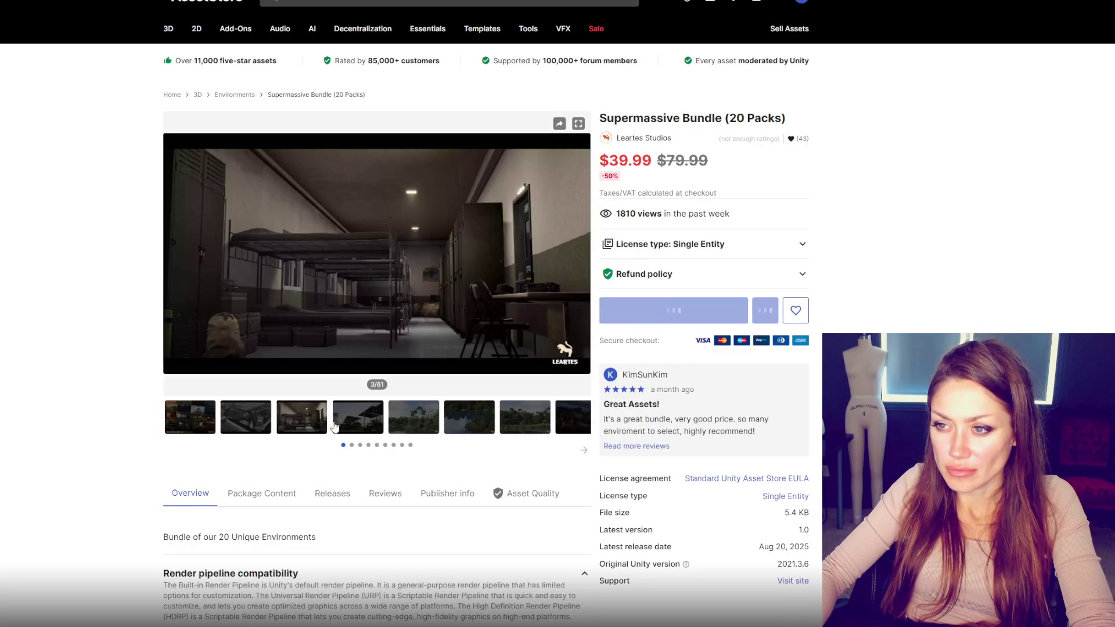
left_click(338, 428)
left_click(420, 429)
left_click(470, 427)
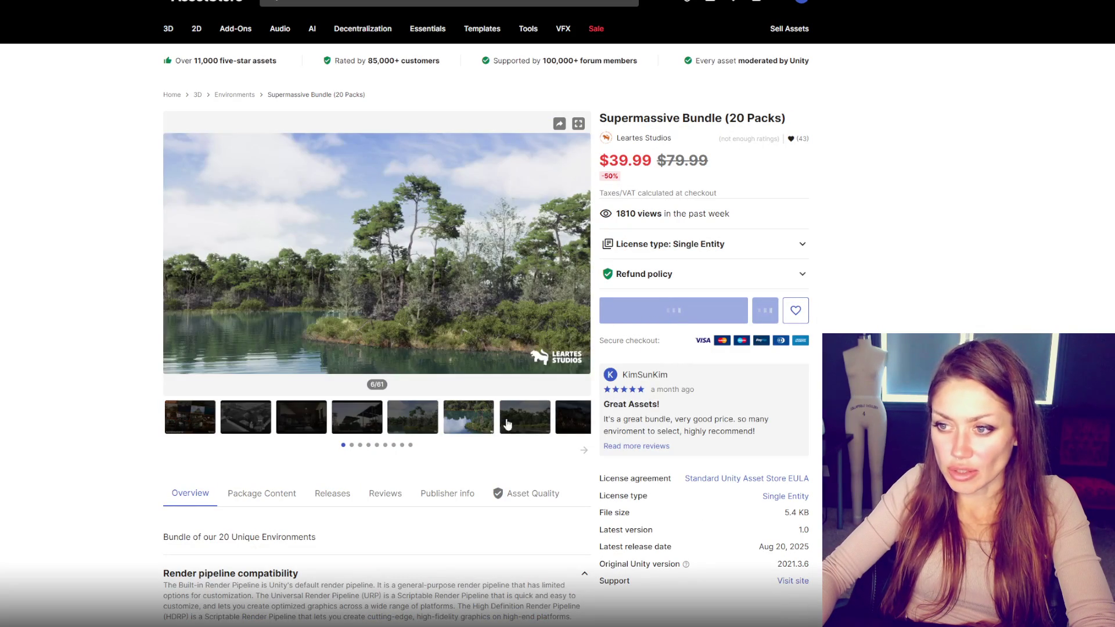
left_click(524, 424)
left_click(572, 428)
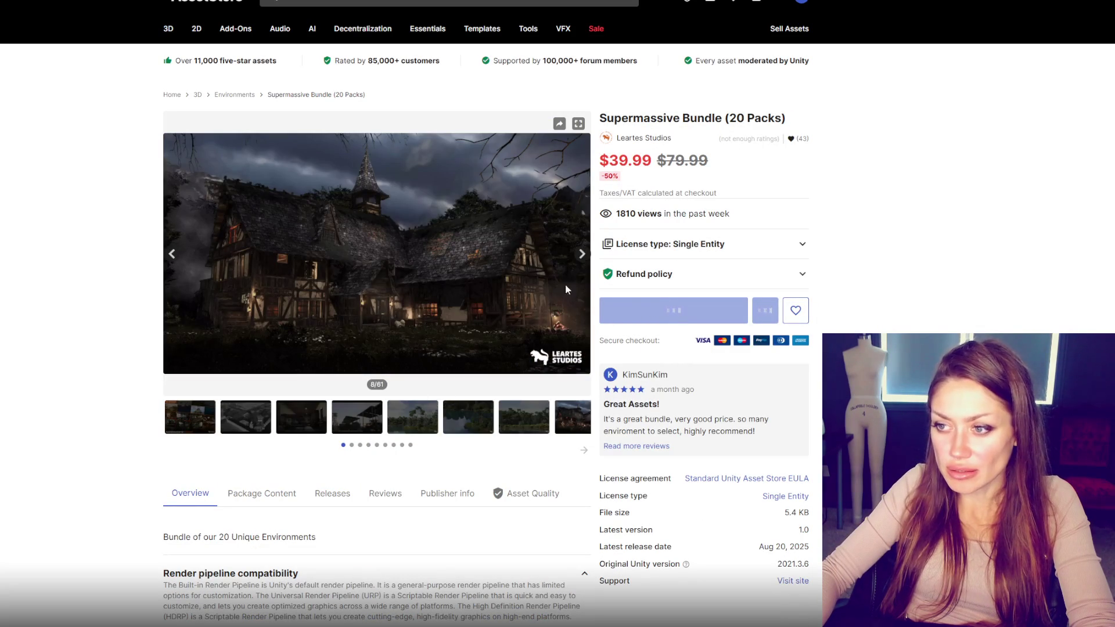
left_click(582, 254)
left_click(303, 421)
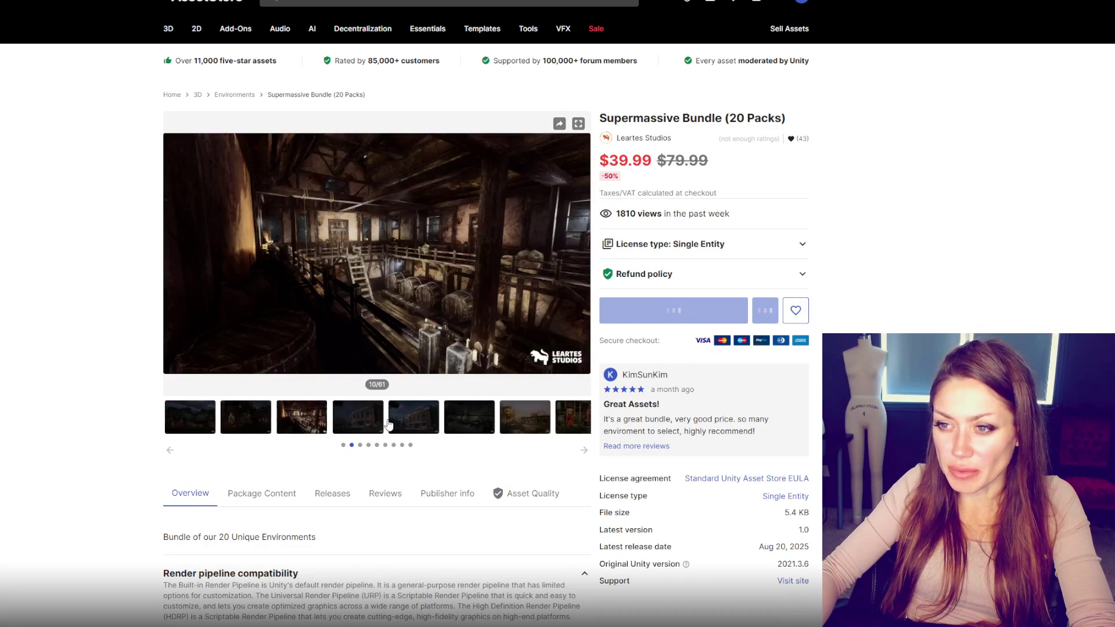
left_click(357, 422)
left_click(412, 423)
left_click(463, 426)
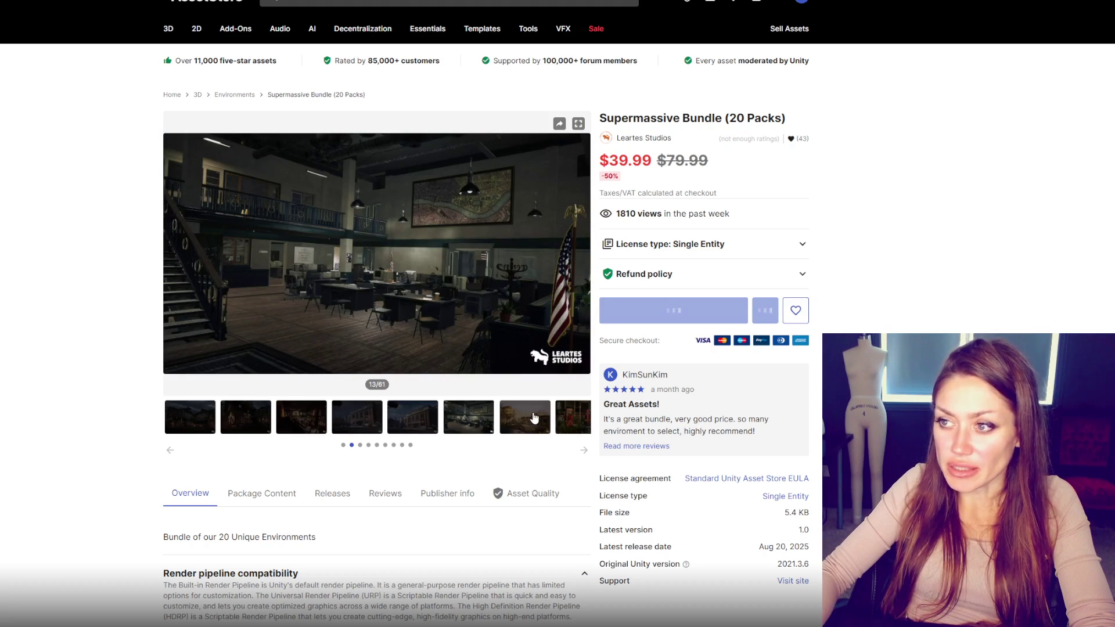
left_click(534, 418)
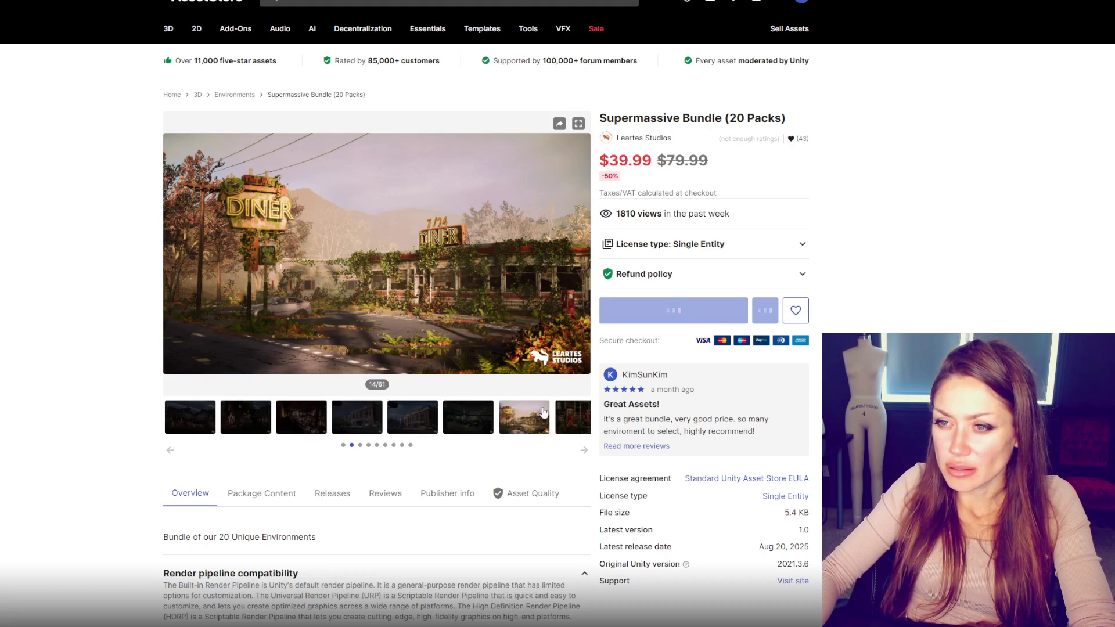
Step: Page forward through the remaining screenshots to image 53 of 61, the chandelier-lit interior
left_click(583, 255)
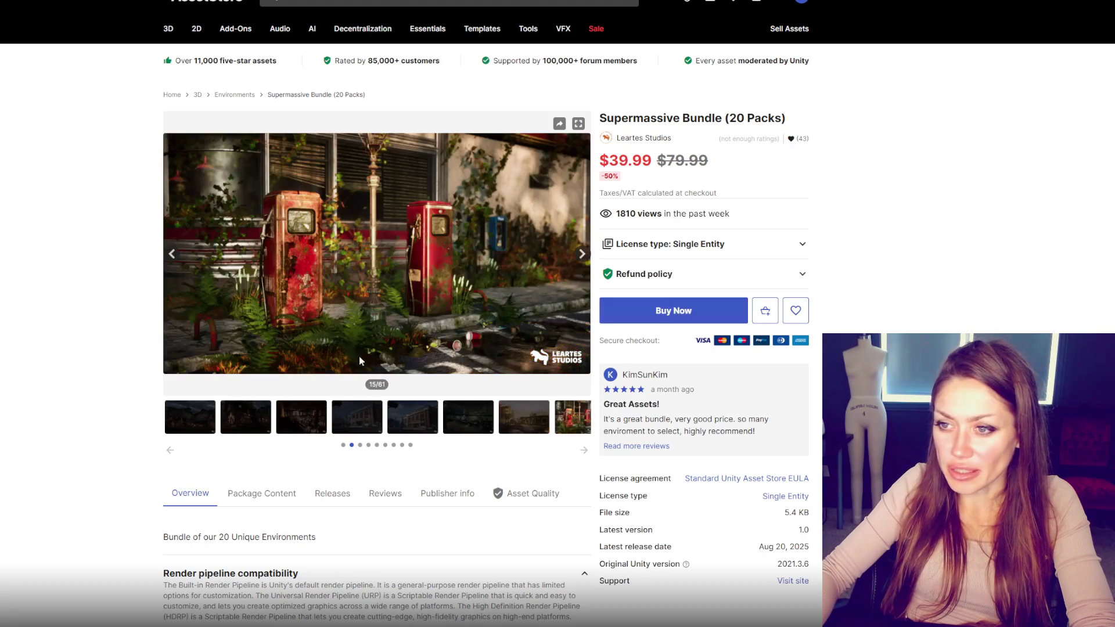
left_click(583, 258)
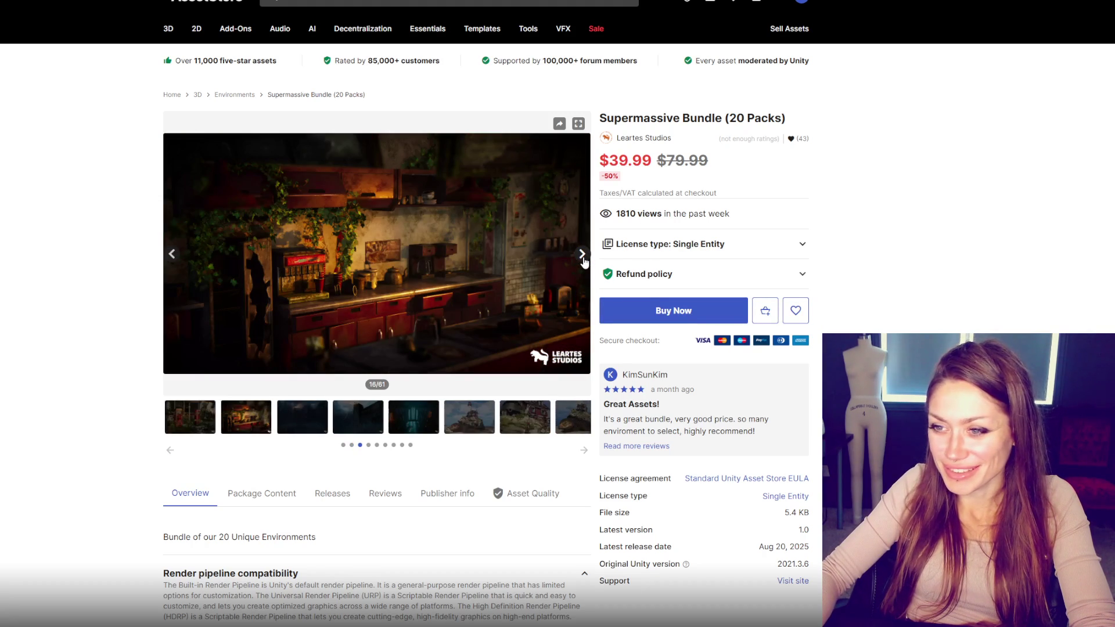
left_click(583, 258)
left_click(583, 259)
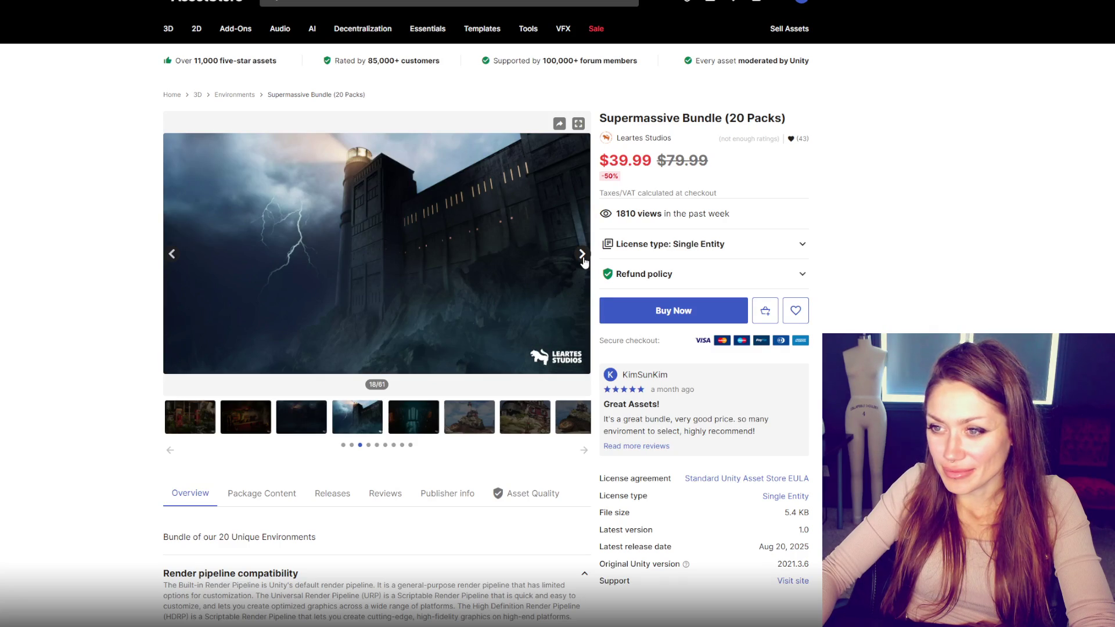
left_click(583, 259)
left_click(583, 258)
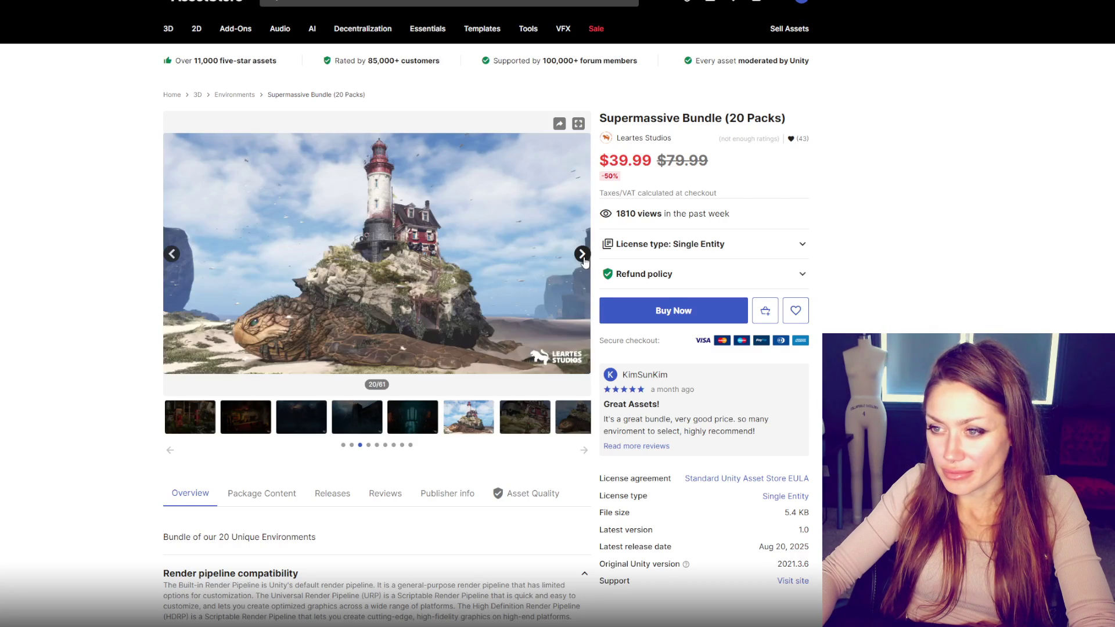
left_click(583, 259)
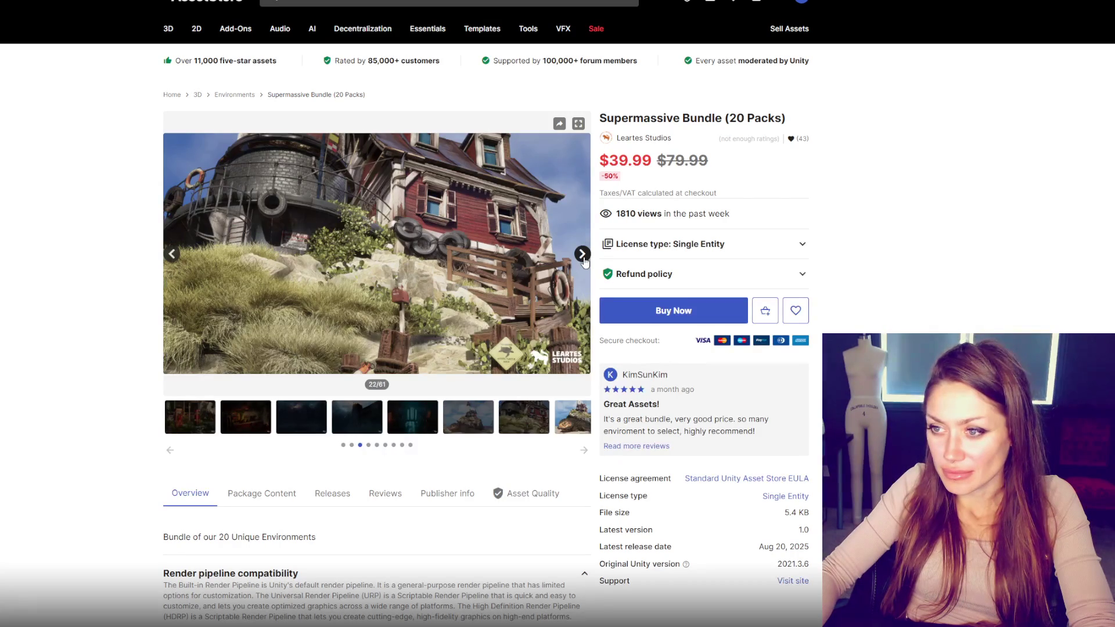
left_click(583, 258)
left_click(583, 258)
left_click(583, 259)
left_click(583, 258)
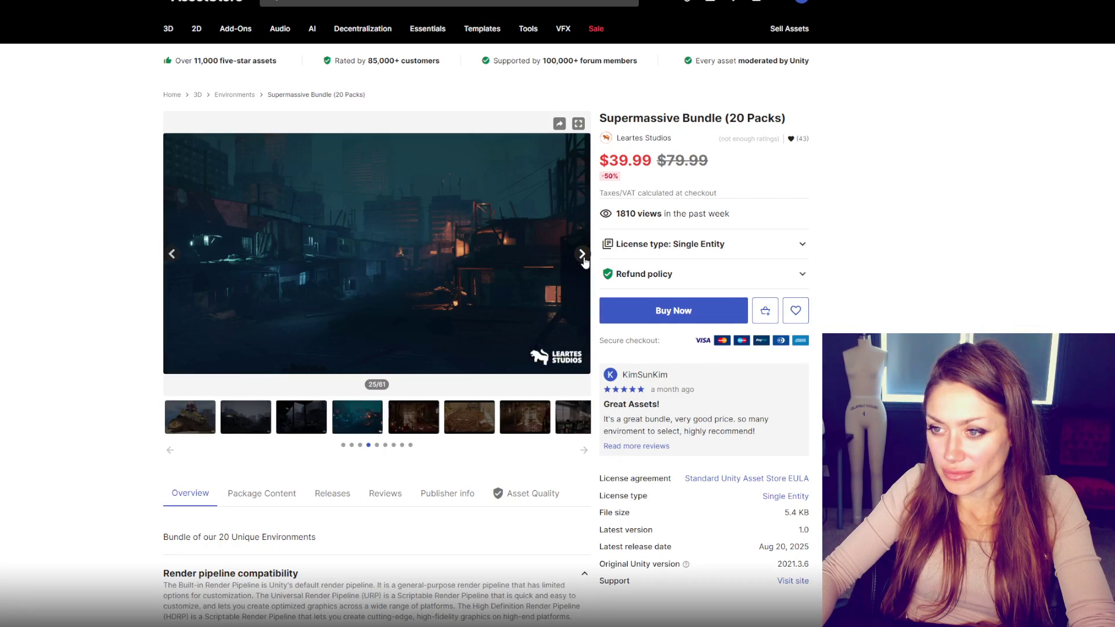
left_click(583, 258)
left_click(583, 258)
left_click(583, 259)
left_click(583, 259)
left_click(583, 258)
left_click(583, 258)
left_click(583, 259)
left_click(583, 258)
left_click(583, 258)
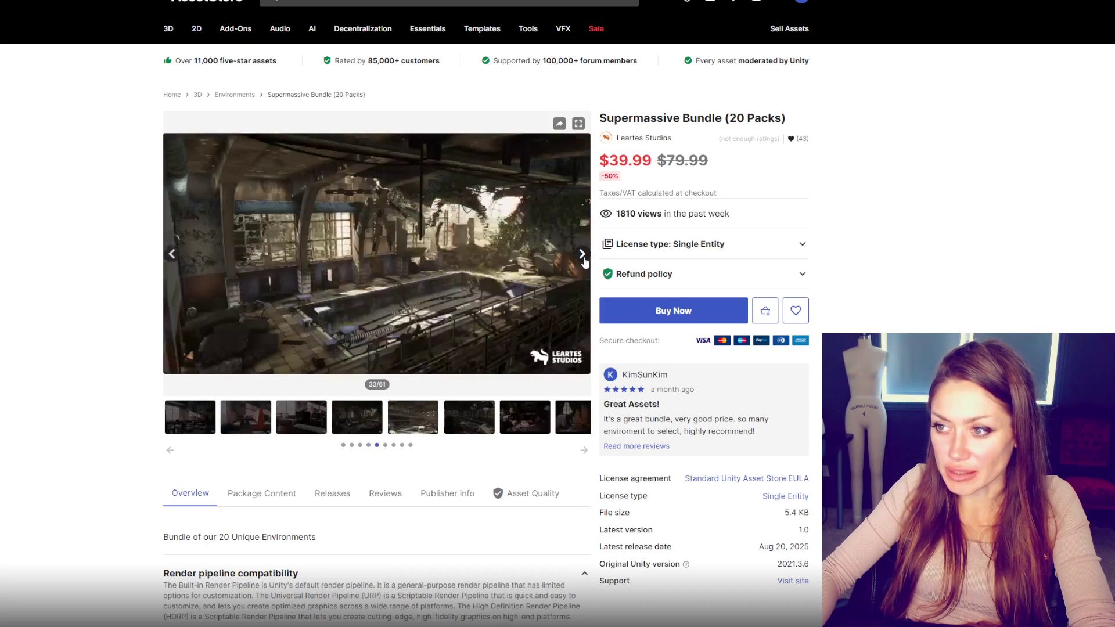
left_click(583, 259)
left_click(583, 258)
left_click(583, 258)
left_click(583, 259)
left_click(582, 254)
left_click(582, 253)
left_click(582, 254)
left_click(582, 253)
left_click(582, 254)
left_click(582, 253)
left_click(582, 253)
left_click(581, 253)
left_click(583, 258)
left_click(583, 258)
left_click(583, 259)
left_click(583, 258)
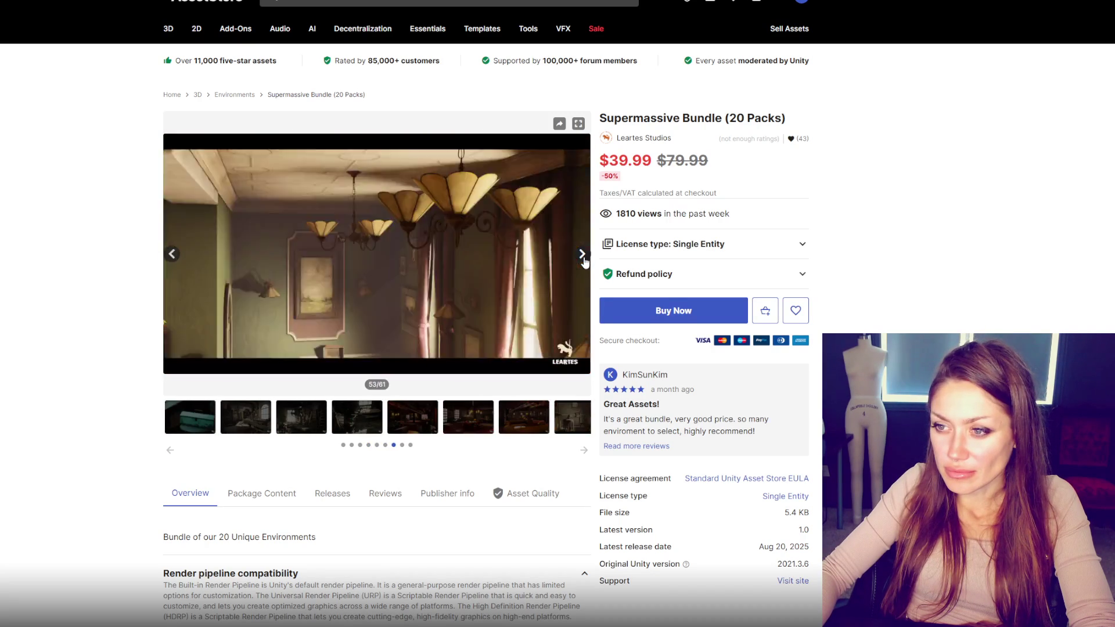
left_click(583, 258)
left_click(583, 258)
left_click(583, 258)
left_click(583, 259)
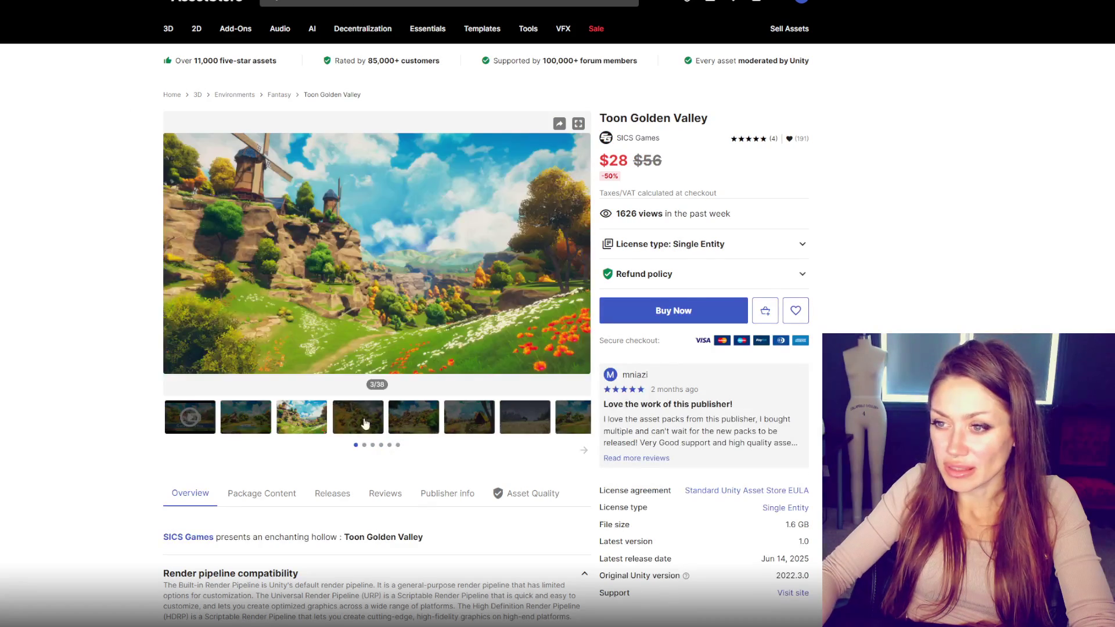
Step: Page the Toon Golden Valley gallery forward to the windmill village image, then back one
left_click(579, 255)
left_click(579, 256)
left_click(579, 255)
left_click(579, 256)
left_click(579, 256)
left_click(579, 257)
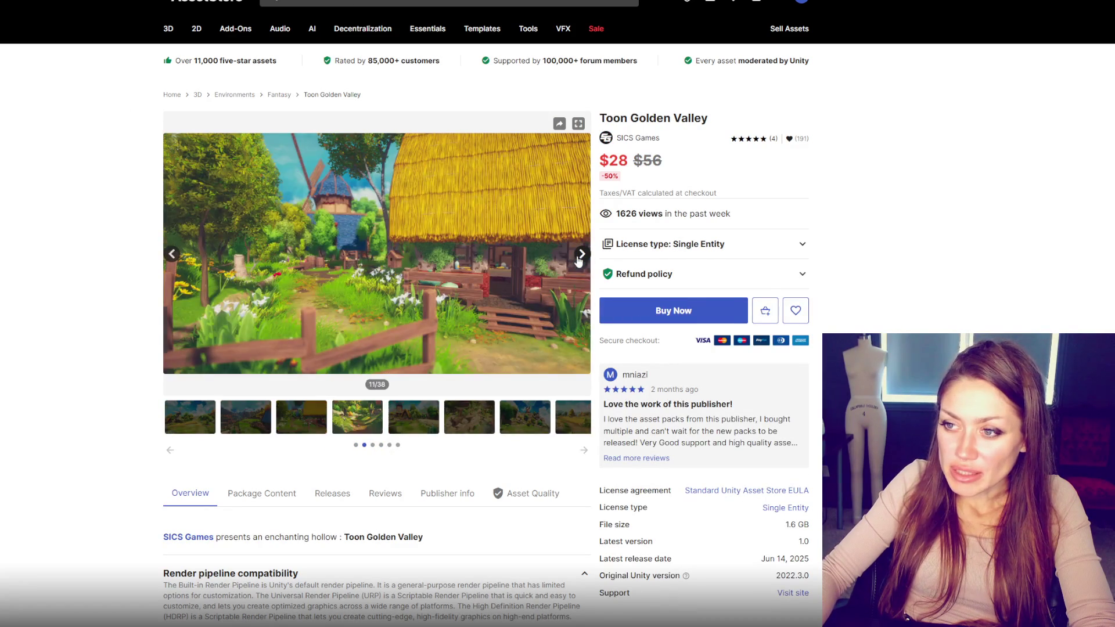
left_click(579, 256)
left_click(579, 256)
left_click(579, 257)
left_click(579, 257)
left_click(580, 258)
left_click(579, 258)
left_click(580, 260)
left_click(580, 260)
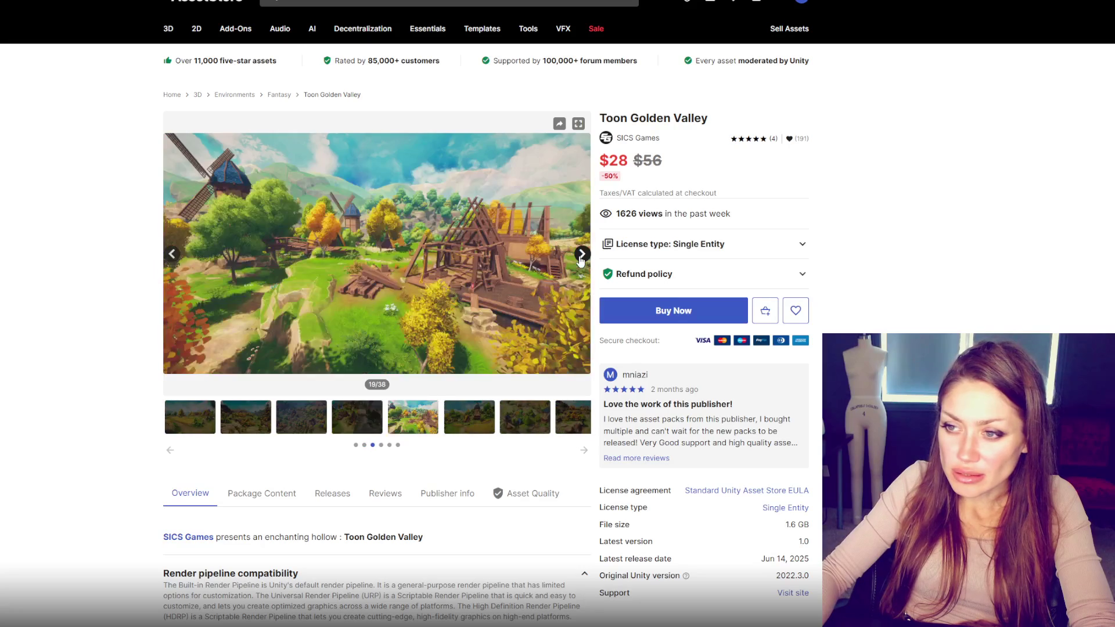
left_click(174, 256)
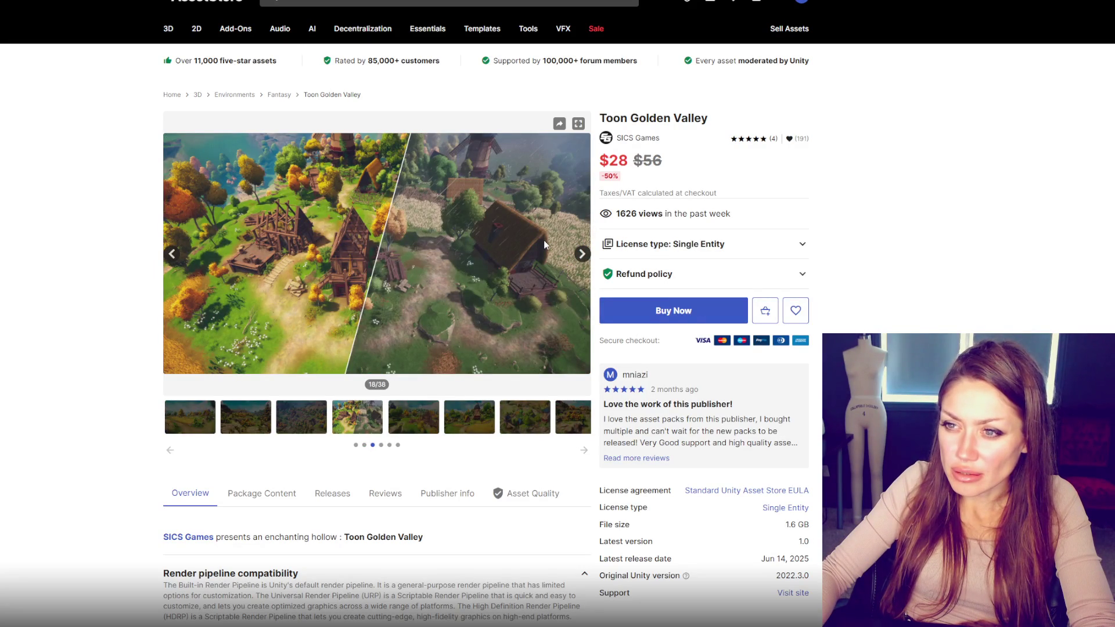
Step: Advance past the large windmill to the toon trees overview, then return to the rocks and plants image
left_click(586, 260)
left_click(585, 260)
left_click(585, 261)
left_click(586, 261)
left_click(586, 260)
left_click(585, 260)
left_click(585, 260)
left_click(585, 260)
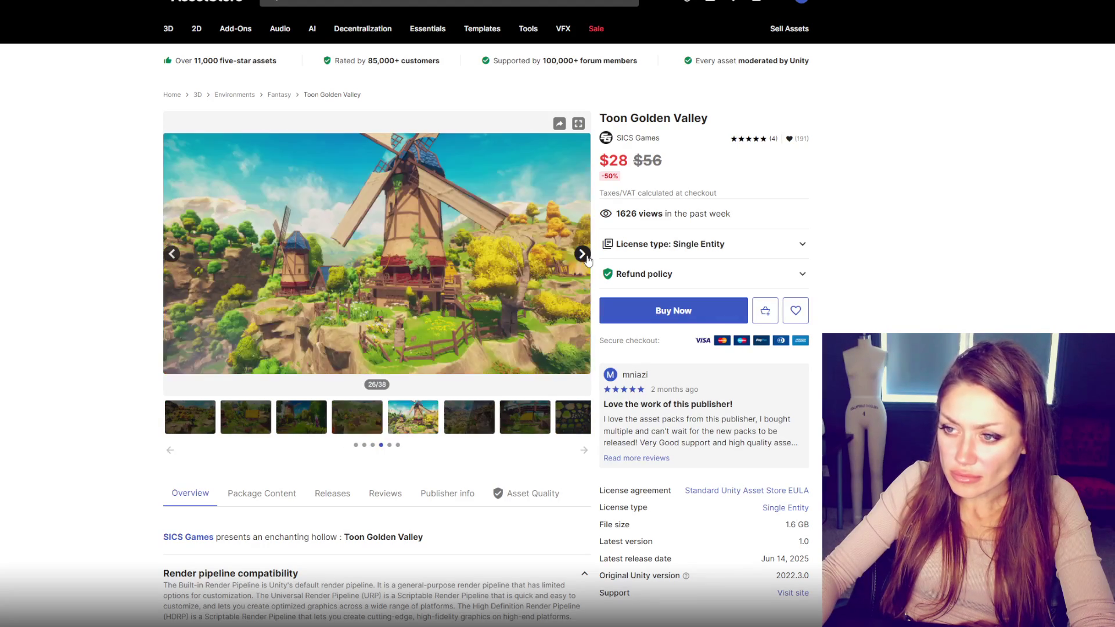
left_click(585, 261)
left_click(585, 260)
left_click(586, 260)
left_click(585, 260)
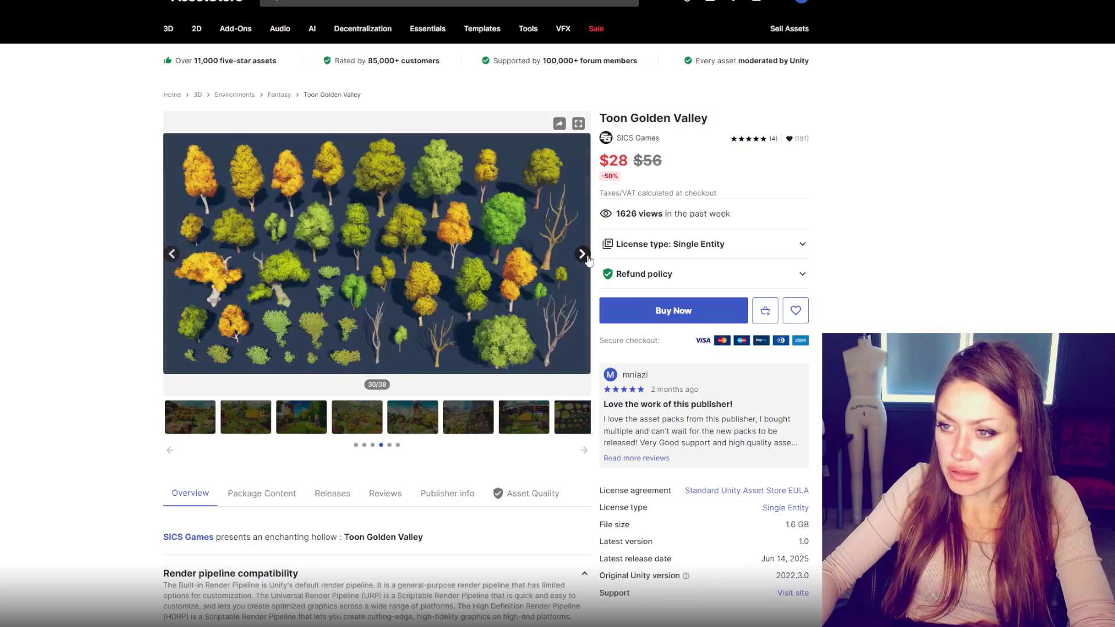
left_click(172, 254)
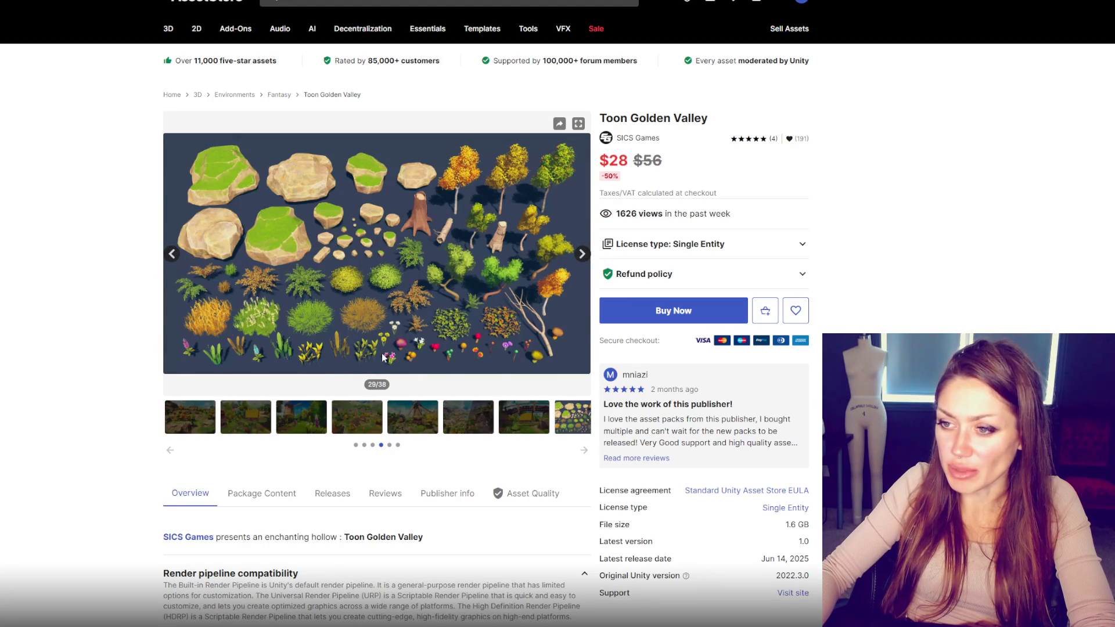
Step: Page to the last of the 38 previews and open the Summer Drop Bundle (14 packs) page
left_click(583, 254)
left_click(583, 253)
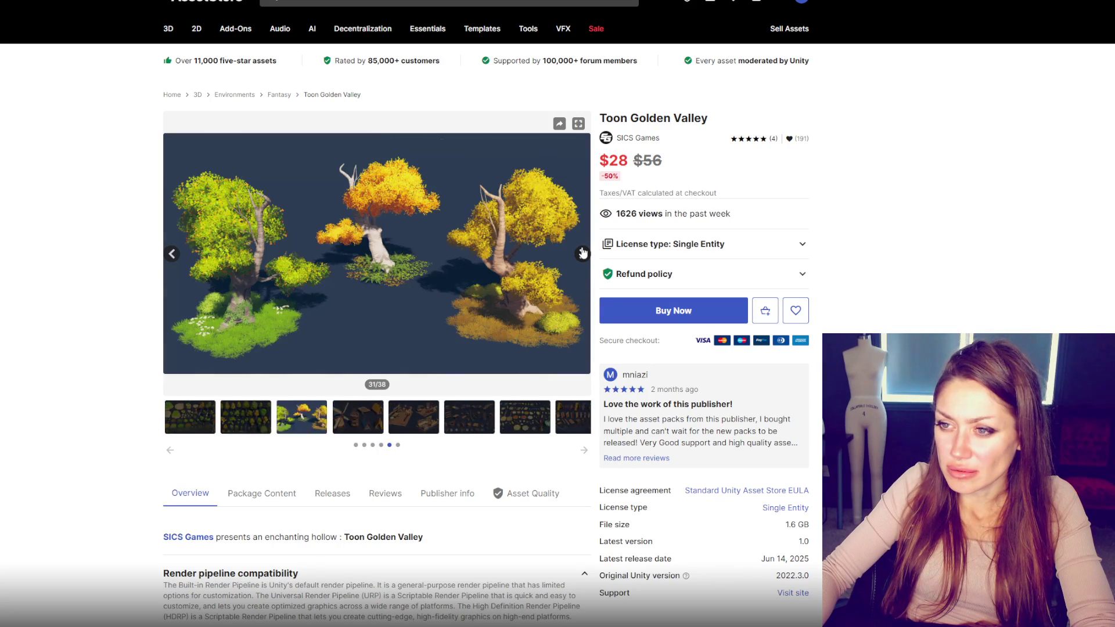
left_click(583, 254)
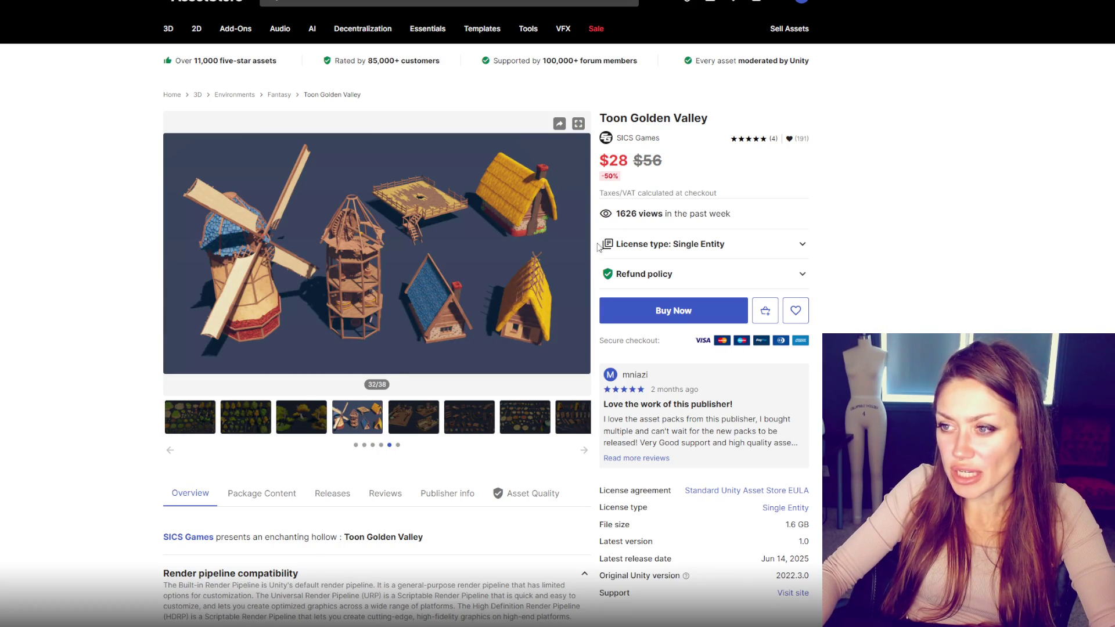
left_click(582, 256)
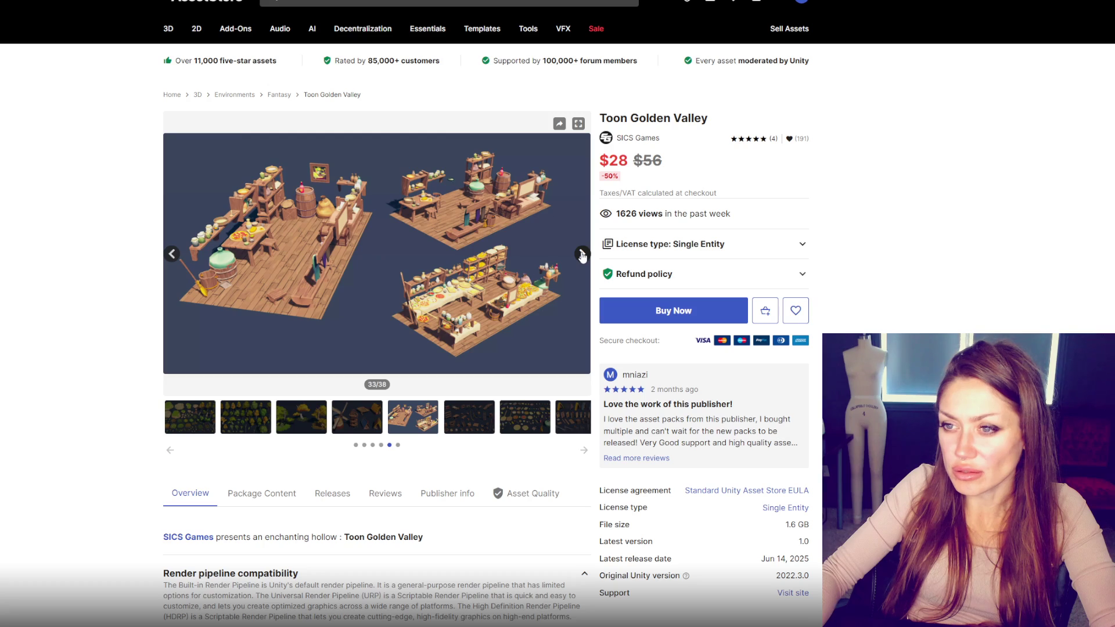
left_click(583, 257)
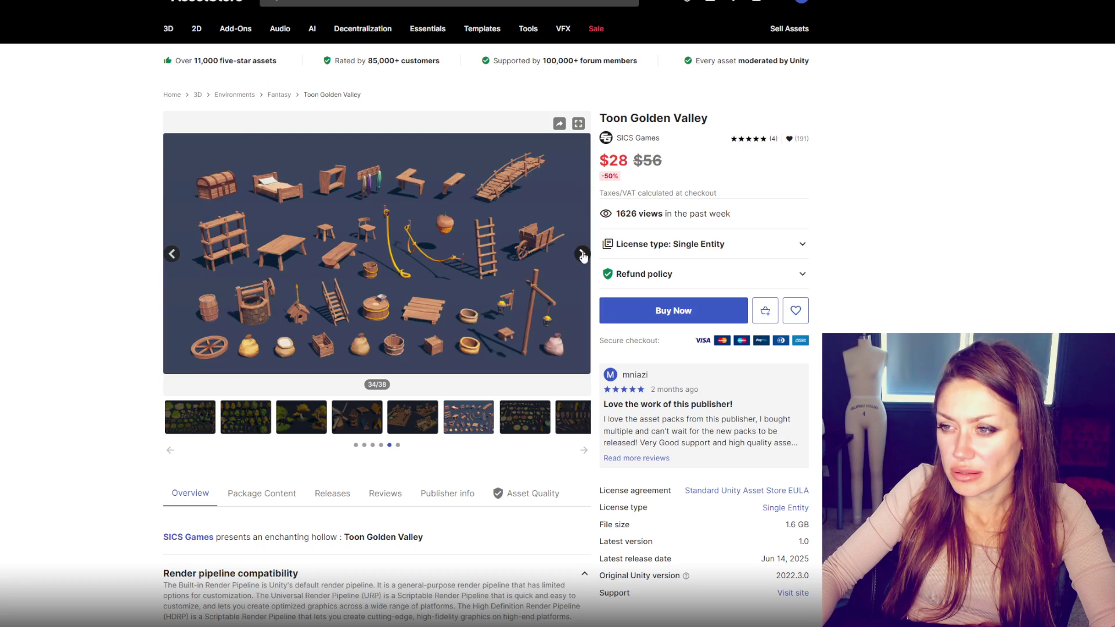
left_click(583, 257)
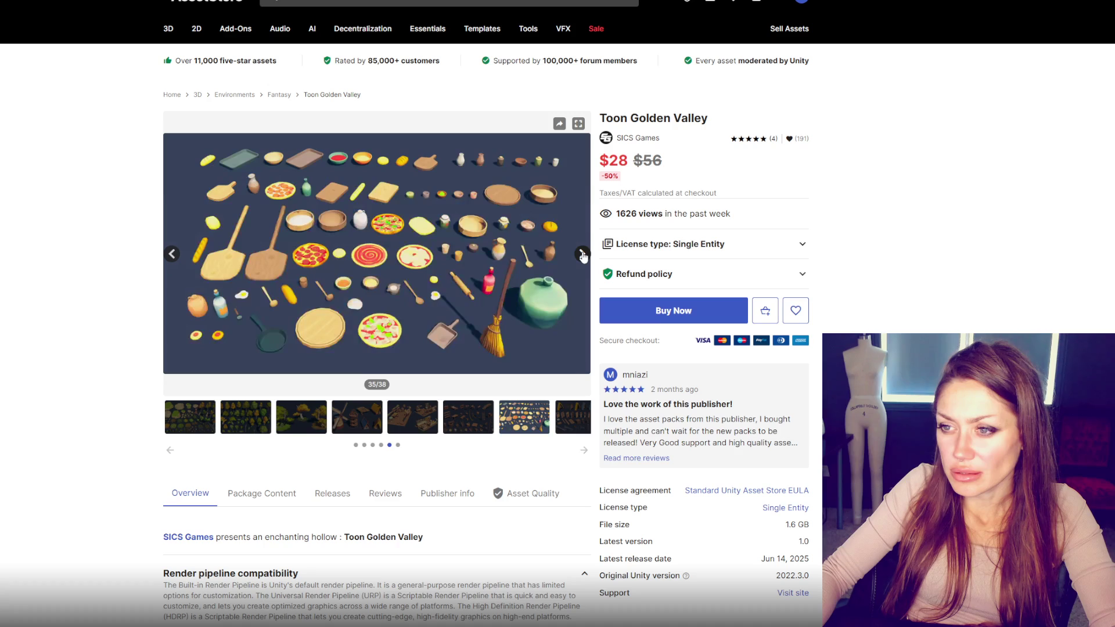
left_click(583, 257)
left_click(583, 256)
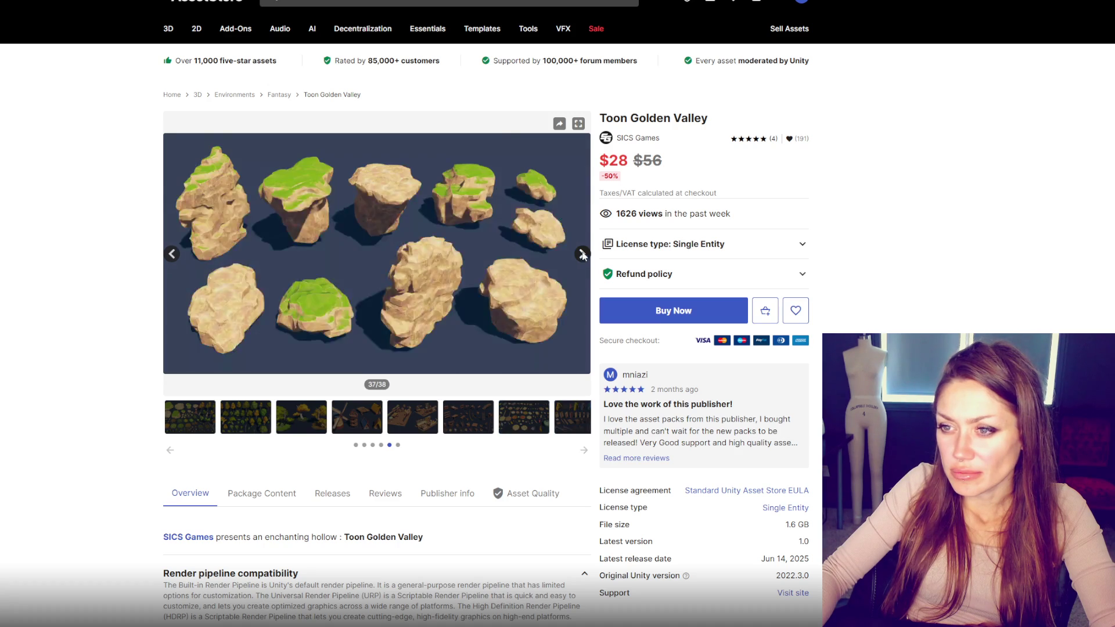
left_click(583, 257)
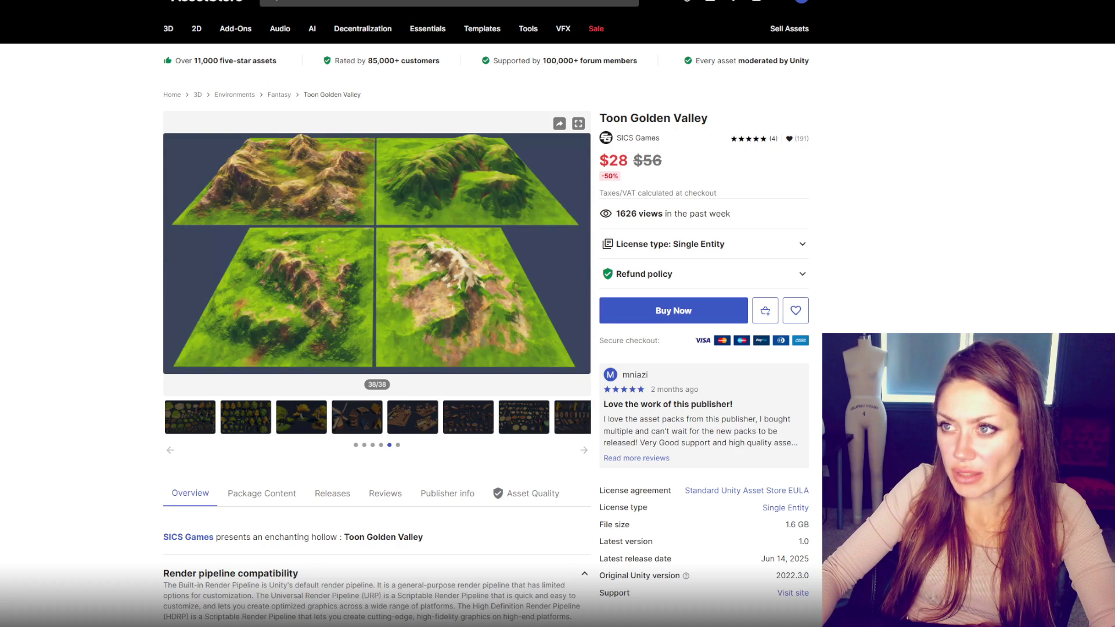
left_click(358, 426)
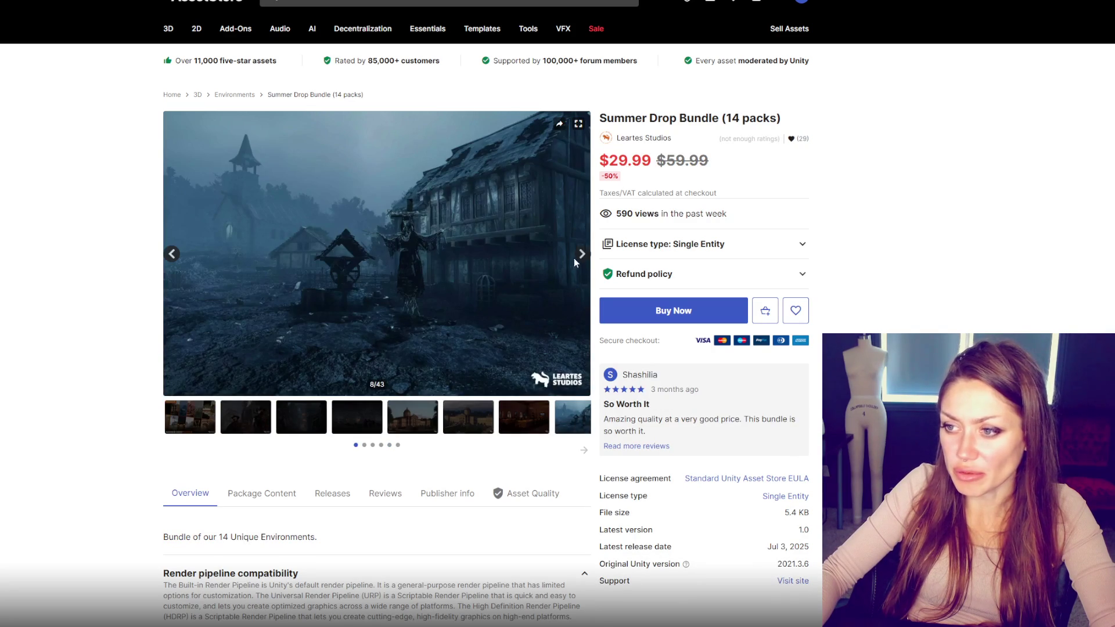
Step: Page the Summer Drop Bundle gallery through to the final preview, 43 of 43
left_click(582, 254)
left_click(582, 253)
left_click(583, 253)
left_click(583, 253)
left_click(583, 252)
left_click(584, 252)
left_click(583, 252)
left_click(582, 253)
left_click(582, 253)
left_click(582, 253)
left_click(582, 253)
left_click(582, 253)
left_click(583, 253)
left_click(583, 253)
left_click(583, 253)
left_click(583, 254)
left_click(583, 253)
left_click(583, 253)
left_click(583, 253)
left_click(583, 253)
left_click(583, 253)
left_click(583, 253)
left_click(583, 253)
left_click(583, 253)
left_click(583, 253)
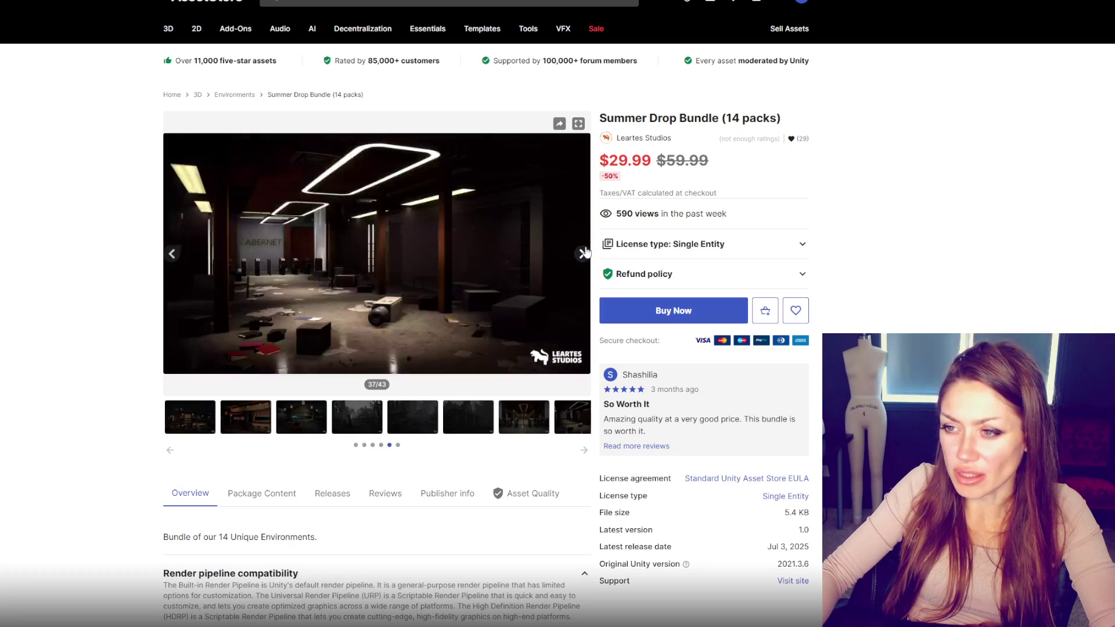
left_click(583, 254)
left_click(583, 253)
left_click(584, 252)
left_click(585, 252)
left_click(584, 252)
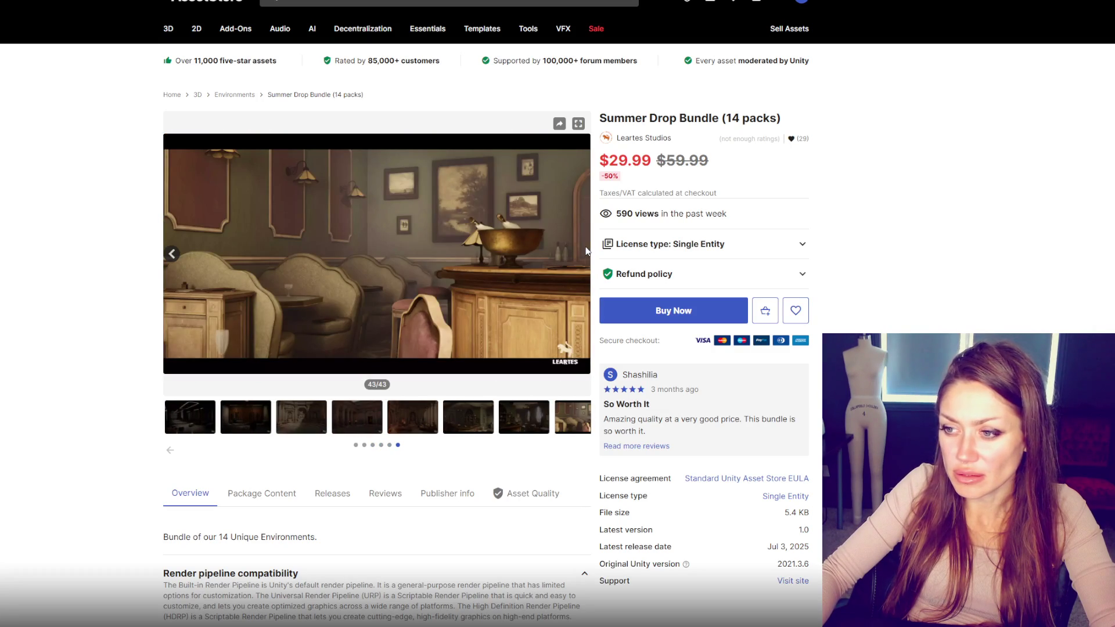
Step: View preview images 42 and 41, then scroll down the bundle page
left_click(544, 421)
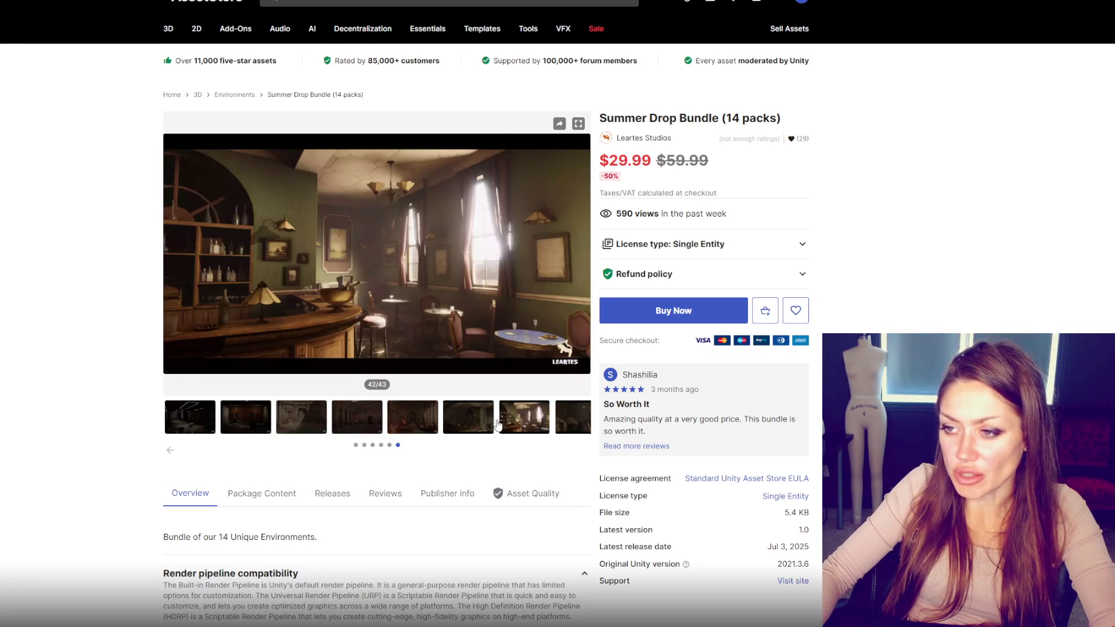
left_click(463, 433)
scroll(438, 423, "down", 9)
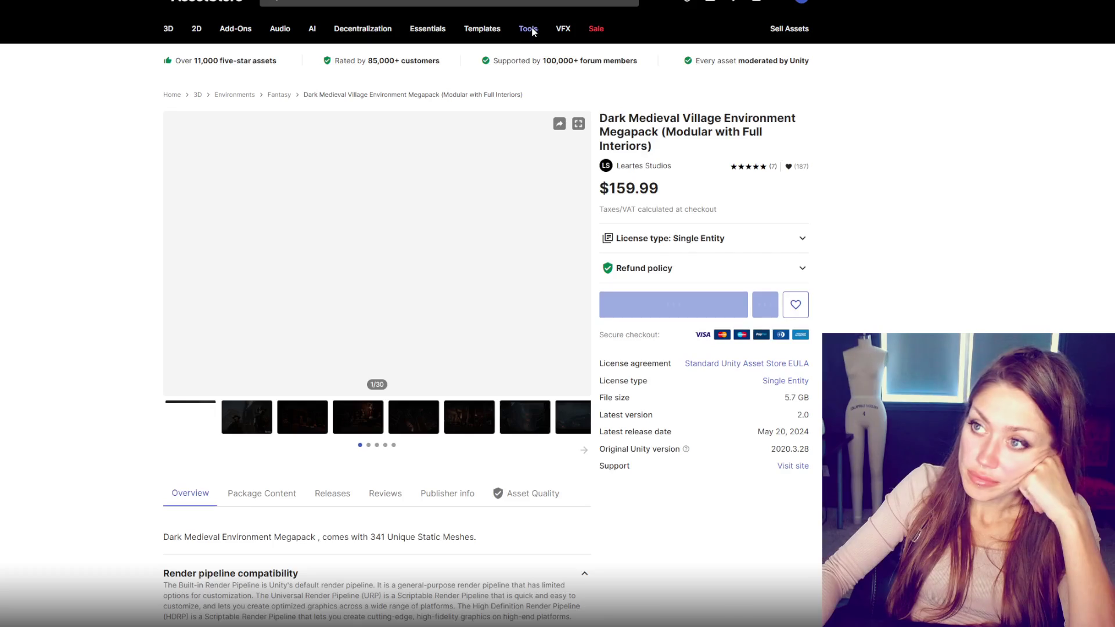
Step: Page the Dark Medieval Village Megapack gallery forward from preview image 8
left_click(579, 429)
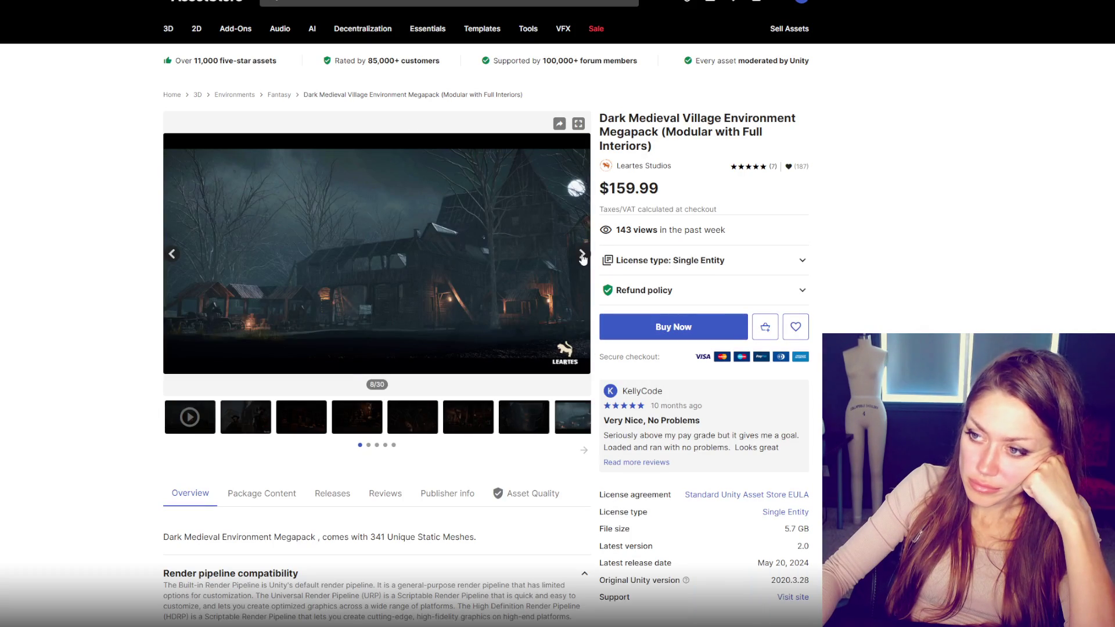
left_click(582, 256)
left_click(583, 256)
left_click(583, 256)
left_click(583, 255)
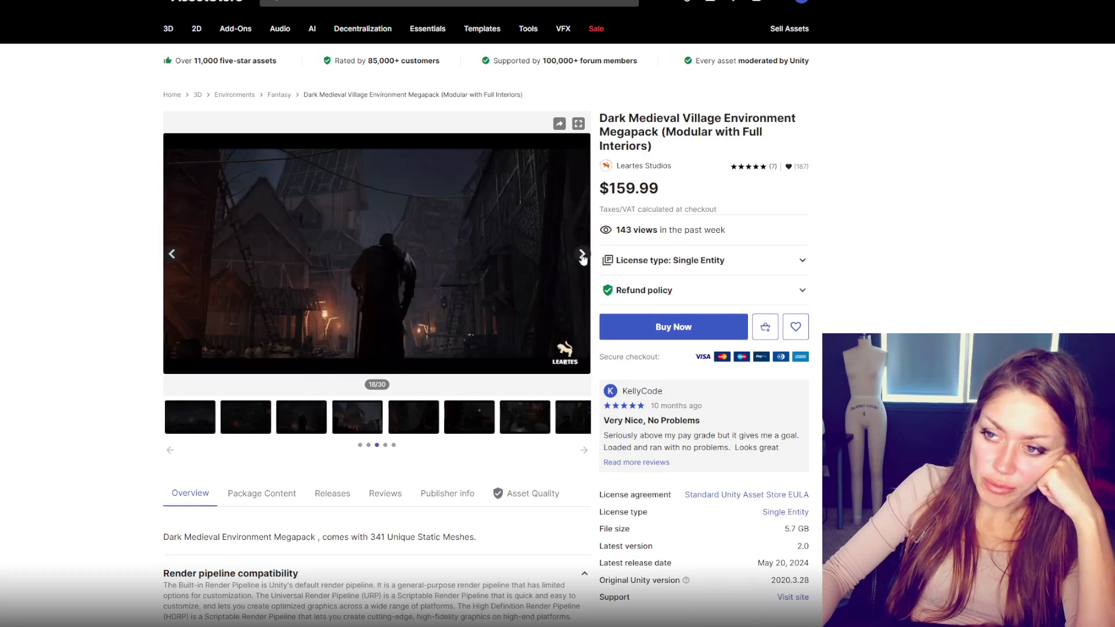
left_click(583, 255)
left_click(582, 256)
left_click(582, 256)
left_click(583, 256)
left_click(582, 255)
left_click(582, 255)
left_click(582, 255)
left_click(583, 255)
left_click(582, 255)
left_click(582, 256)
Step: View the modular building pieces and roof-set previews, then return to image 25
left_click(429, 427)
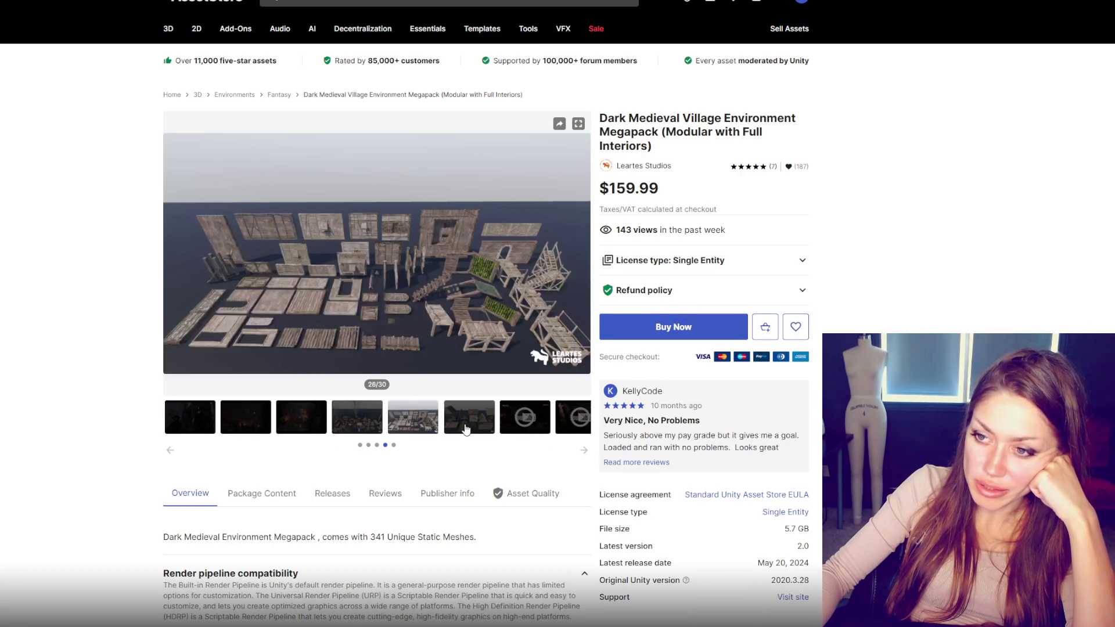
left_click(466, 429)
left_click(367, 431)
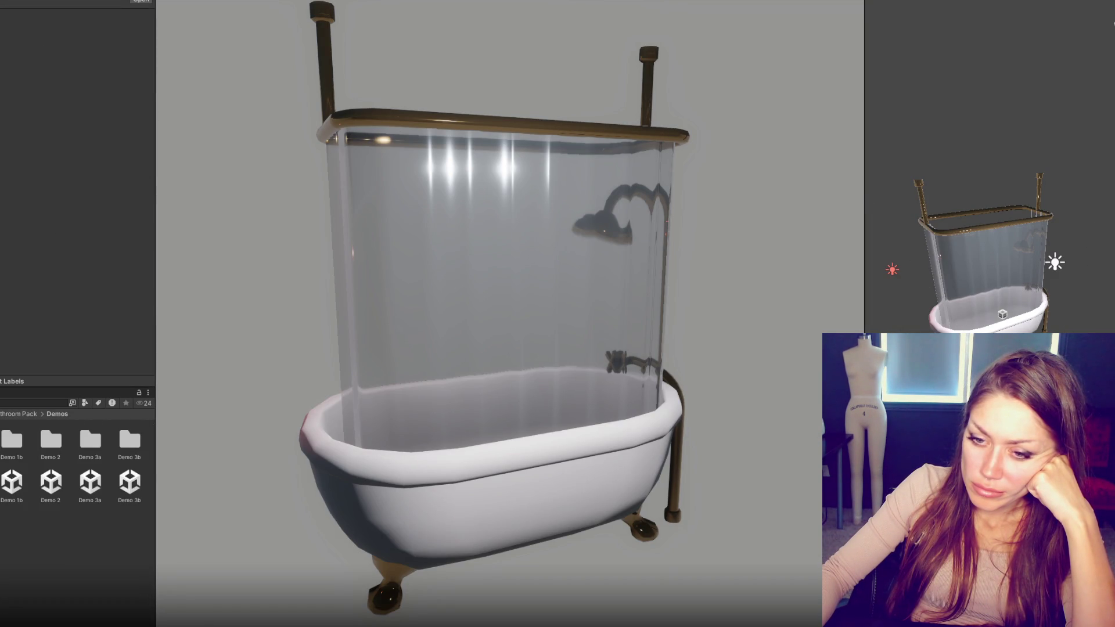
Step: Save the modified scene, then load the Demo 2, Demo 3a and Demo 3b scenes in turn
left_click(468, 327)
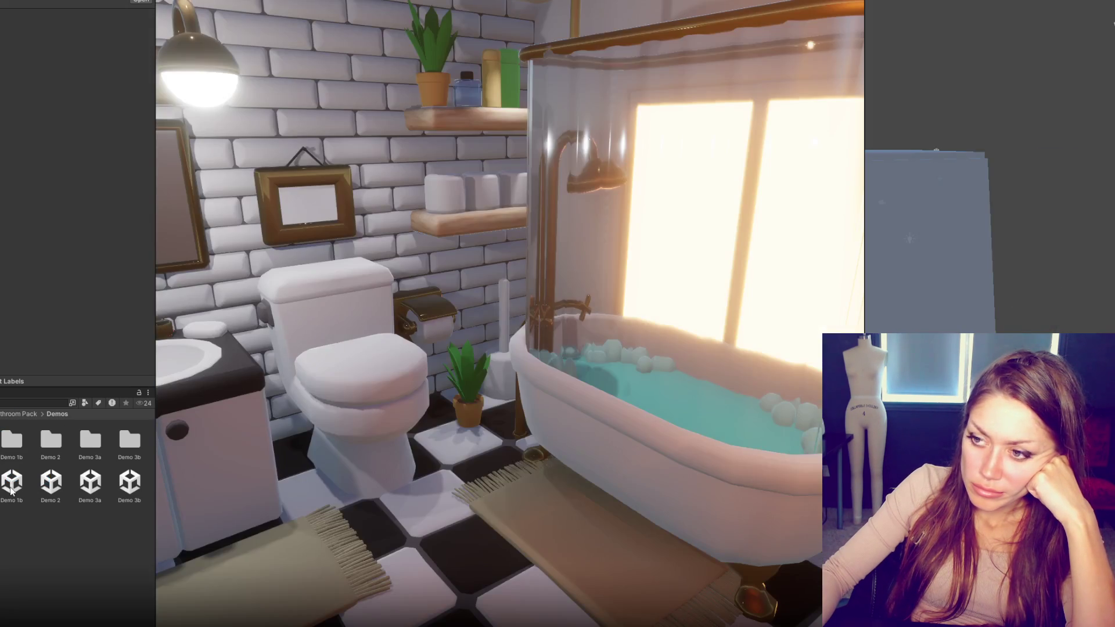
double_click(12, 484)
left_click(50, 485)
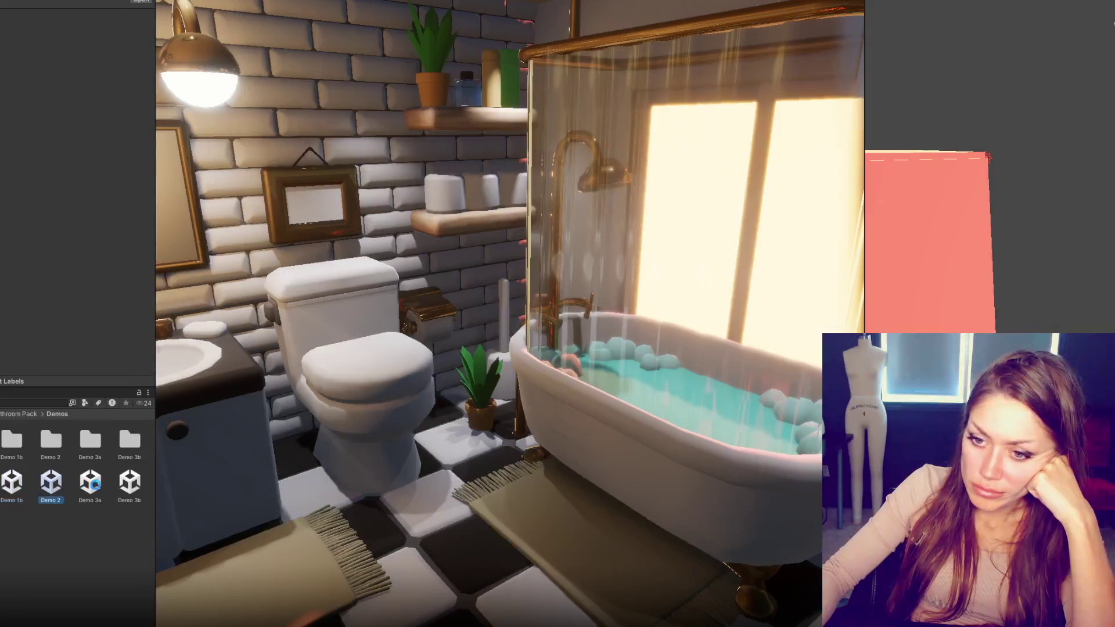
double_click(93, 484)
double_click(131, 483)
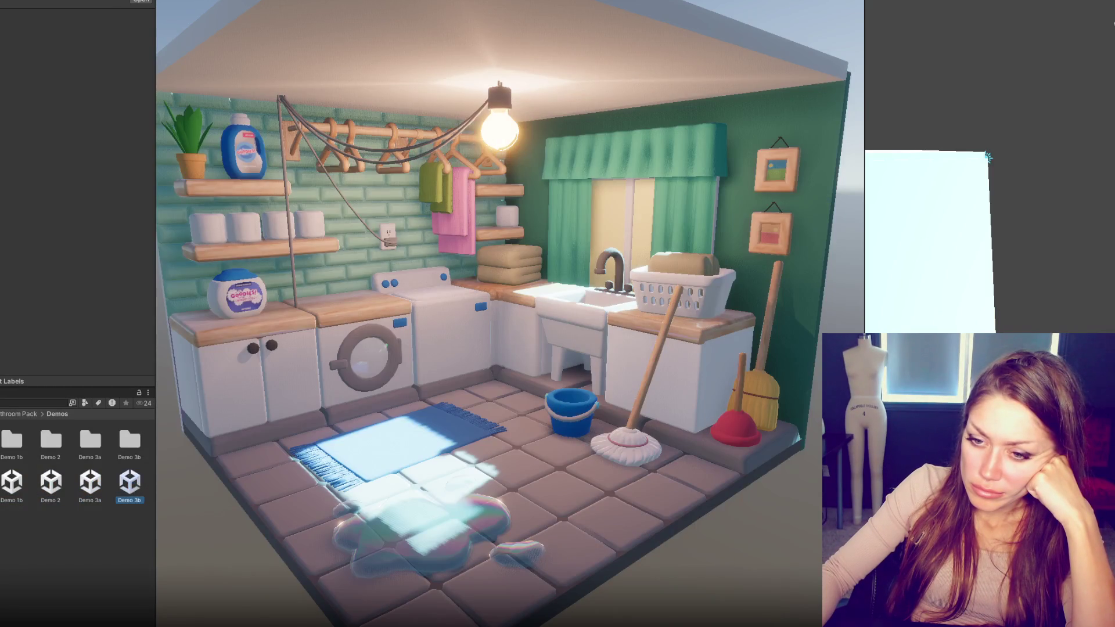
Step: Reload Demo 2, then Demo 3a and Demo 3b once more
double_click(11, 482)
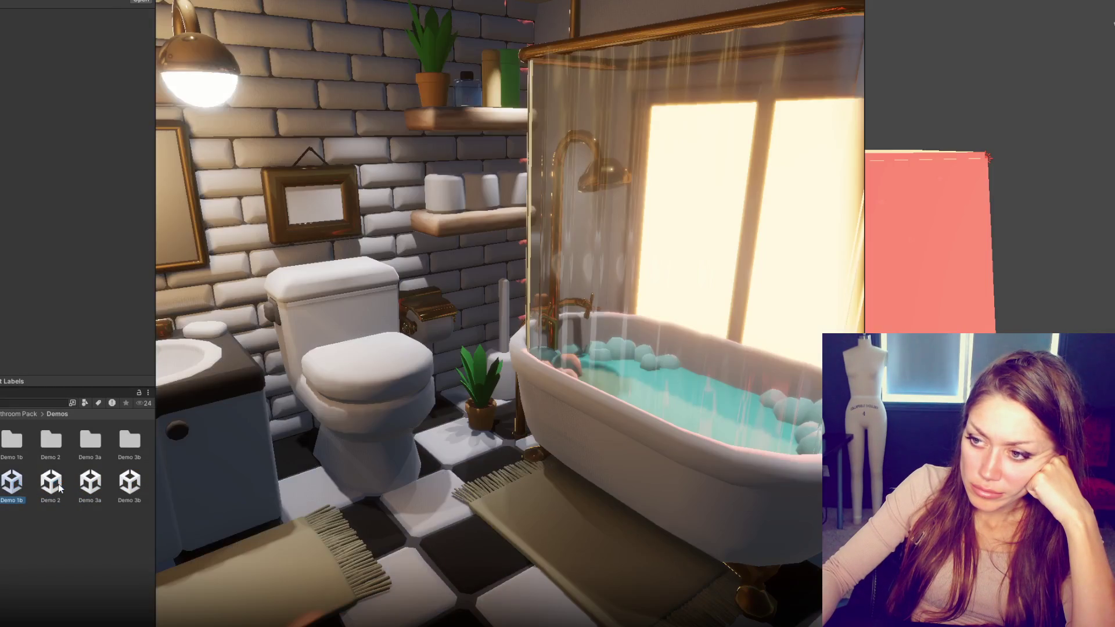
left_click(51, 482)
double_click(90, 482)
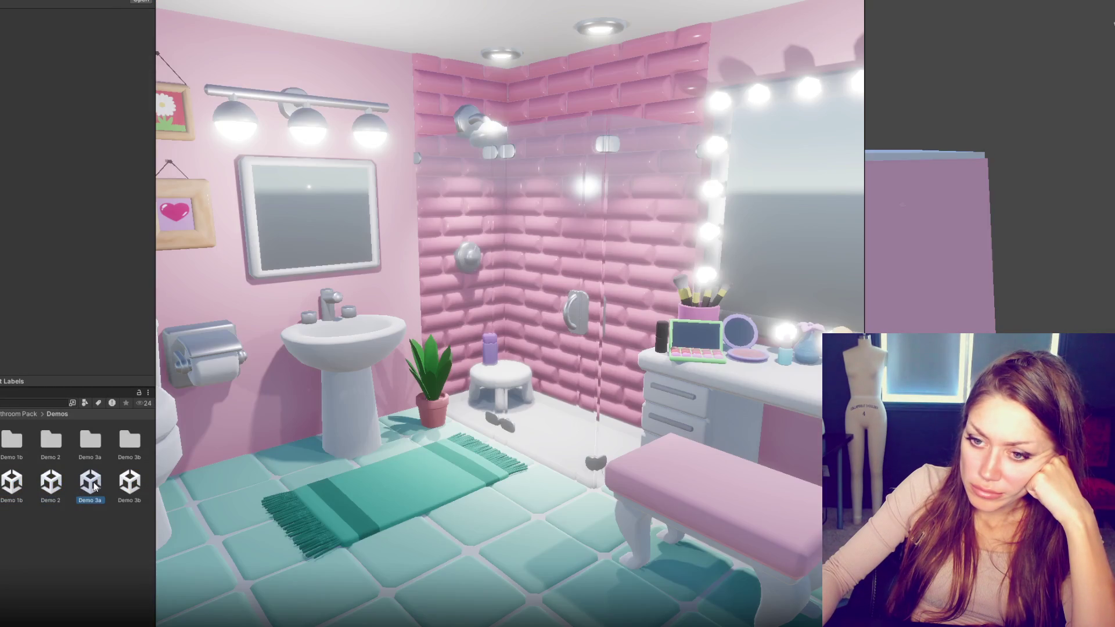
double_click(129, 482)
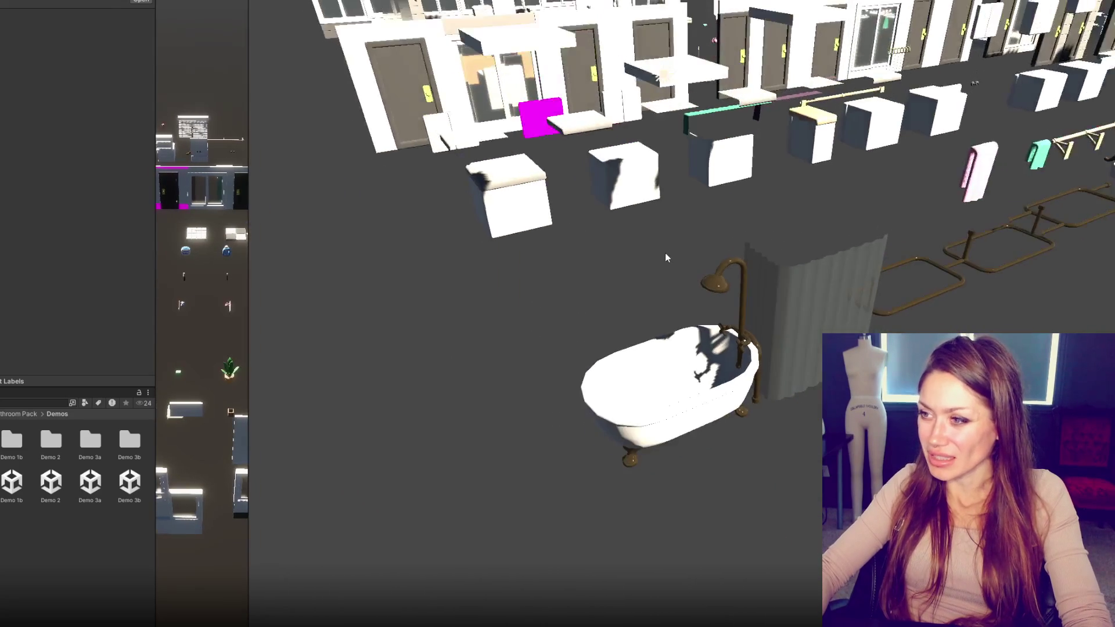
Step: Orbit the Scene view over the laid-out bathroom props and select the directional light
mouse_move(648, 213)
left_mouse_down()
mouse_move(705, 238)
mouse_move(719, 224)
mouse_move(724, 241)
mouse_move(331, 277)
mouse_move(931, 244)
mouse_move(1051, 221)
mouse_move(1021, 292)
mouse_move(958, 273)
left_mouse_up()
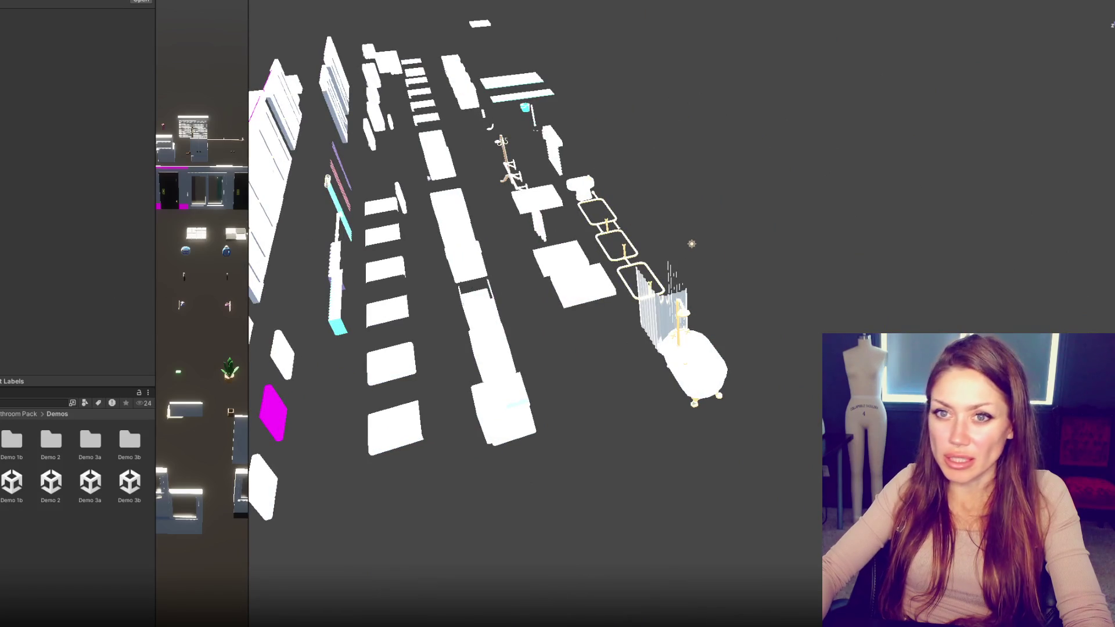
left_click(691, 244)
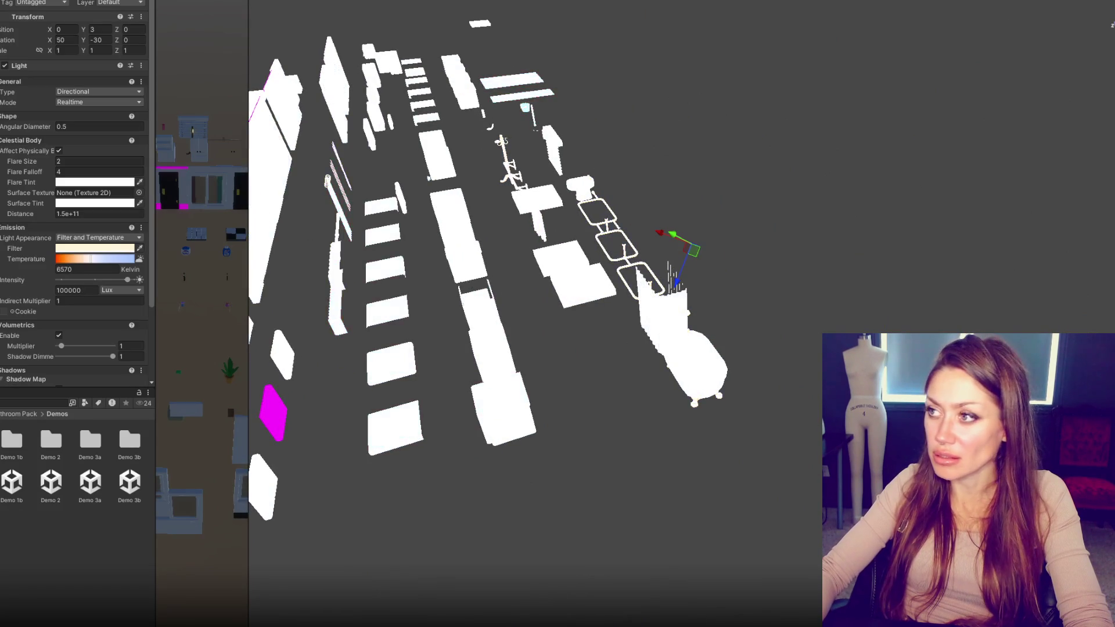
Step: Select the Directional Light and orbit and zoom down to a low, street-level view of the props
left_click(1039, 8)
mouse_move(866, 211)
left_mouse_down()
mouse_move(897, 212)
mouse_move(836, 214)
mouse_move(894, 203)
left_mouse_up()
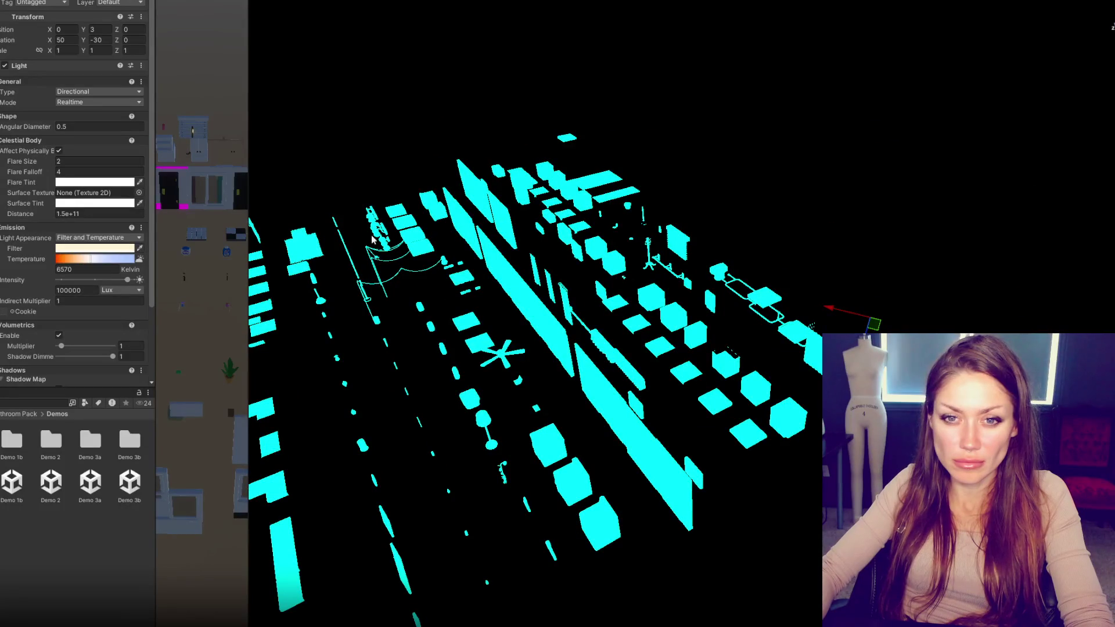
scroll(451, 240, "up", 3)
scroll(451, 241, "up", 5)
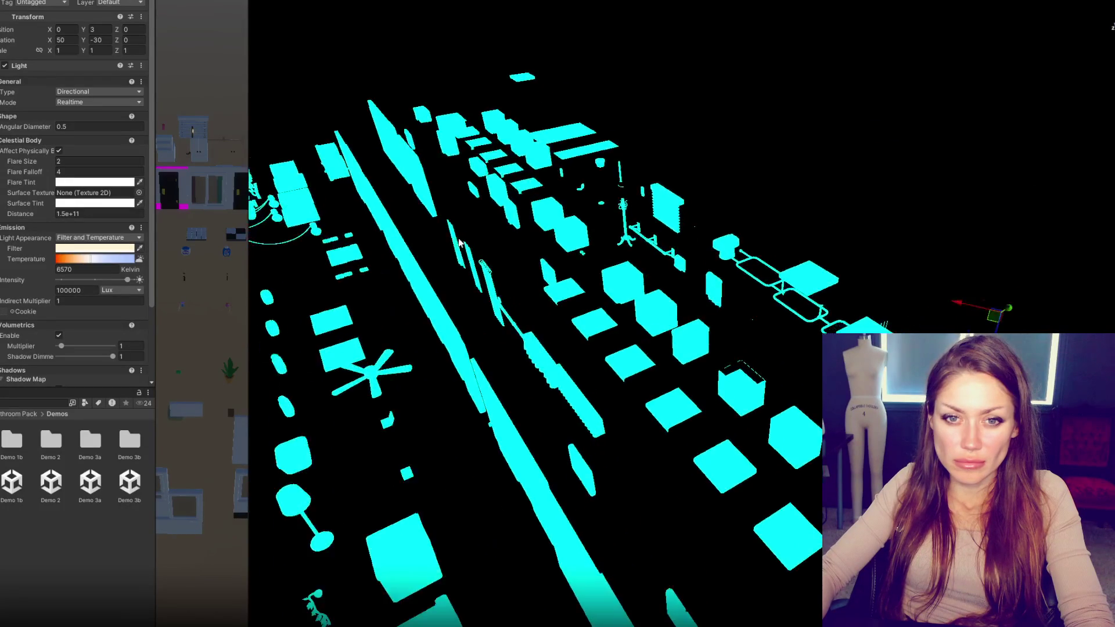
mouse_move(464, 241)
left_mouse_down()
mouse_move(483, 205)
mouse_move(482, 244)
left_mouse_up()
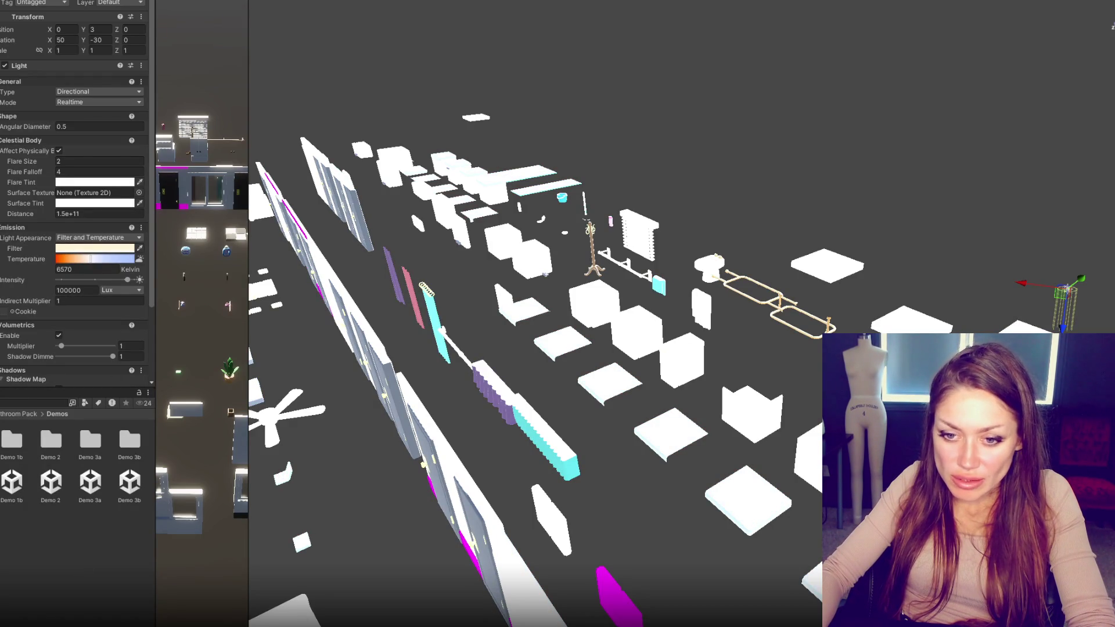
left_click(17, 414)
Step: Open the empty Outdoor scene, answering the save prompt, and open the Bathroom Pack's Prefabs folder
double_click(67, 440)
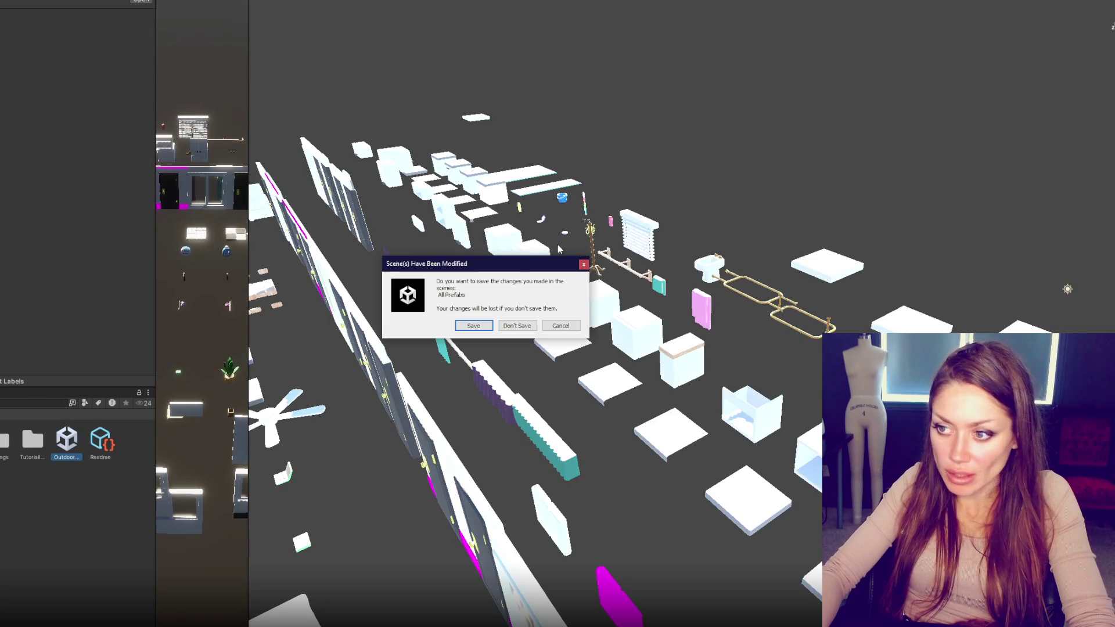
left_click(490, 326)
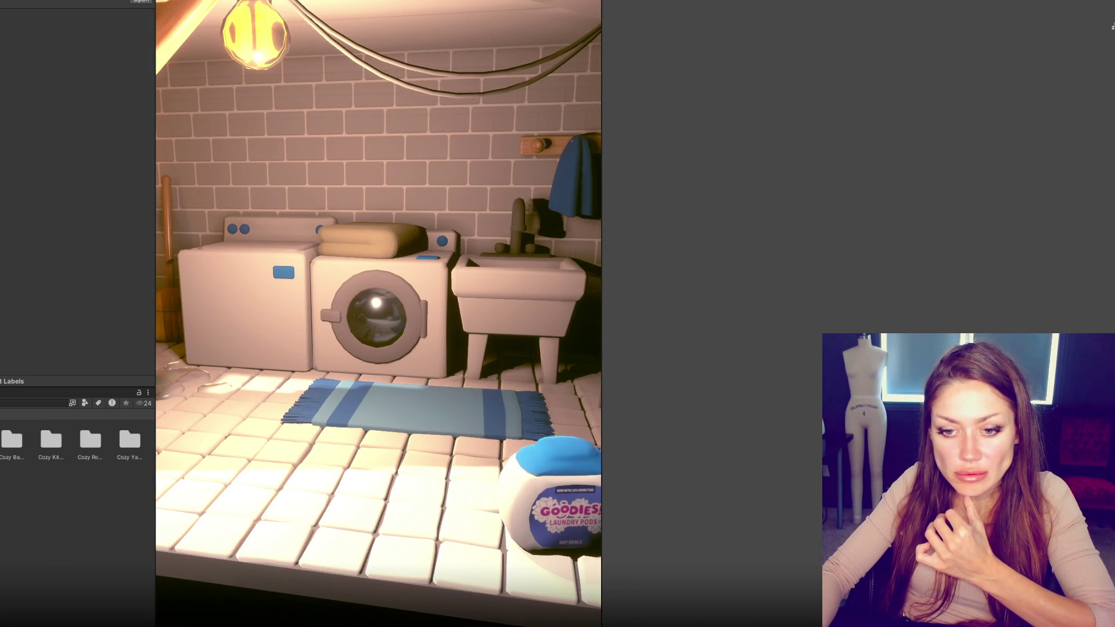
double_click(58, 446)
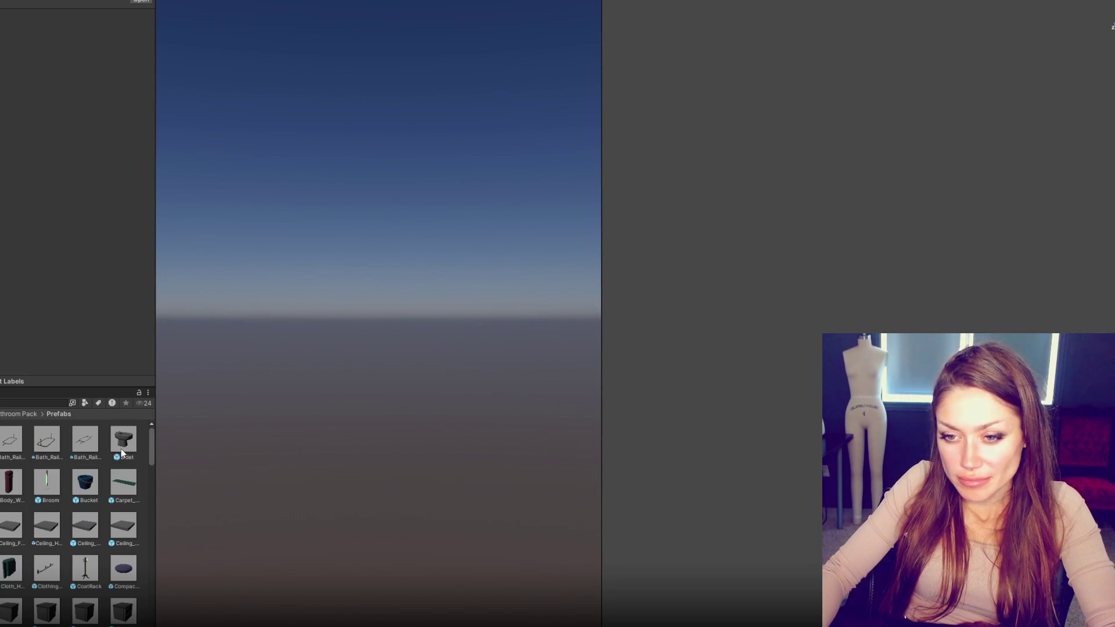
Step: Drag a Bidet into the empty scene and align the main camera with the view
left_click_drag(122, 452, 3, 232)
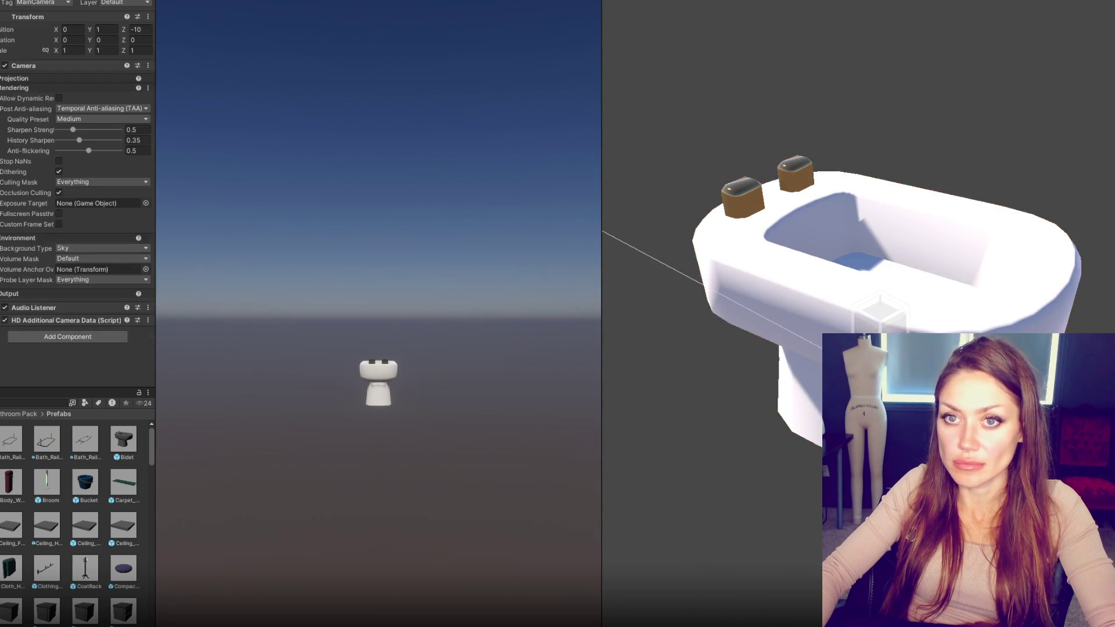
key("ctrl+shift+f")
scroll(691, 282, "down", 3)
key("ctrl+shift+f")
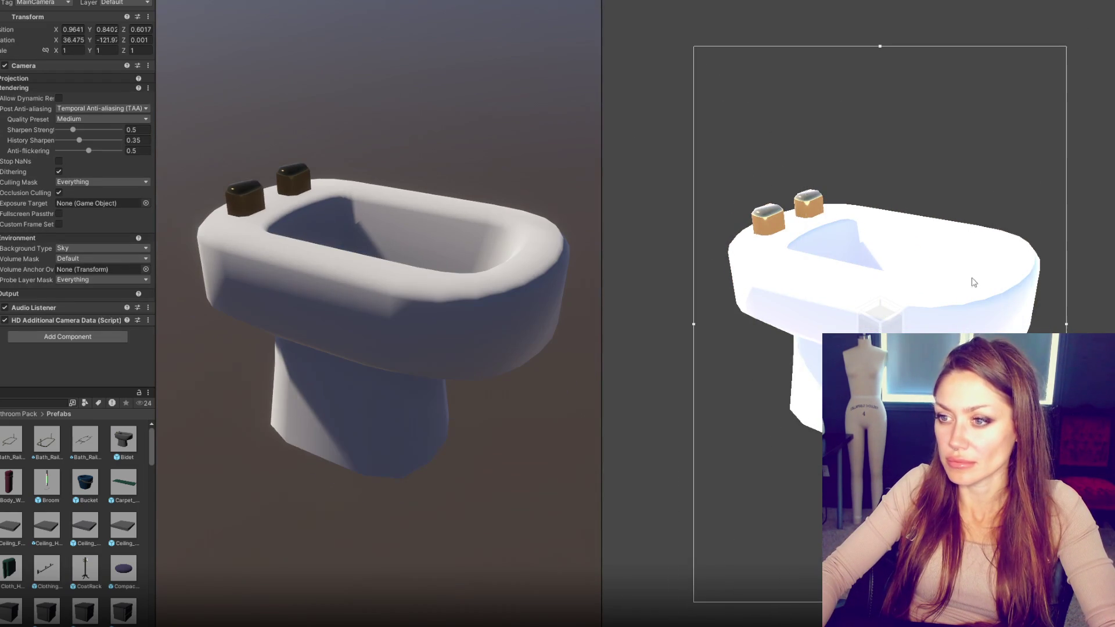
left_click_drag(919, 292, 828, 303)
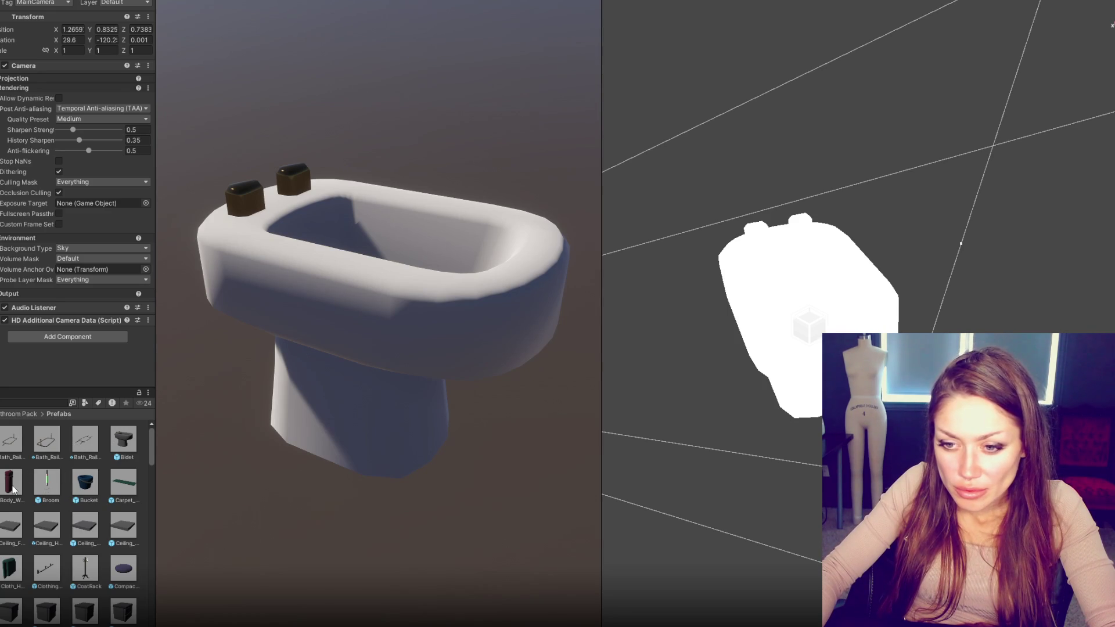
scroll(93, 588, "down", 1)
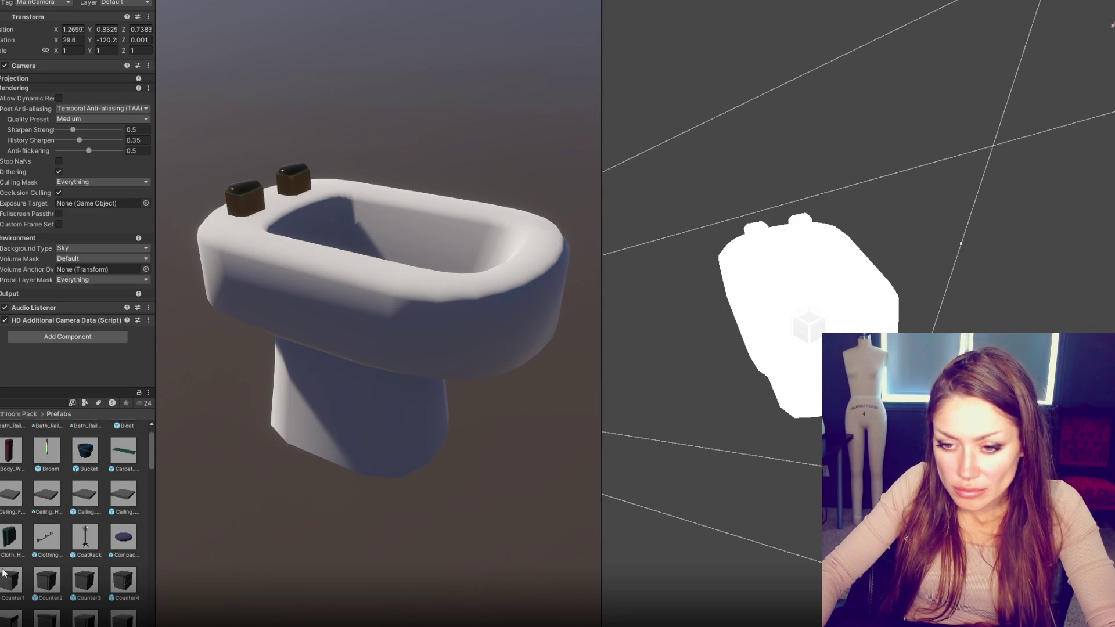
scroll(8, 529, "down", 5)
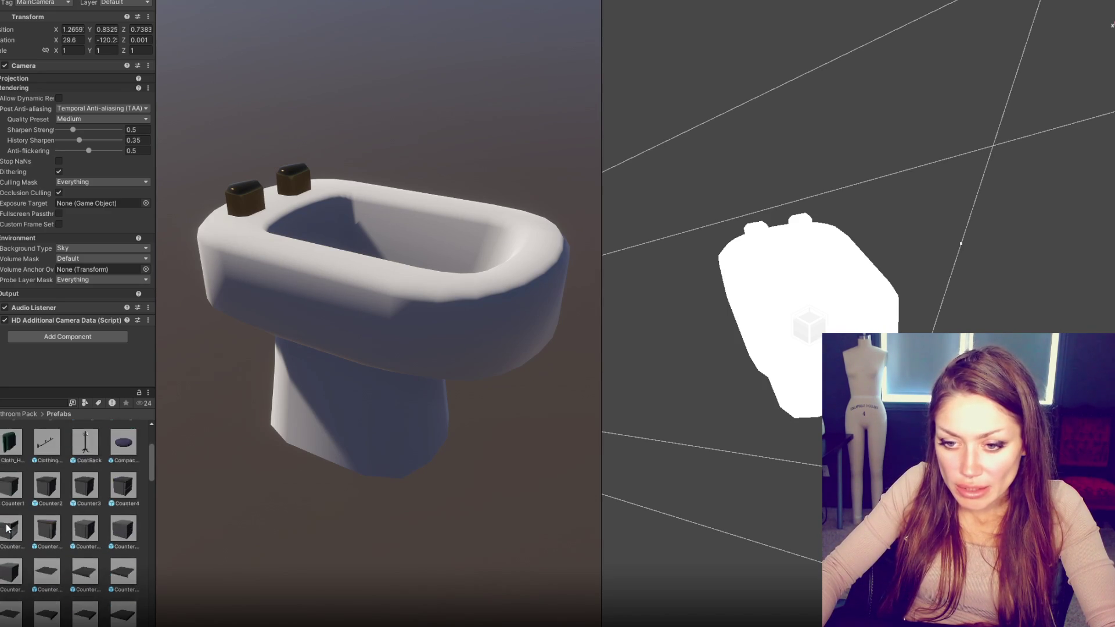
scroll(7, 528, "down", 7)
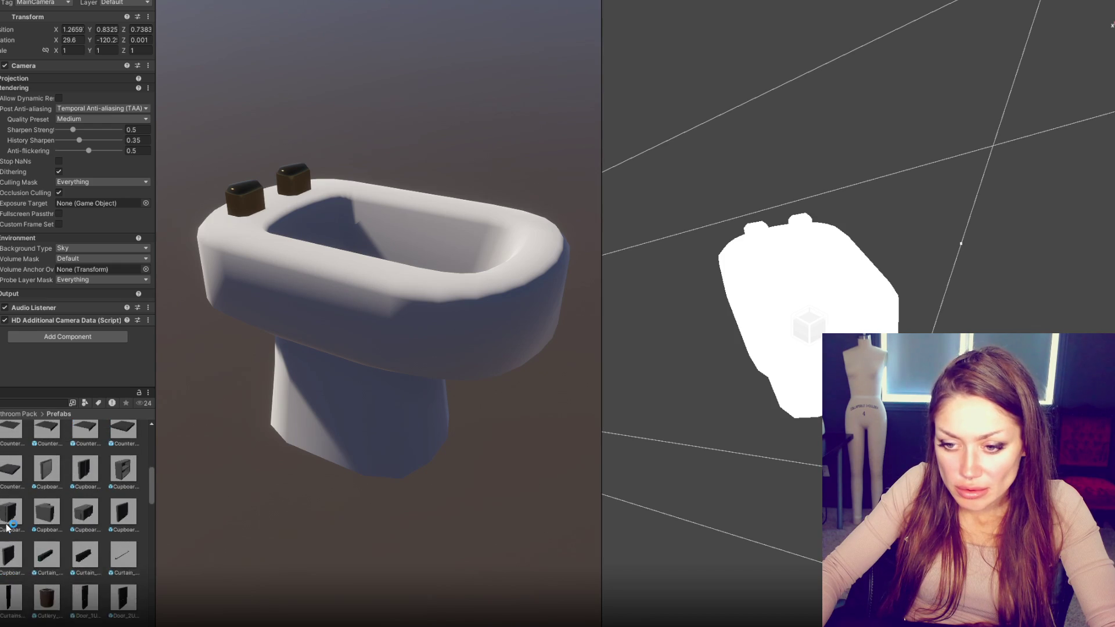
scroll(26, 529, "down", 10)
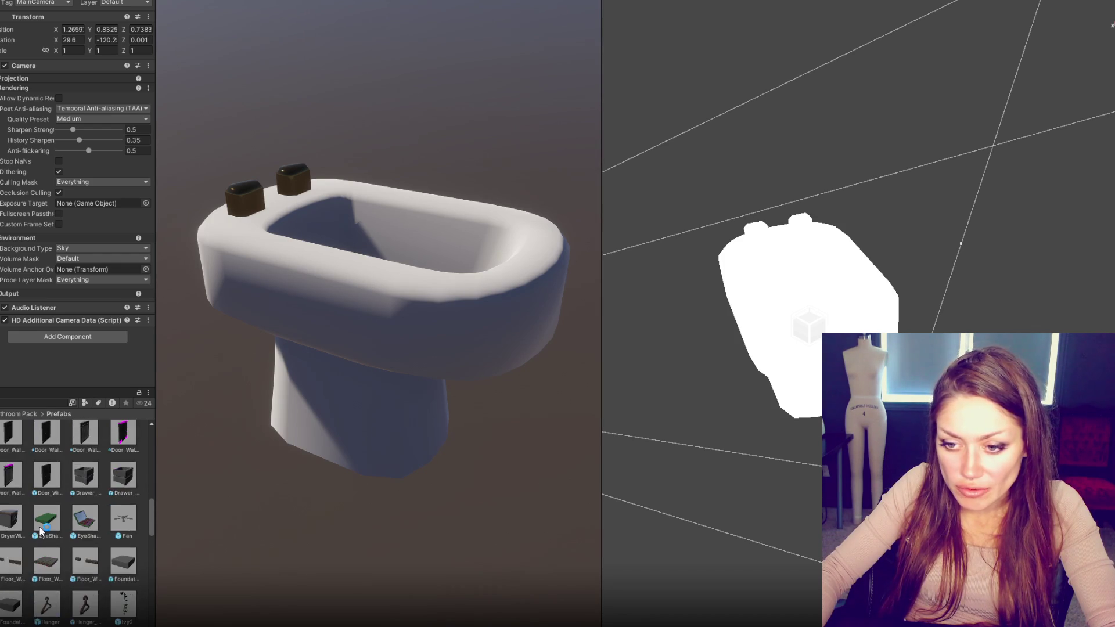
scroll(40, 531, "down", 4)
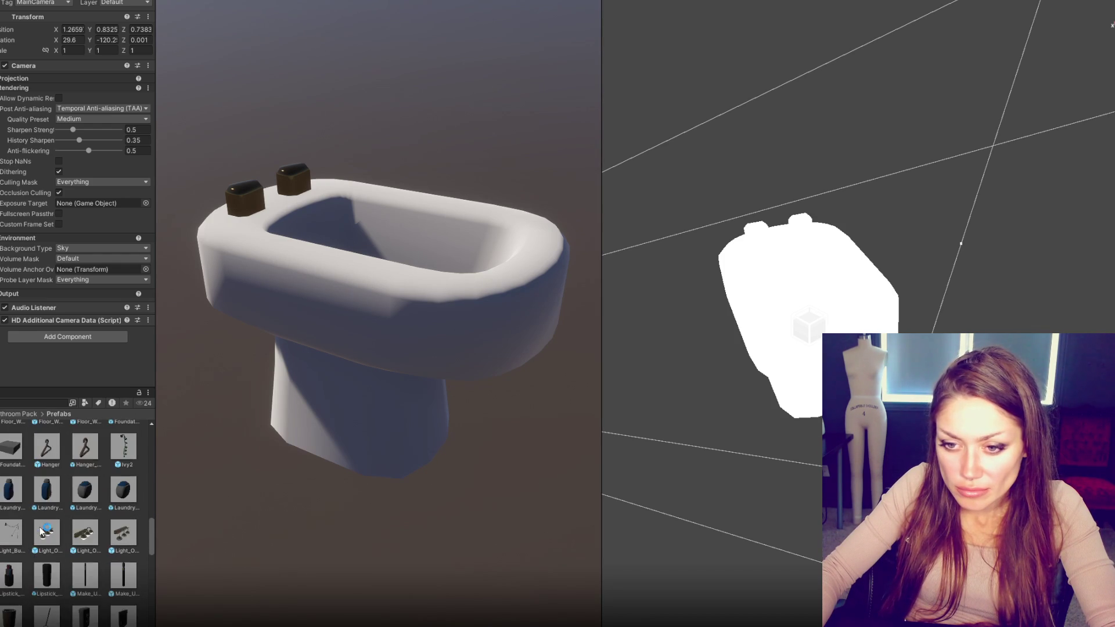
scroll(39, 530, "down", 10)
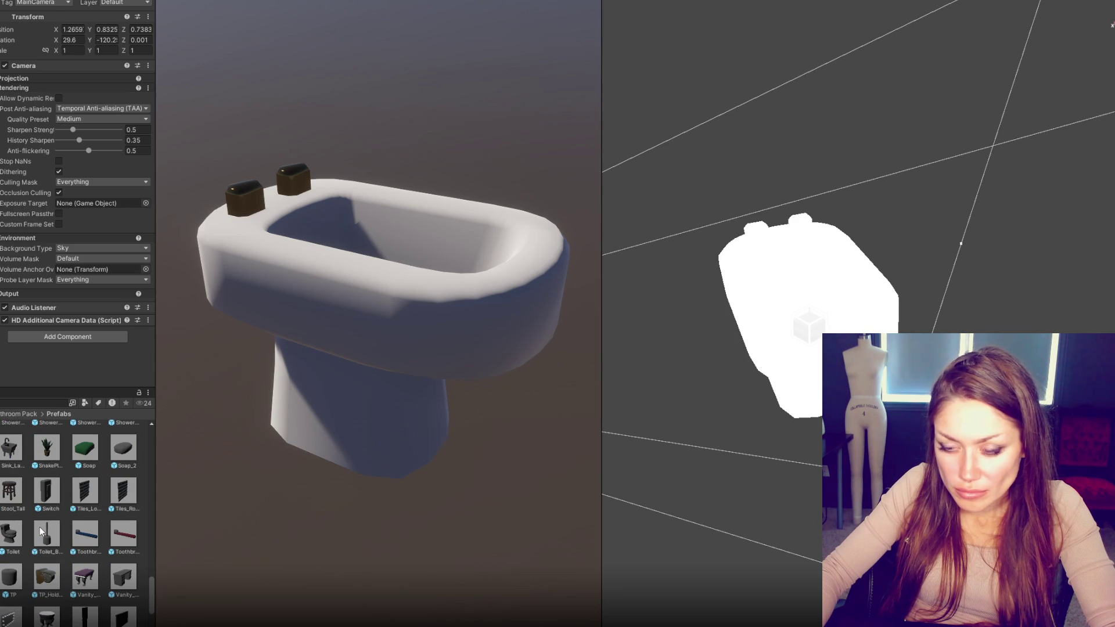
Step: Open the Toilet prefab for editing
left_click(10, 533)
double_click(11, 533)
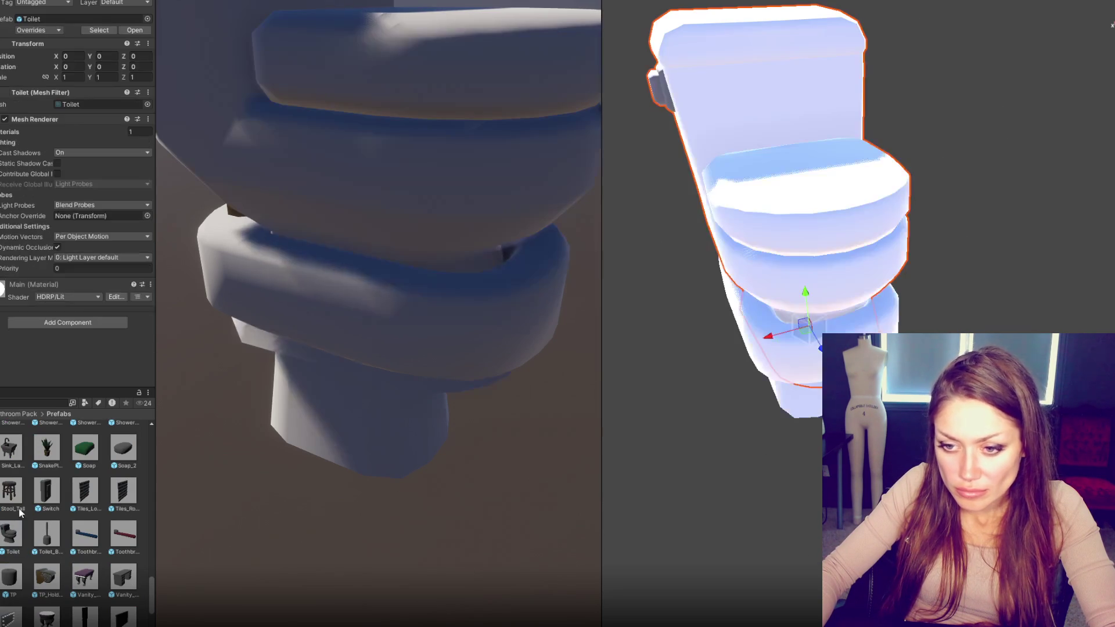
scroll(37, 556, "down", 2)
scroll(37, 556, "down", 3)
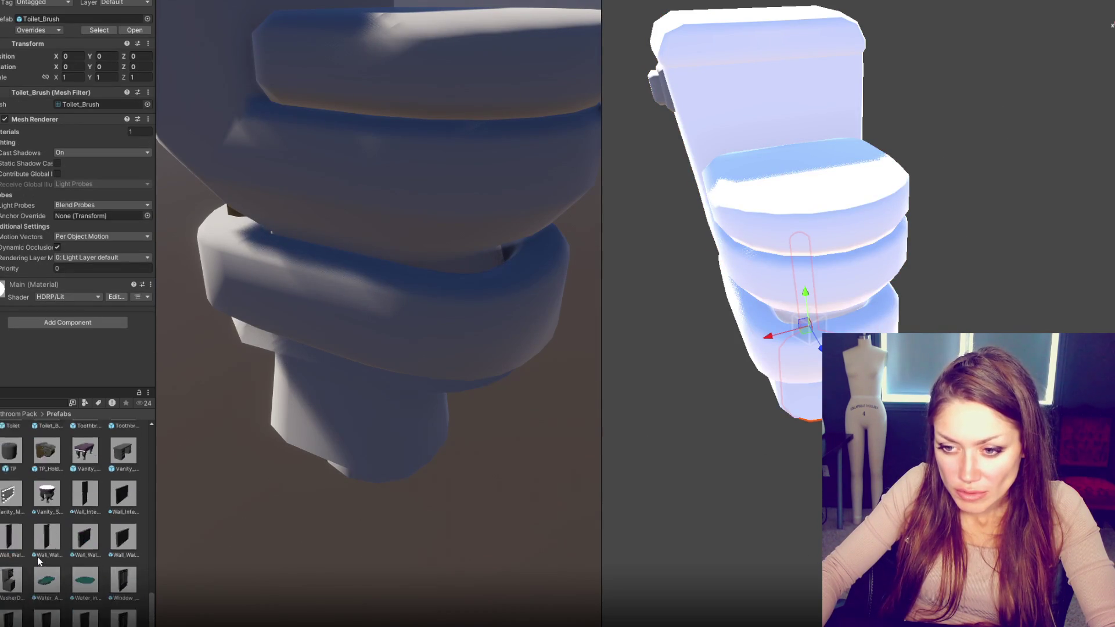
scroll(40, 562, "up", 8)
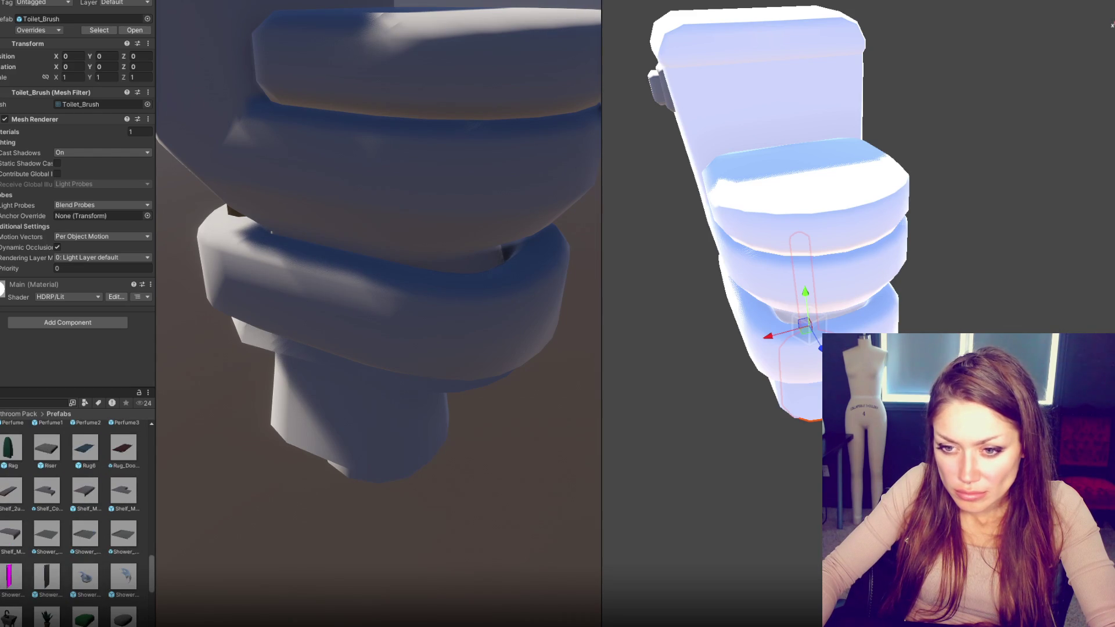
Step: Pull the plunger out to the toilet's left and move the toilet behind the bidet
left_click(777, 393)
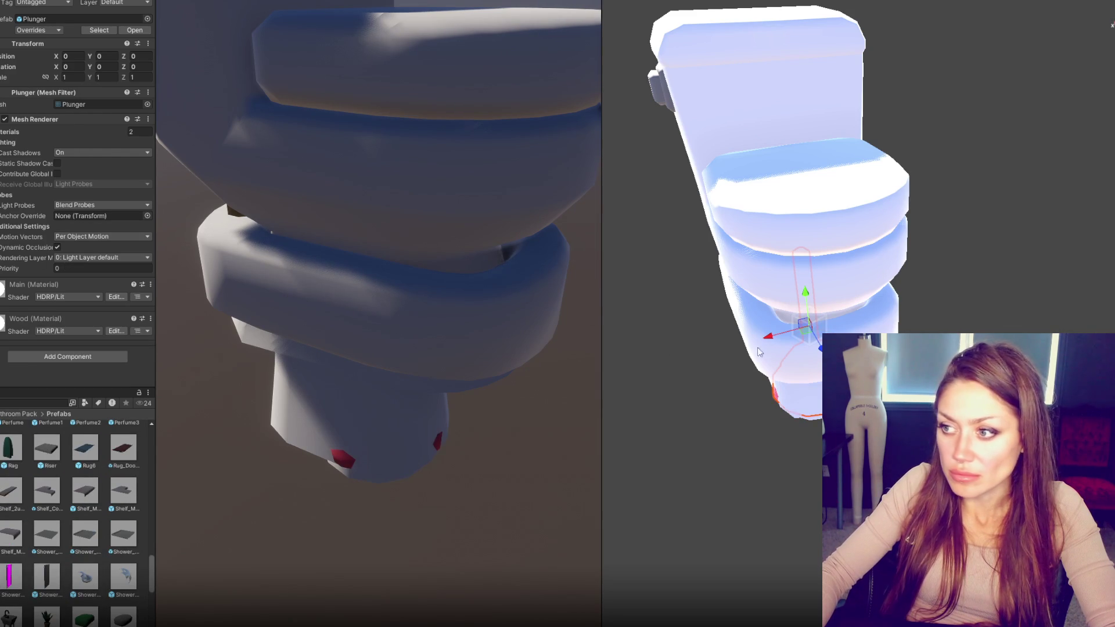
mouse_move(56, 56)
left_mouse_down()
mouse_move(70, 58)
mouse_move(48, 81)
left_mouse_up()
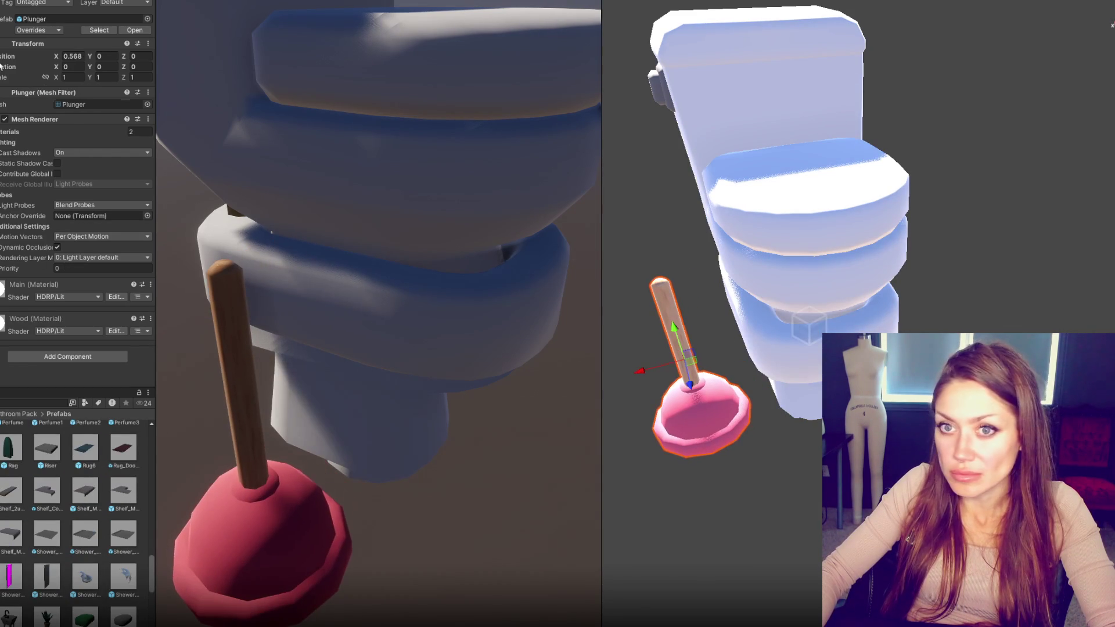
left_click(755, 174)
mouse_move(802, 325)
left_mouse_down()
mouse_move(667, 365)
mouse_move(865, 310)
mouse_move(932, 322)
mouse_move(914, 326)
mouse_move(871, 219)
left_mouse_up()
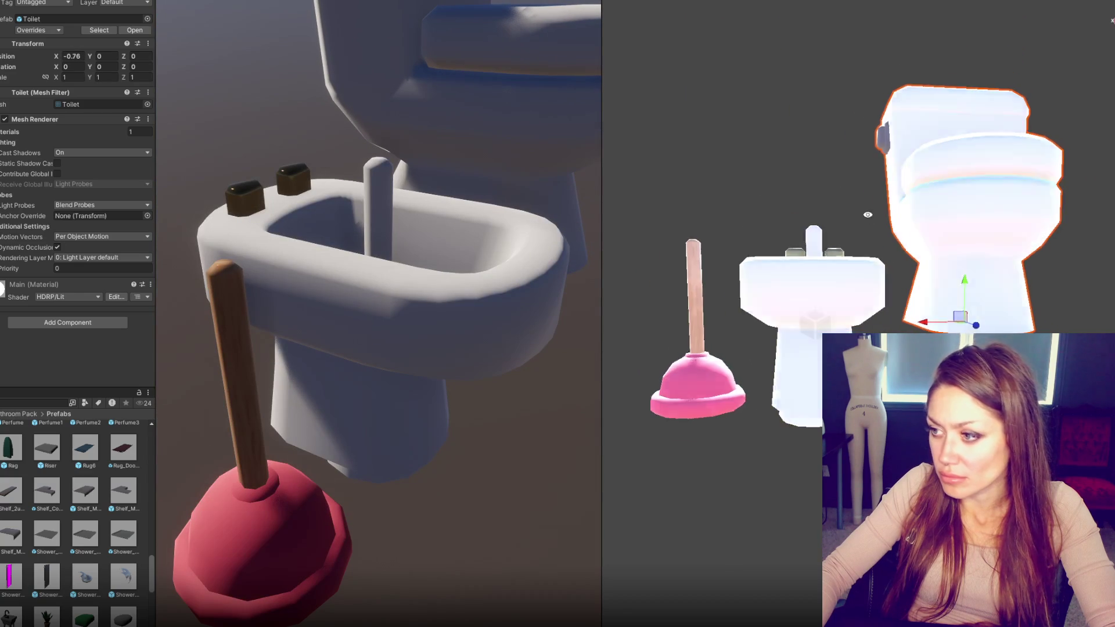
left_click_drag(964, 280, 964, 372)
Step: Raise the toilet brush slightly and add a 3D Plane as the floor
scroll(842, 290, "up", 2)
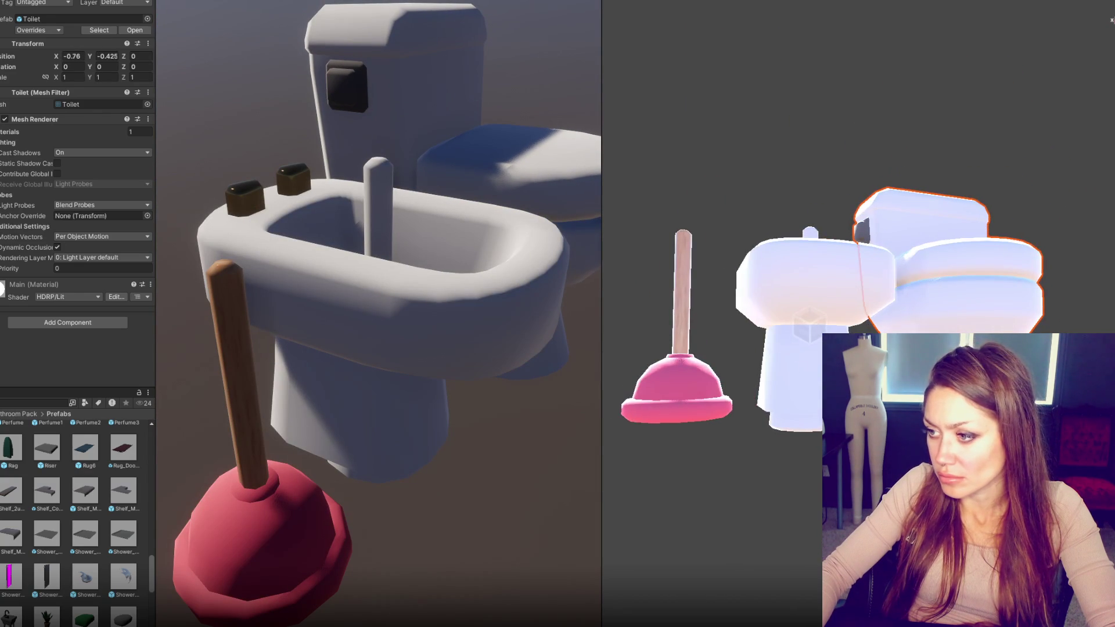
left_click(815, 290)
left_click(819, 289)
left_click_drag(818, 289, 823, 278)
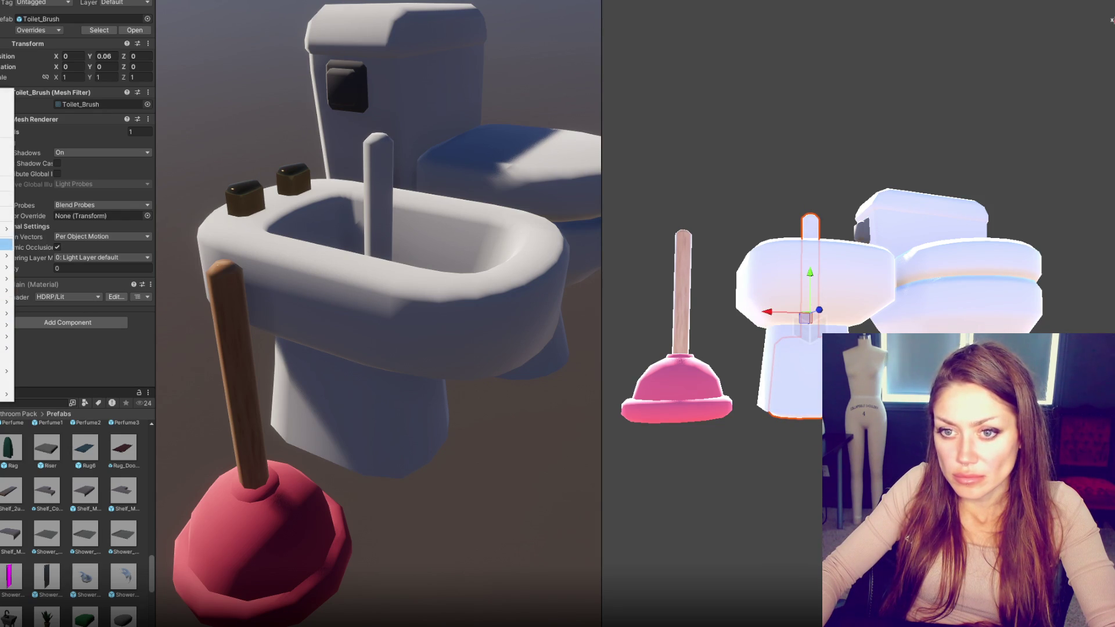
mouse_move(7, 254)
left_click(64, 305)
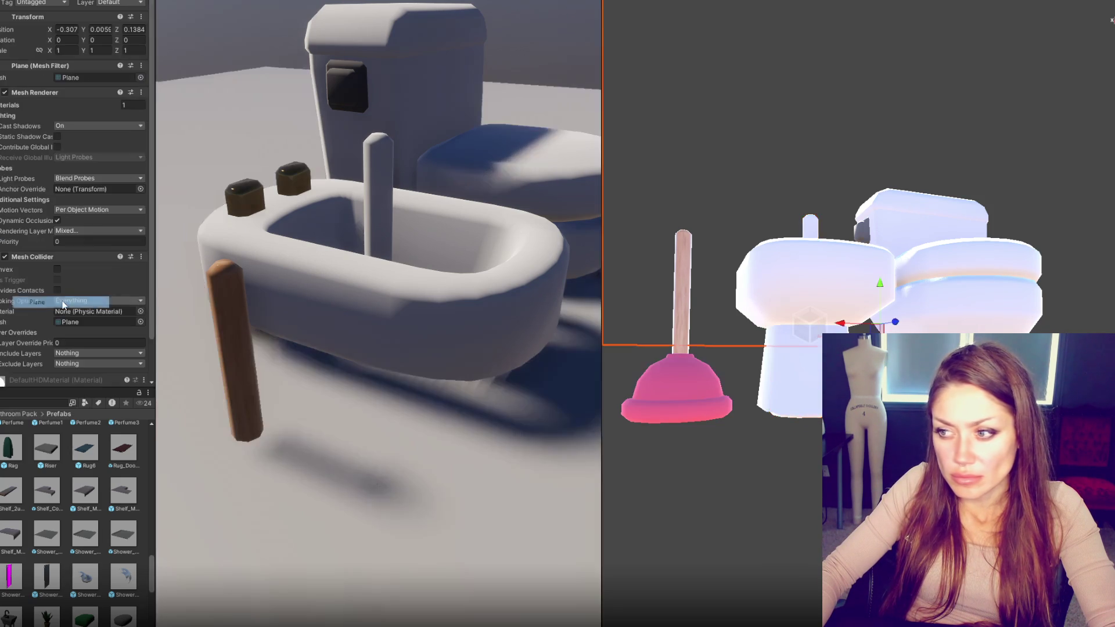
Step: Lower the Plane under the props, move the toilet brush beside the plunger, and frame the plunger
left_click_drag(83, 29, 66, 29)
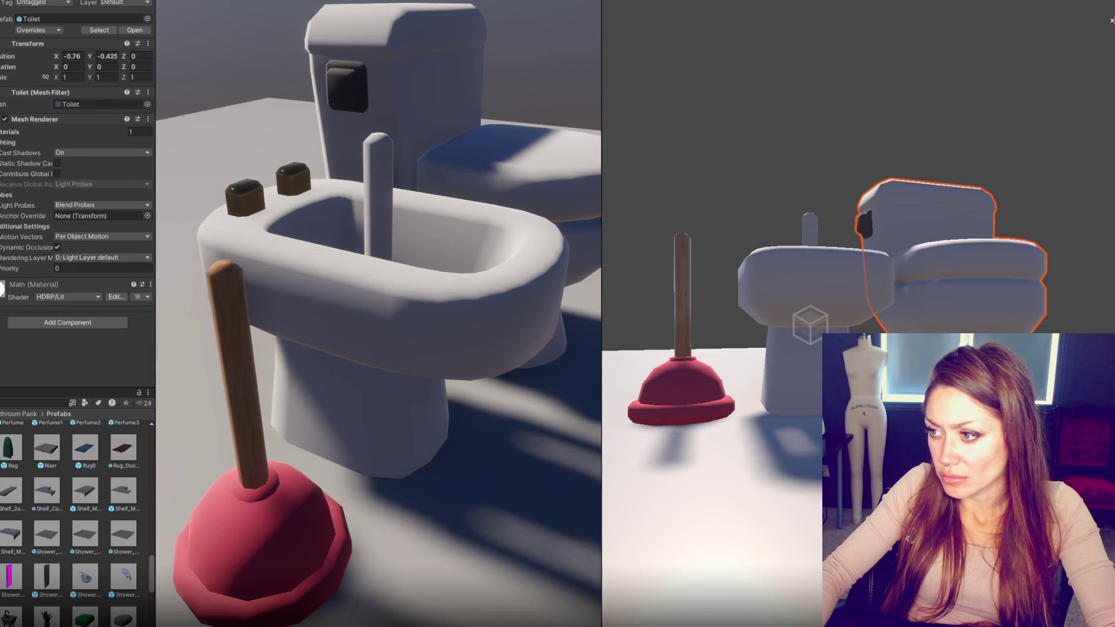
left_click(683, 326)
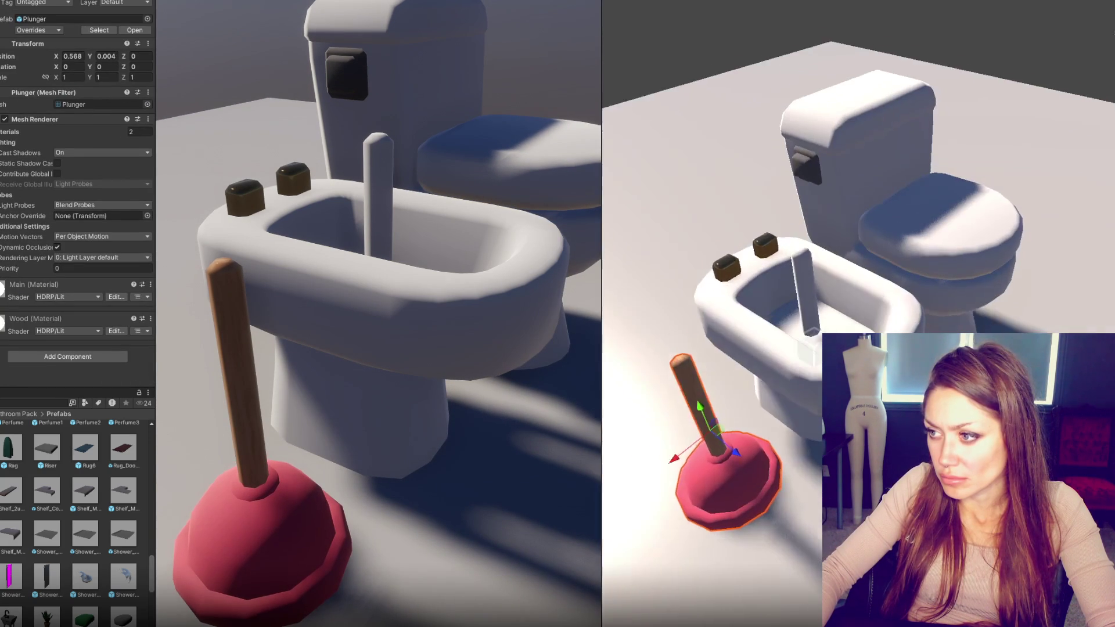
left_click(800, 302)
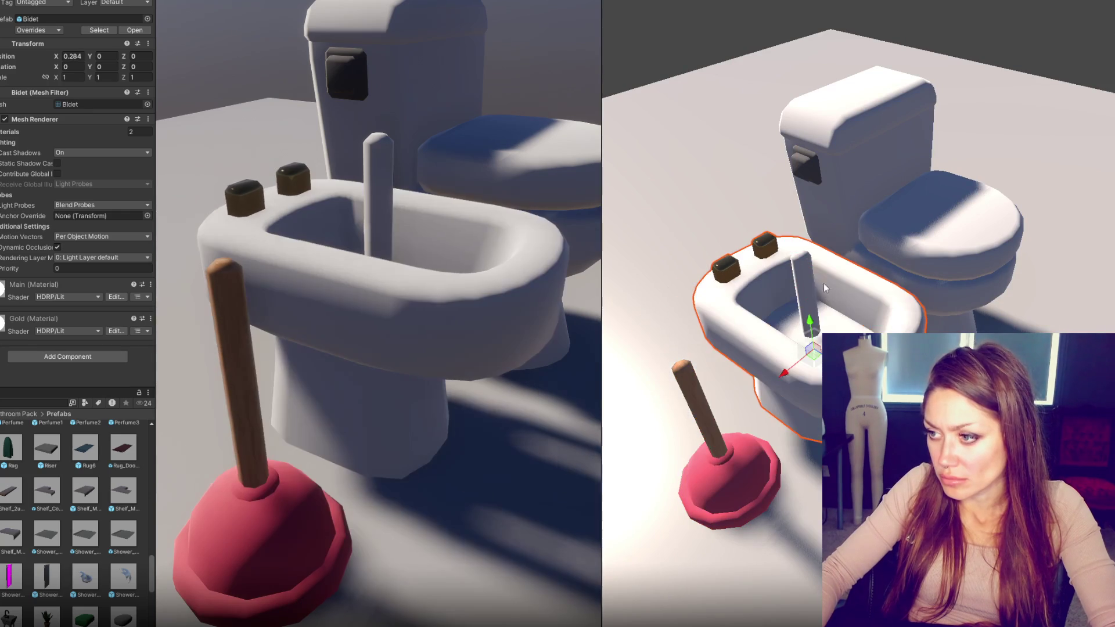
left_click(803, 318)
mouse_move(783, 365)
left_mouse_down()
mouse_move(700, 426)
mouse_move(715, 293)
mouse_move(673, 329)
mouse_move(626, 338)
mouse_move(658, 377)
mouse_move(726, 382)
left_mouse_up()
left_click(699, 419)
key("f")
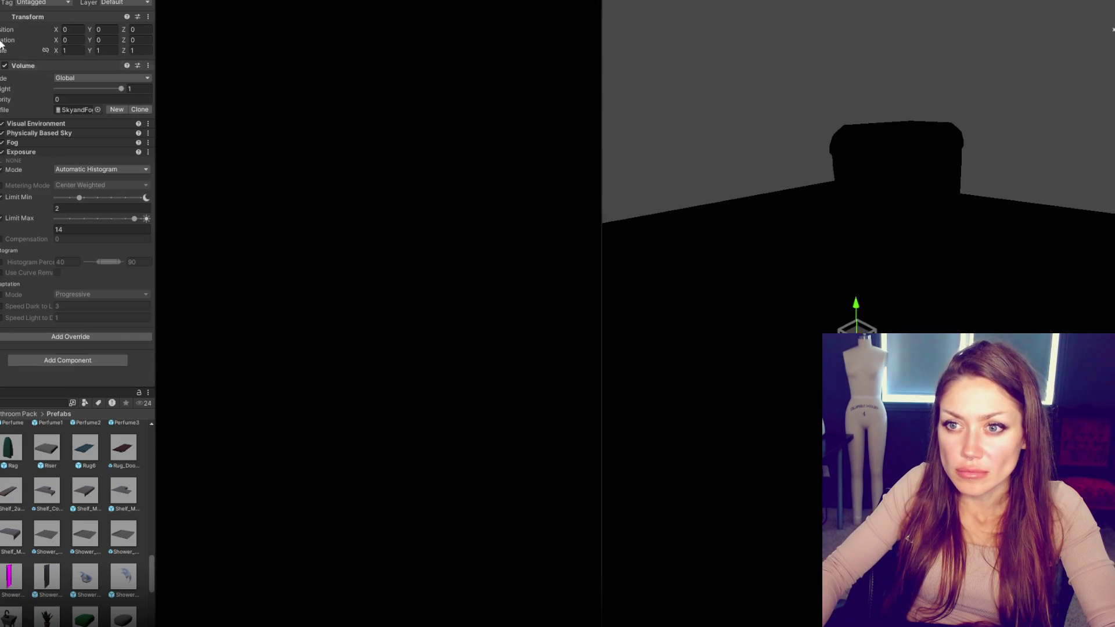
Step: Preview the available volume profiles on the Volume, including DefaultLookDevProfile and the Global Volume Profiles
left_click(93, 108)
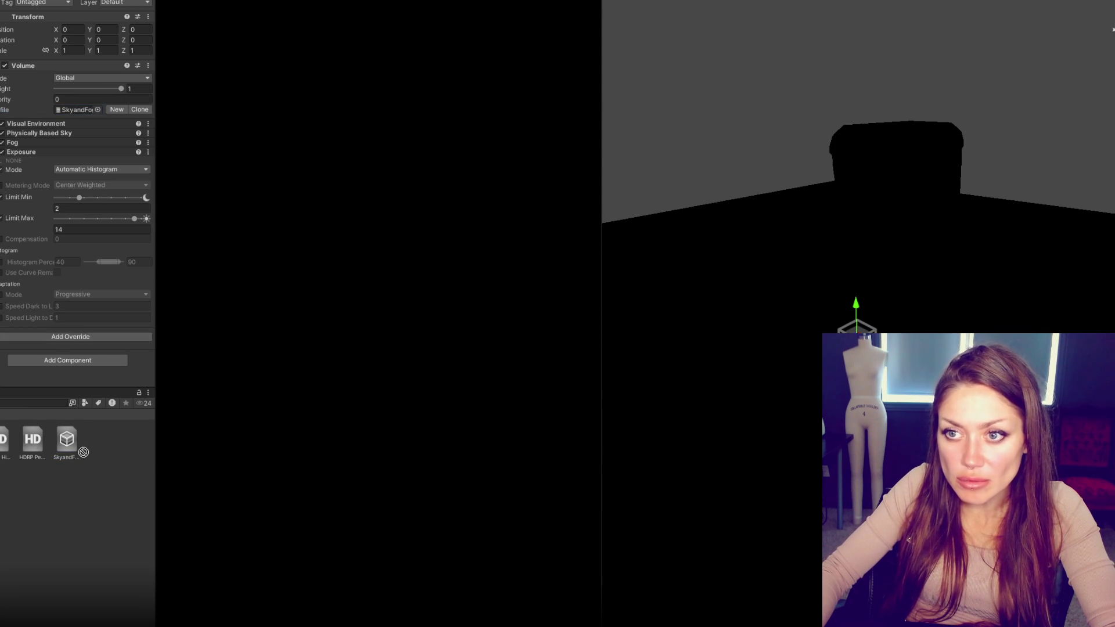
left_click(98, 109)
left_click(413, 207)
left_click(372, 207)
left_click(332, 207)
left_click(290, 207)
left_click(250, 207)
left_click(167, 207)
left_click(126, 162)
left_click(165, 166)
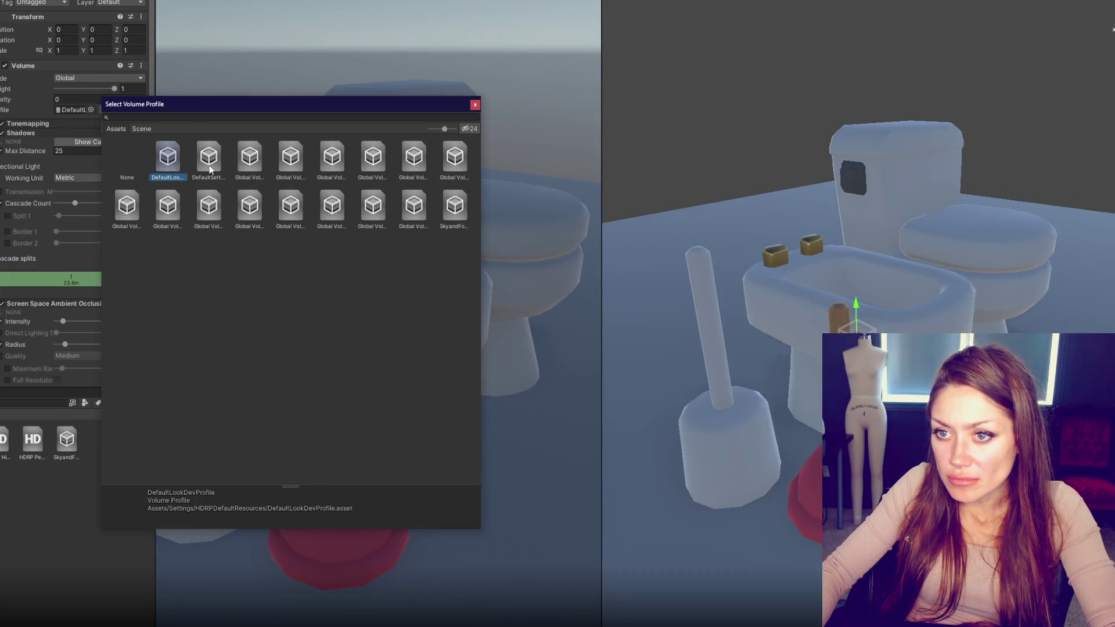
left_click(210, 168)
left_click(250, 166)
left_click(297, 166)
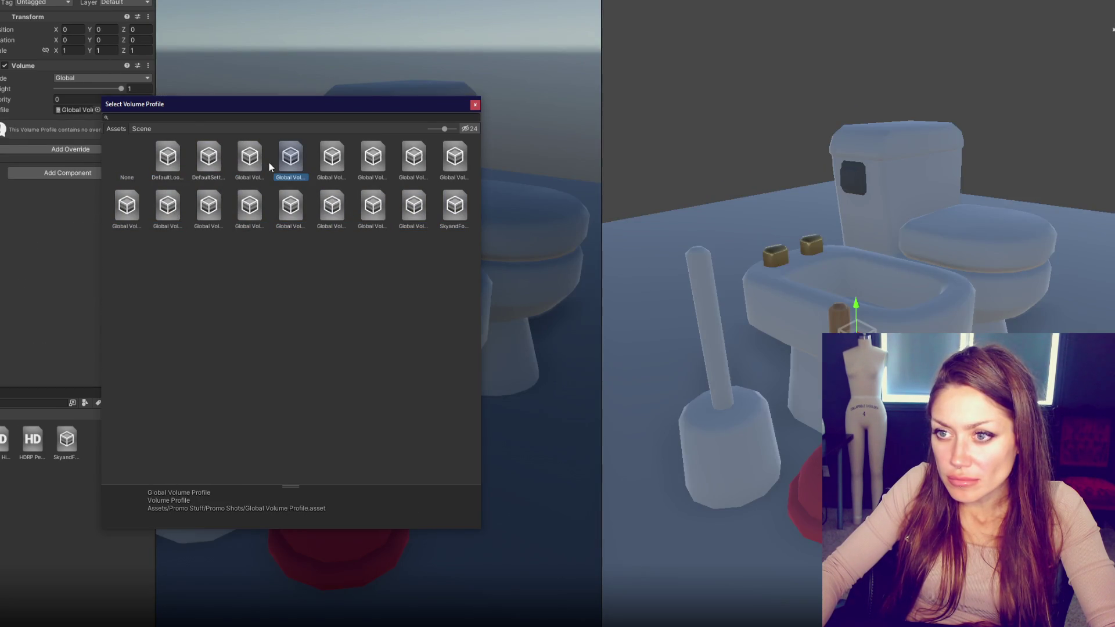
left_click(256, 162)
left_click(307, 160)
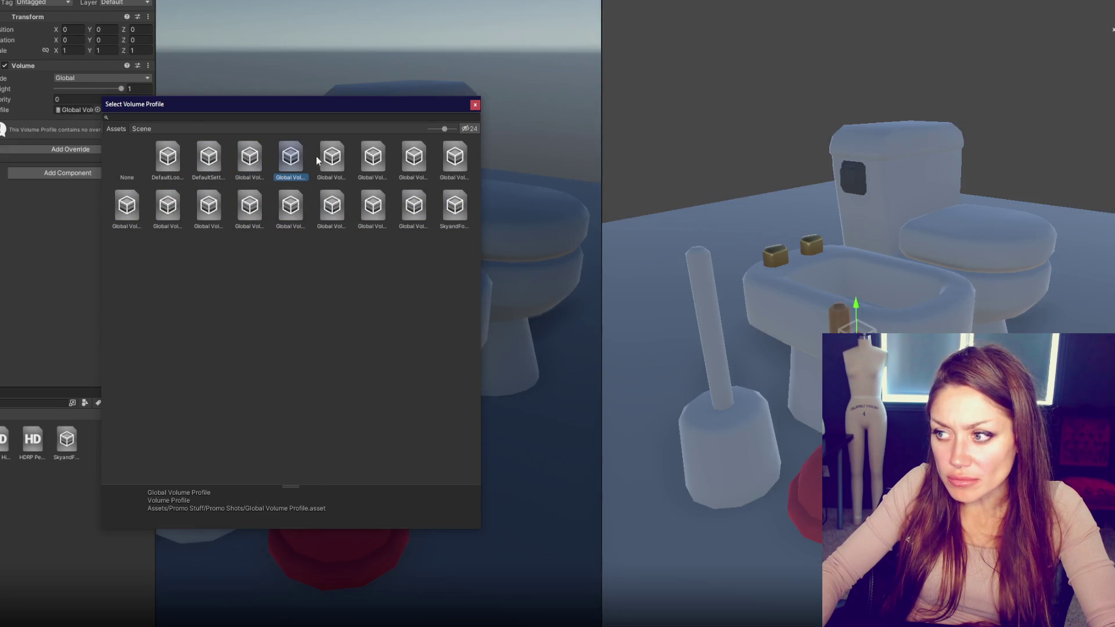
left_click(332, 161)
left_click(373, 161)
left_click(414, 161)
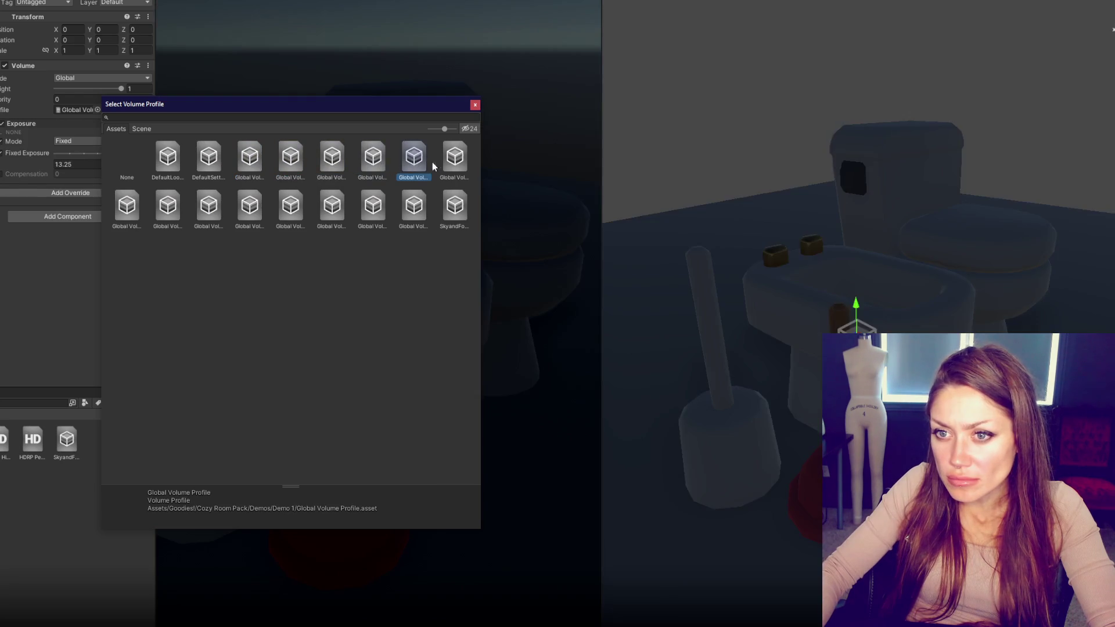
left_click(455, 154)
Step: Create a new empty volume profile and add an Exposure override to it
left_click(475, 105)
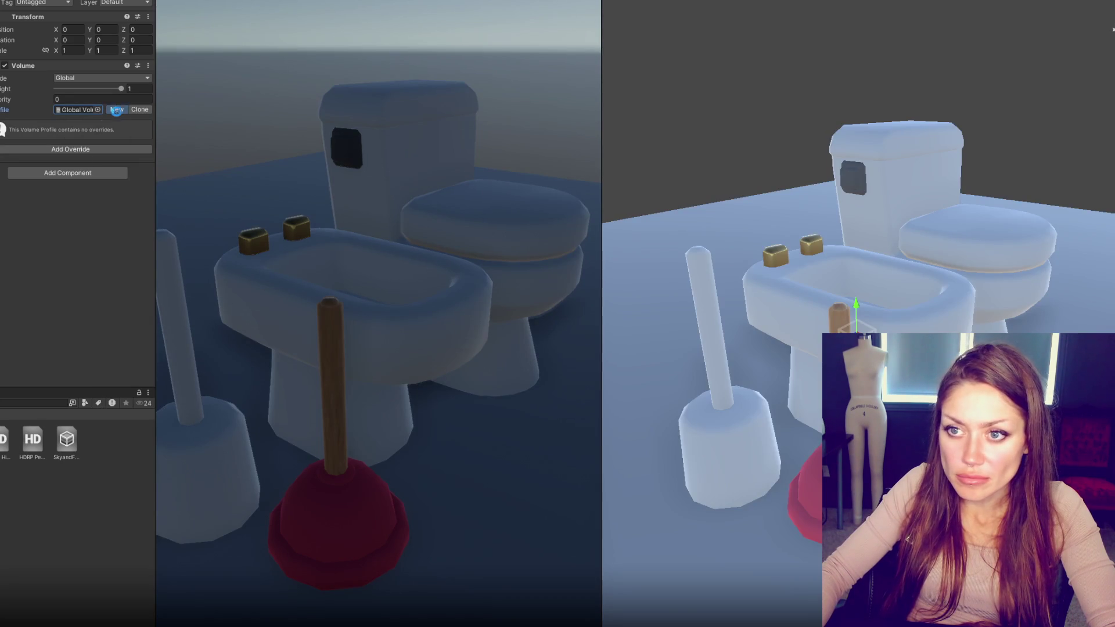
left_click(77, 150)
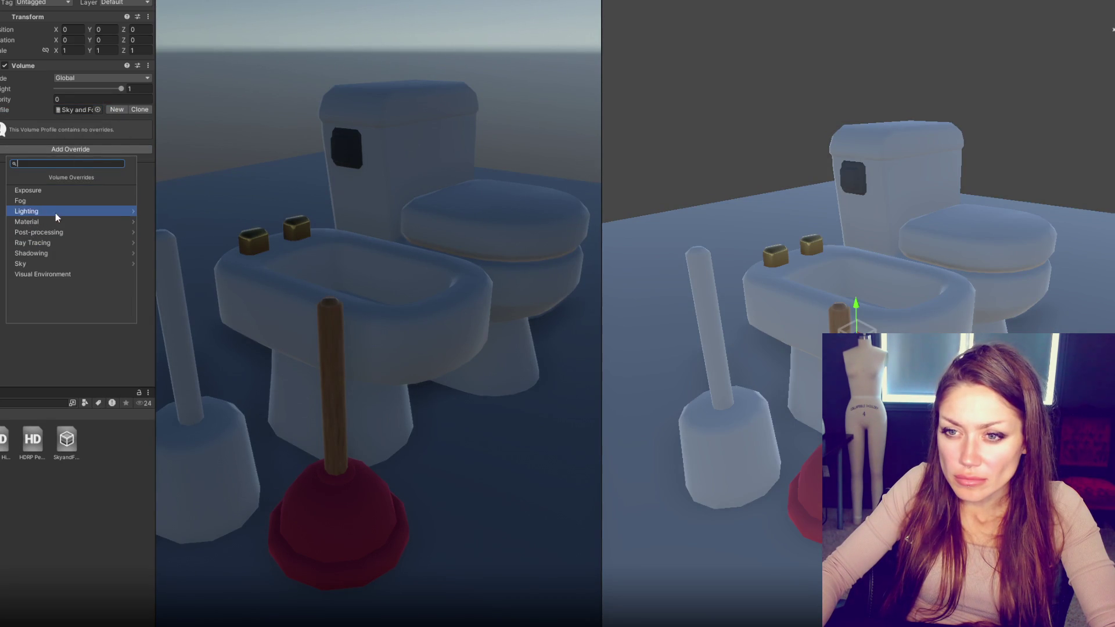
left_click(47, 190)
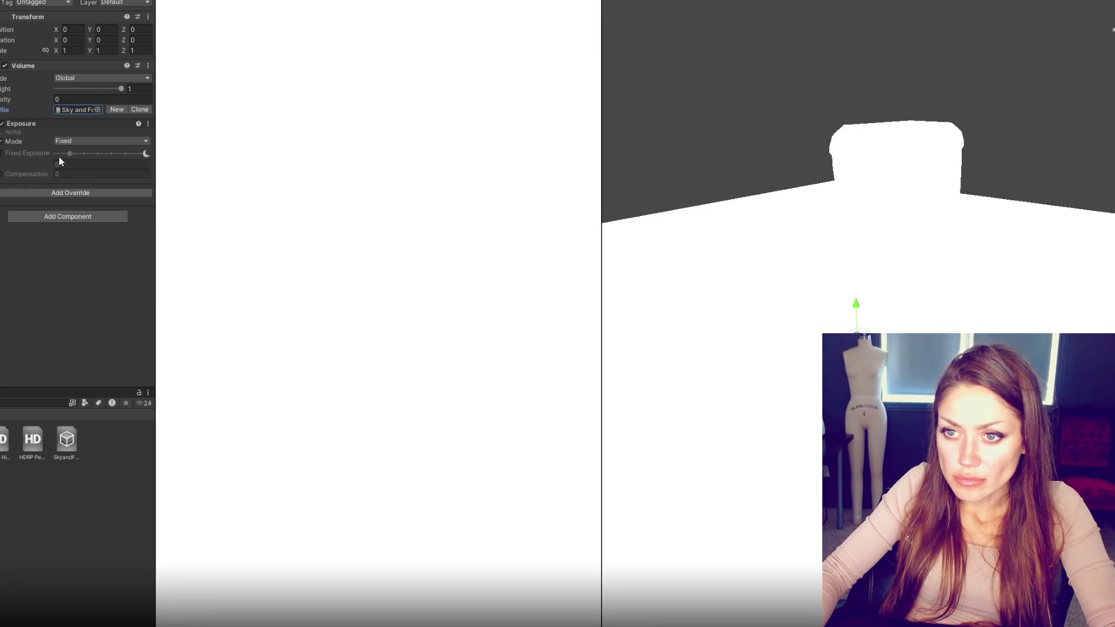
Step: Enable Fixed Exposure at 9.367088 and deactivate the floor Plane
left_click(4, 155)
mouse_move(70, 153)
left_mouse_down()
mouse_move(130, 155)
mouse_move(116, 155)
left_mouse_up()
left_click(929, 581)
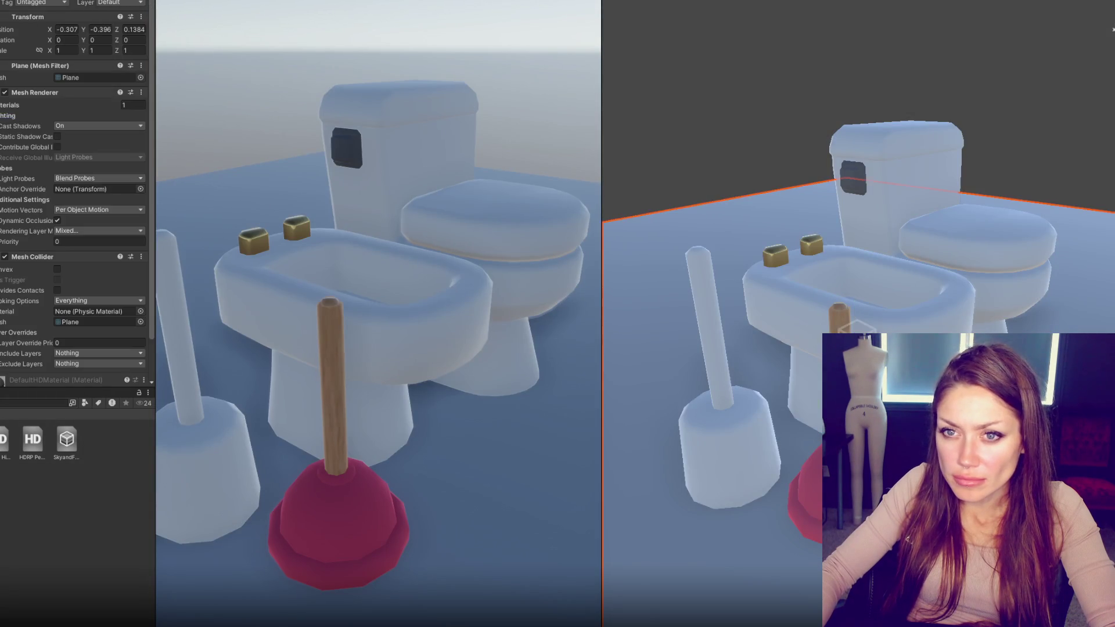
left_click(9, 2)
Step: Check the Main Camera, then return to the global Volume's override list
left_click(857, 329)
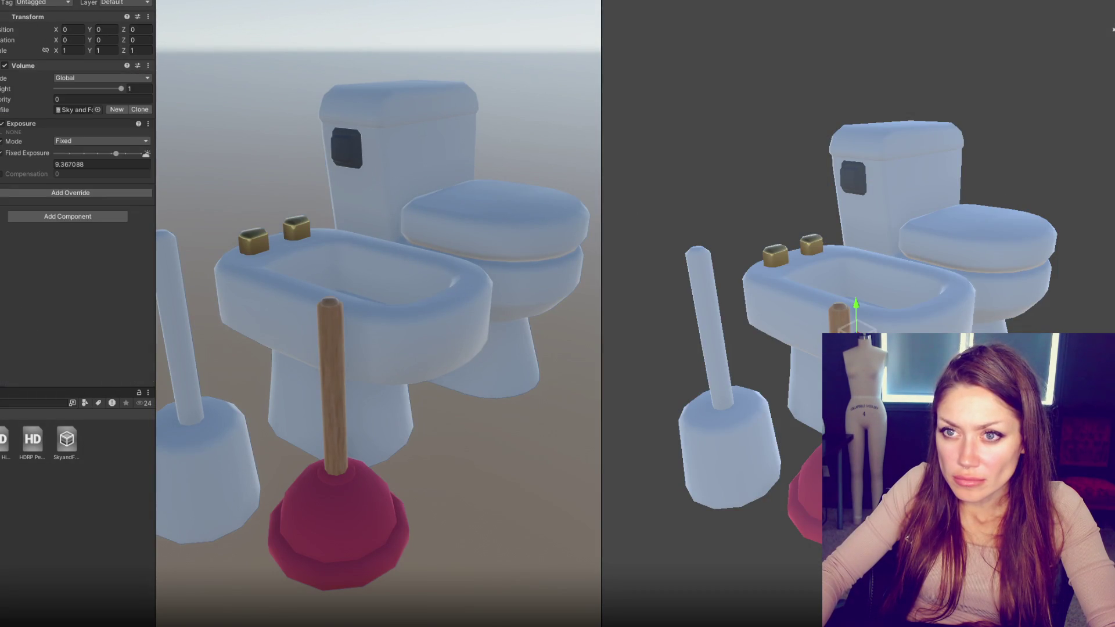
left_click(38, 273)
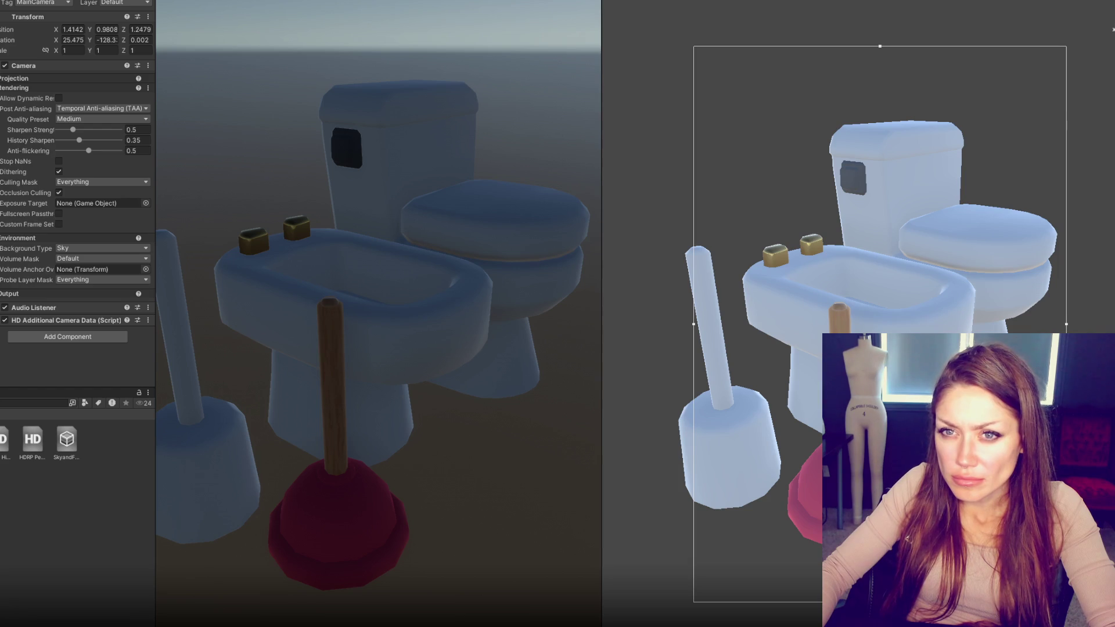
left_click(856, 328)
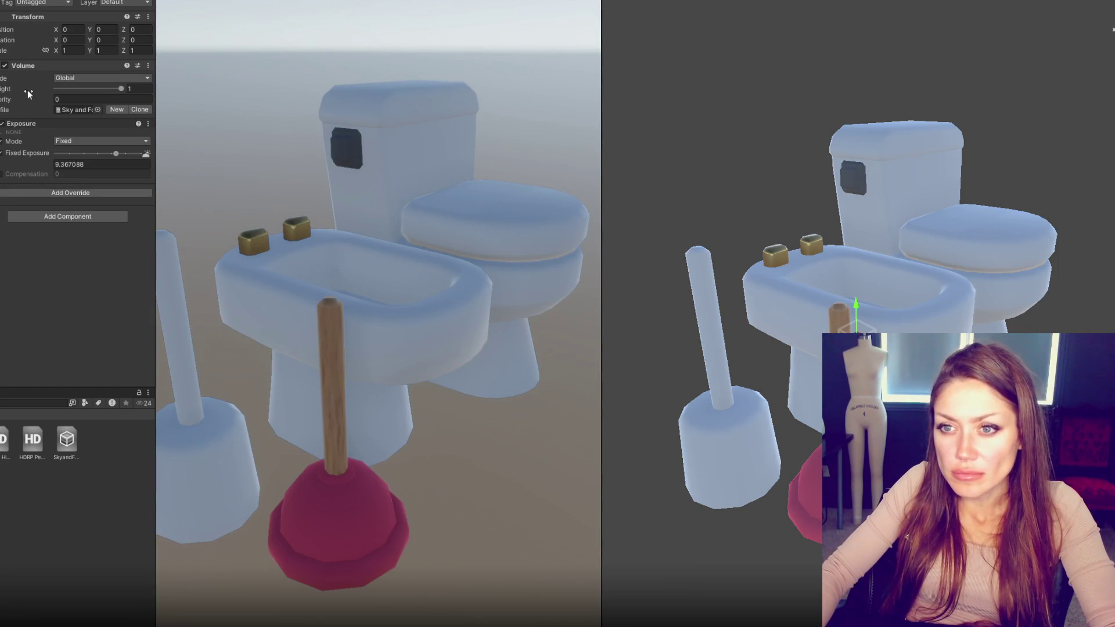
left_click(67, 191)
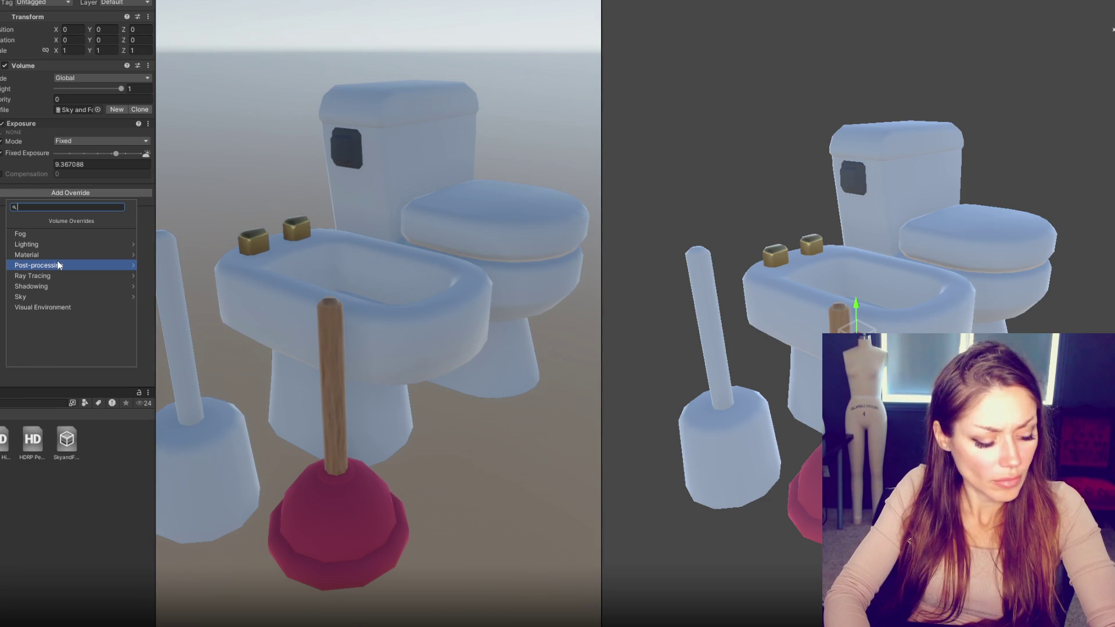
Step: Add Screen Space Ambient Occlusion, enabling Intensity, Direct Lighting, Radius and Quality set to High
left_click(58, 265)
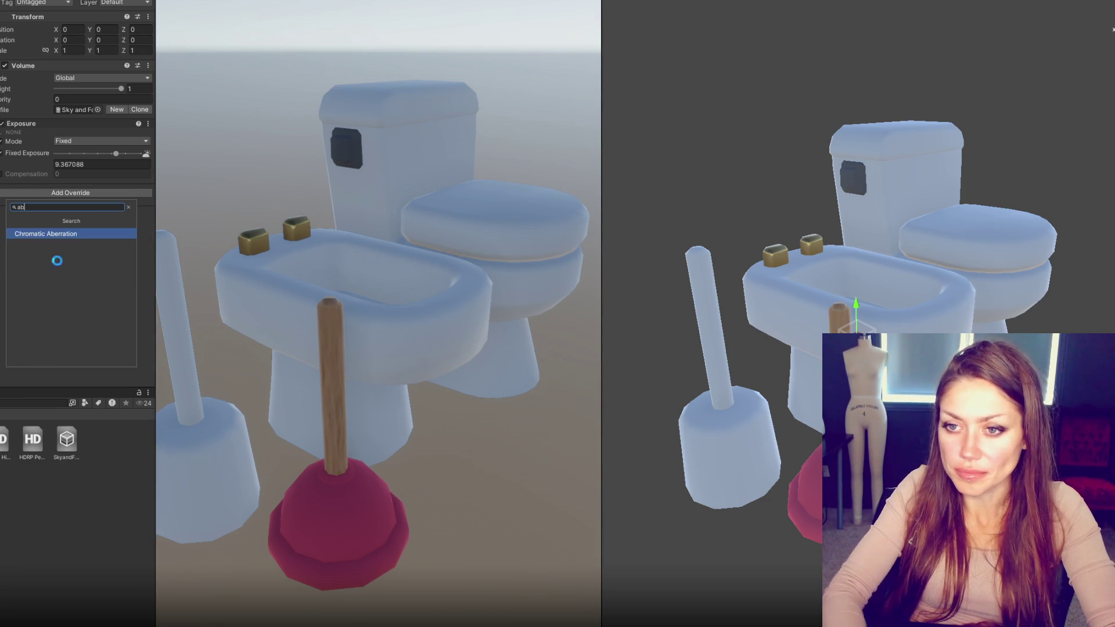
left_click(57, 251)
left_click(78, 194)
type("ambient")
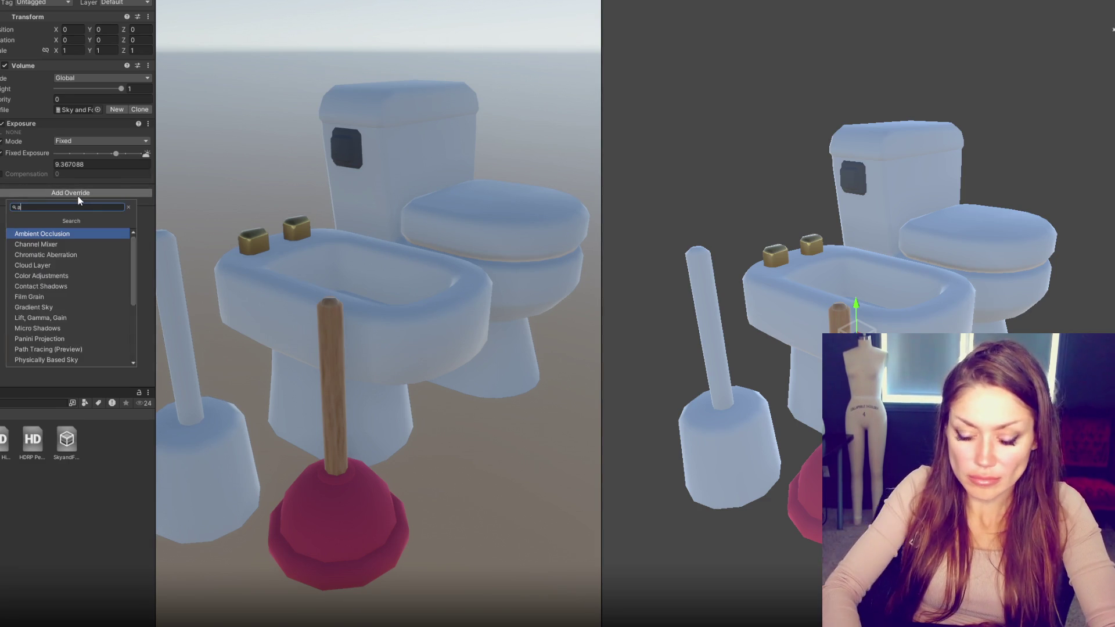
key("Return")
left_click(2, 206)
left_click(1, 217)
left_click(2, 229)
left_click(2, 241)
left_click(87, 241)
left_click(76, 286)
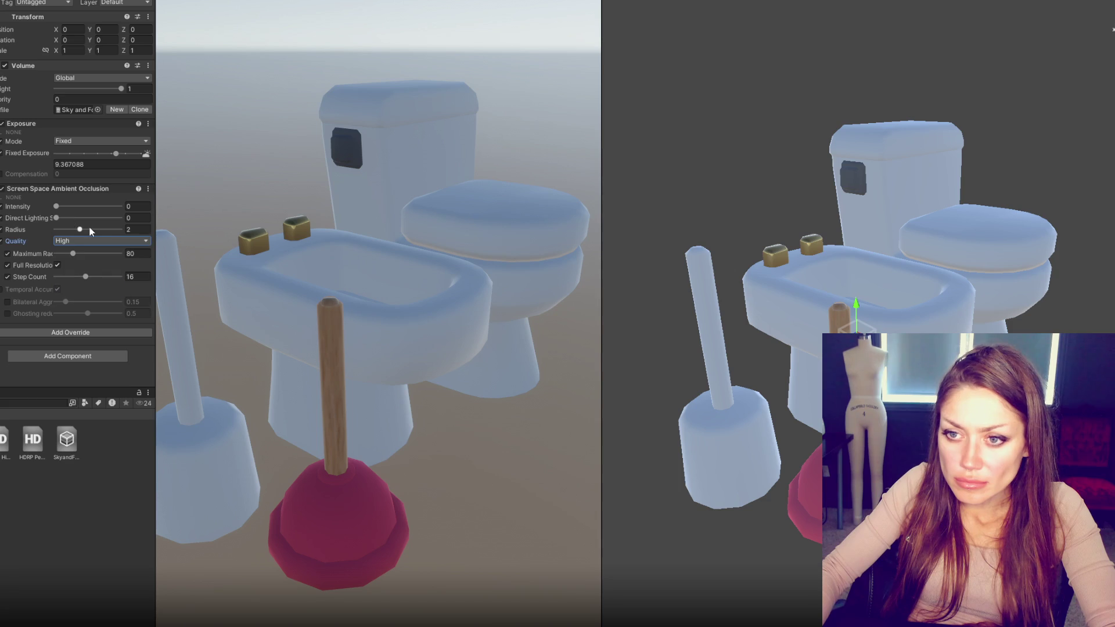
Step: Tune the occlusion to intensity 2.41 and max radius 40, with stronger direct lighting and a smaller radius
left_click_drag(56, 206, 194, 209)
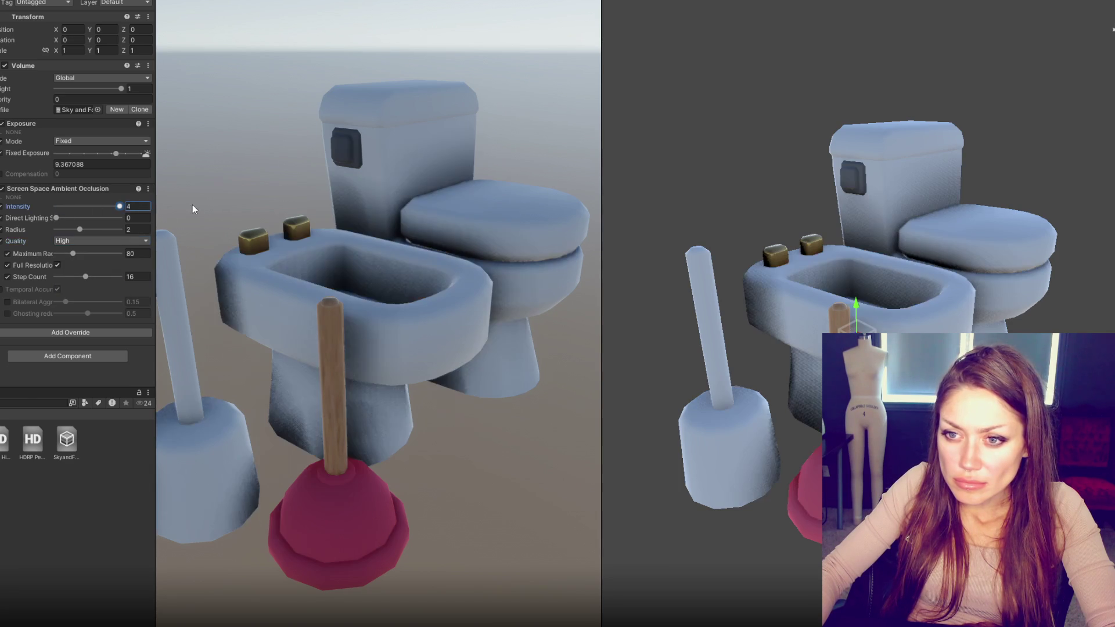
mouse_move(60, 216)
left_mouse_down()
mouse_move(112, 225)
mouse_move(48, 231)
mouse_move(63, 226)
mouse_move(69, 253)
mouse_move(57, 254)
mouse_move(122, 276)
left_mouse_up()
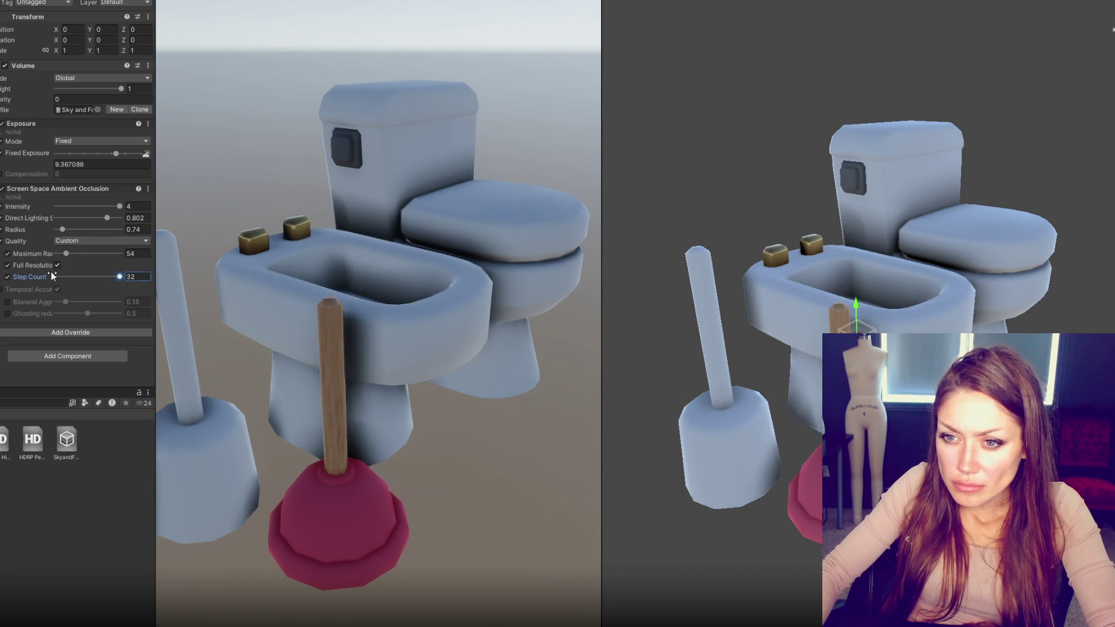
left_click_drag(63, 256, 64, 253)
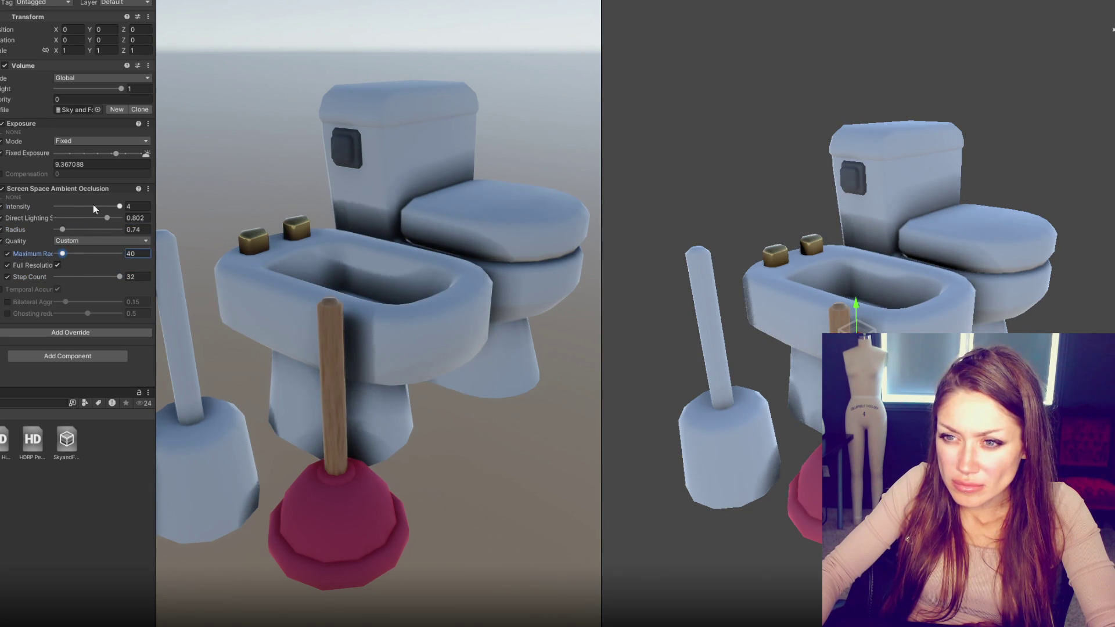
left_click(94, 207)
left_click(72, 227)
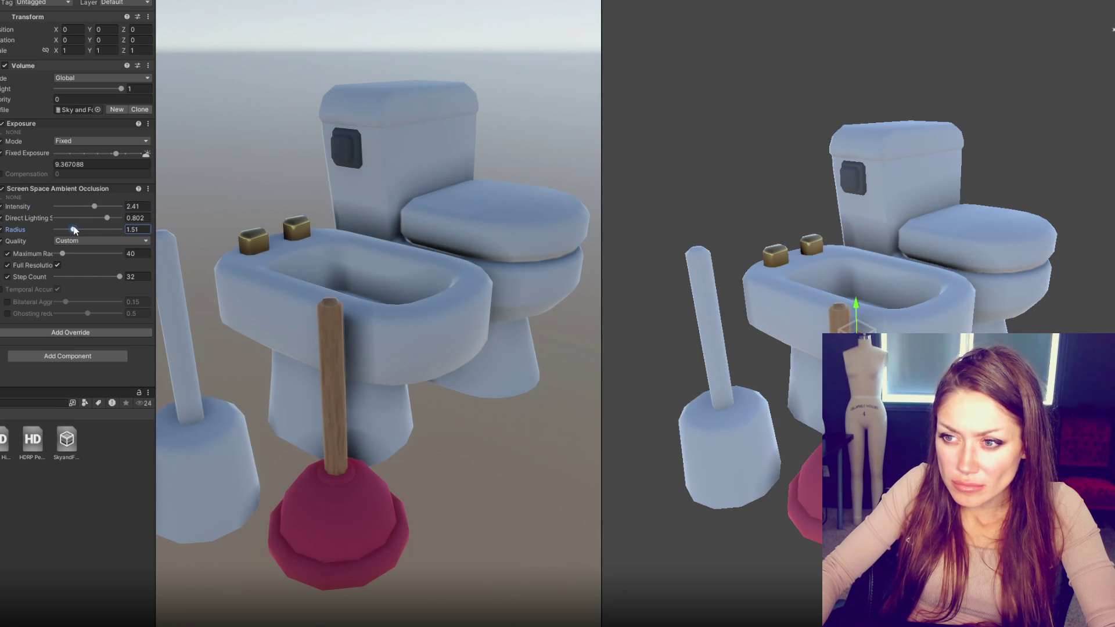
mouse_move(93, 232)
left_mouse_down()
mouse_move(39, 233)
mouse_move(67, 234)
mouse_move(96, 207)
left_mouse_up()
mouse_move(149, 253)
left_mouse_down()
mouse_move(3, 252)
mouse_move(144, 253)
left_mouse_up()
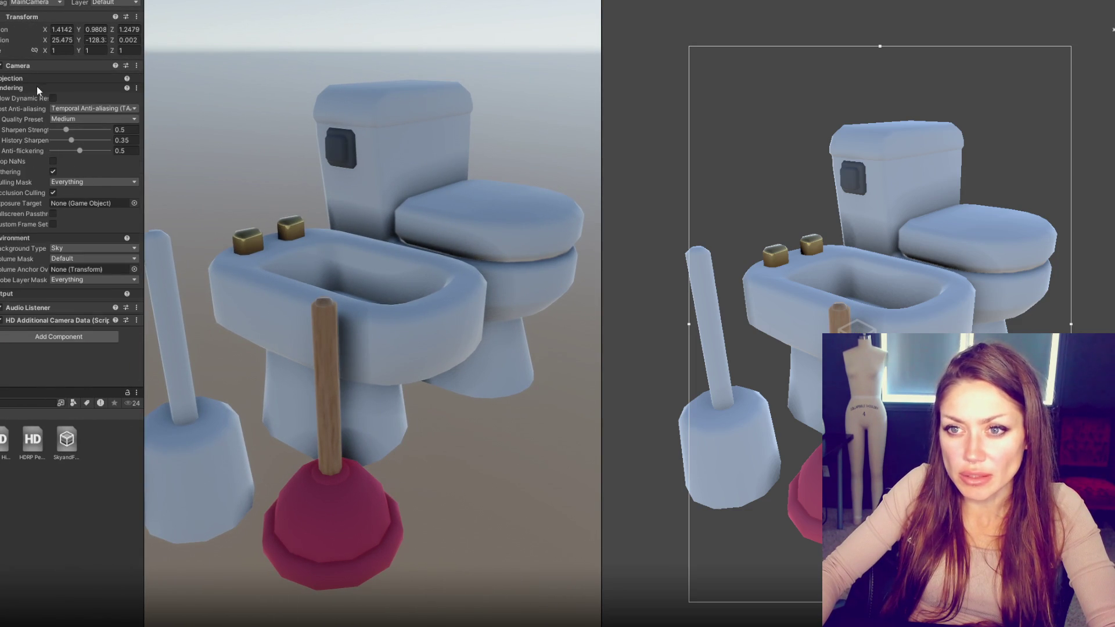
Step: Set the Main Camera's background type to None
left_click(37, 87)
left_click(81, 107)
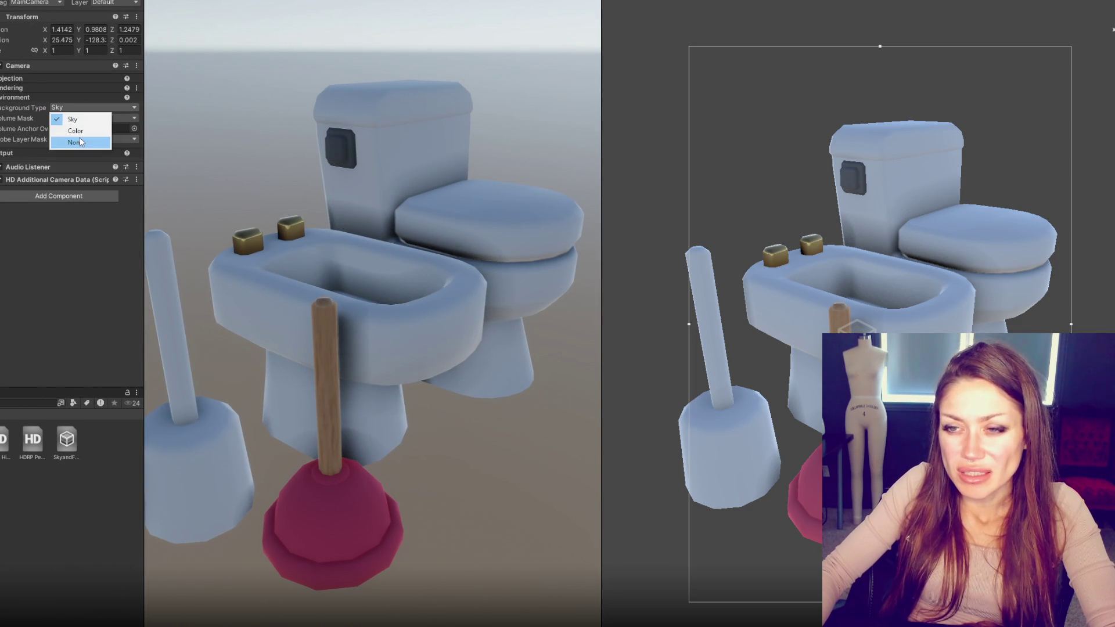
left_click(83, 142)
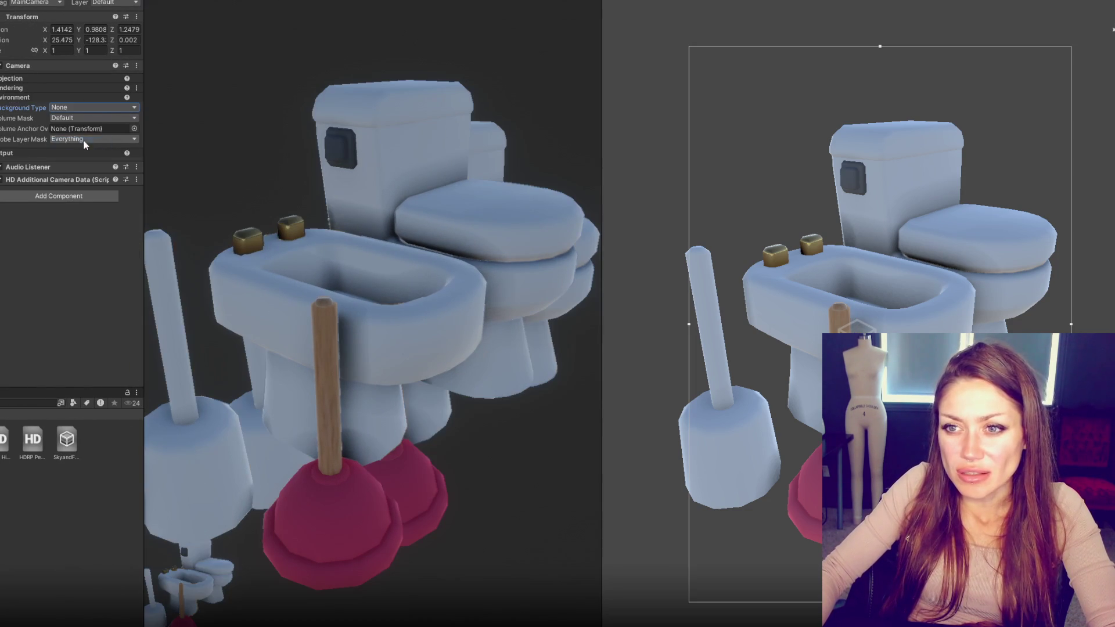
left_click(36, 97)
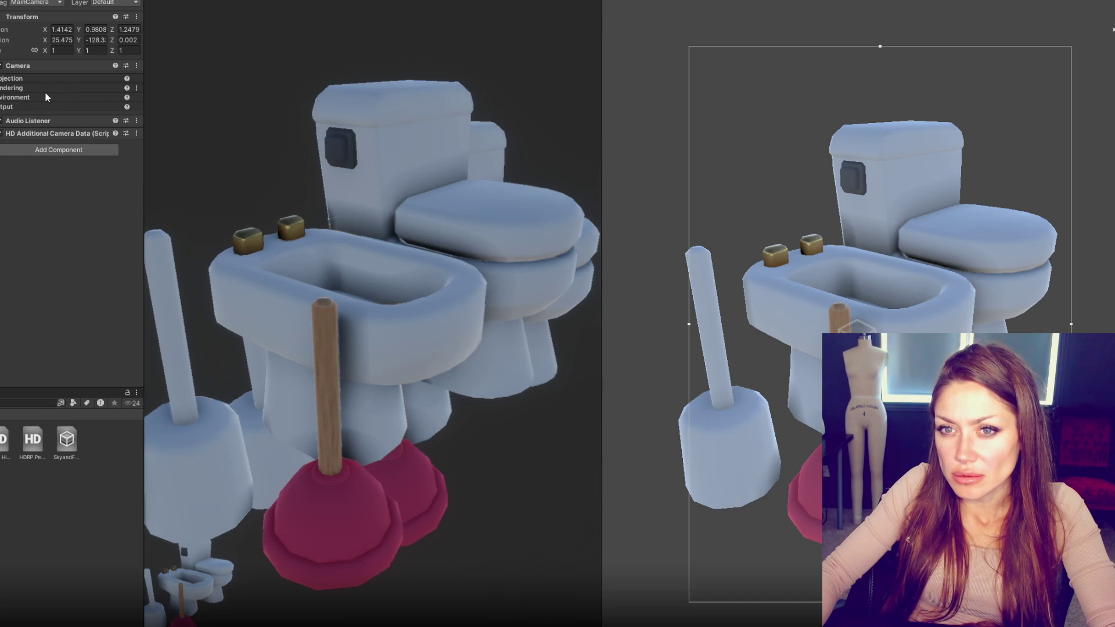
left_click(37, 96)
Step: Enable dynamic resolution, set anti-aliasing to SMAA at High quality, and widen the scene view
left_click(51, 86)
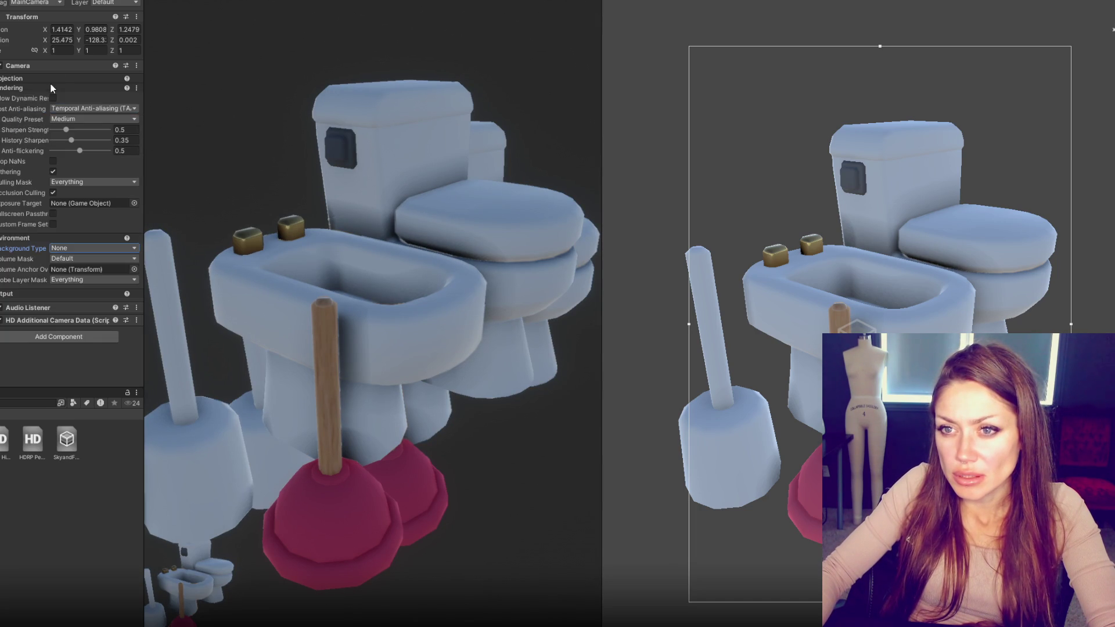
left_click(53, 99)
left_click(79, 111)
left_click(86, 138)
left_click(64, 119)
left_click(54, 147)
left_click(41, 86)
left_click(38, 79)
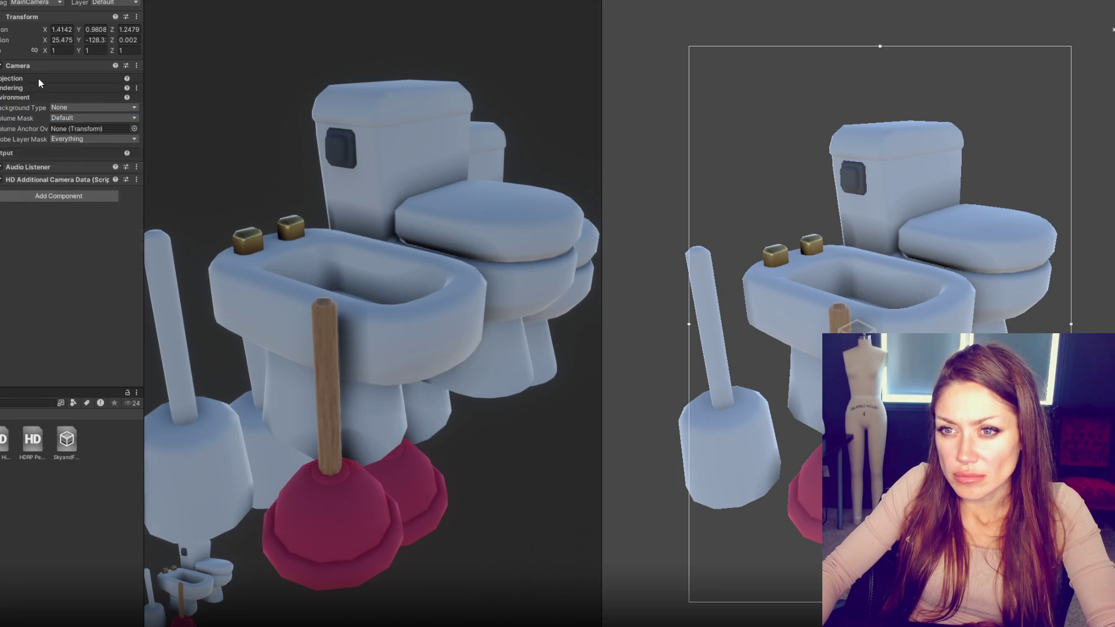
left_click(39, 78)
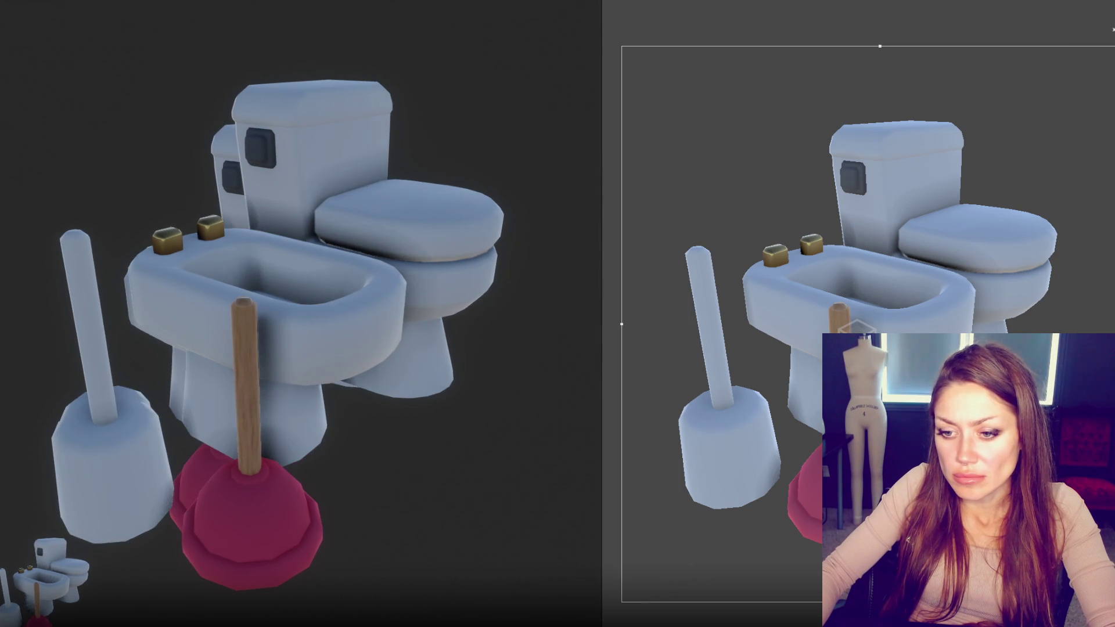
mouse_move(1, 128)
left_mouse_down()
mouse_move(252, 120)
mouse_move(85, 130)
left_mouse_up()
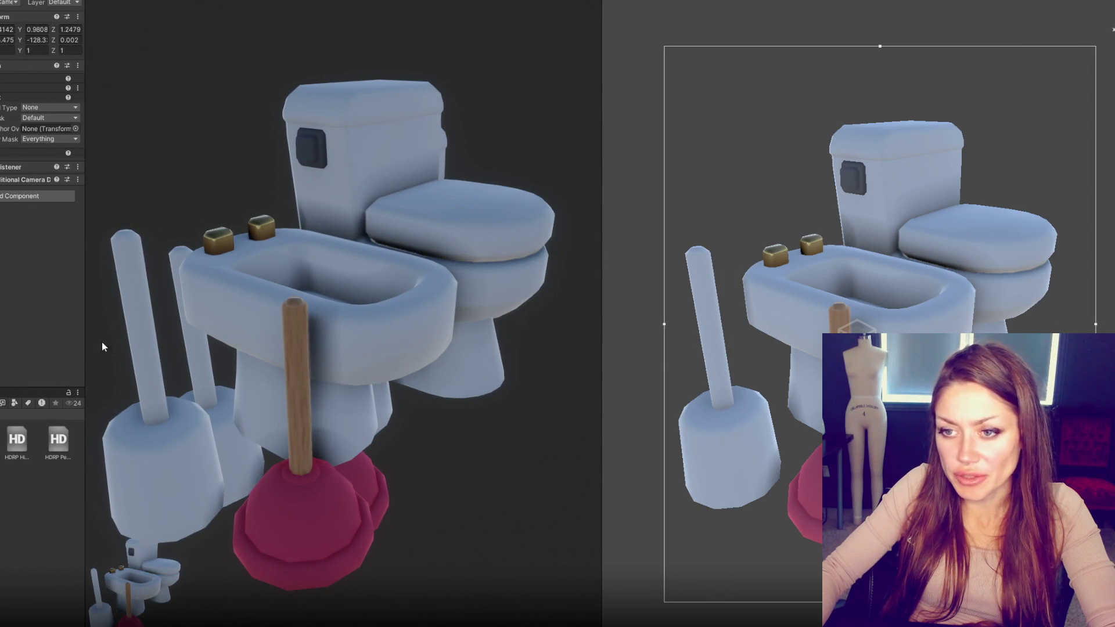
mouse_move(601, 197)
left_mouse_down()
mouse_move(1002, 213)
mouse_move(722, 238)
mouse_move(473, 244)
mouse_move(667, 261)
mouse_move(977, 251)
mouse_move(344, 261)
mouse_move(897, 274)
mouse_move(847, 270)
mouse_move(381, 267)
mouse_move(836, 272)
mouse_move(1000, 294)
mouse_move(480, 279)
mouse_move(976, 293)
mouse_move(303, 312)
mouse_move(729, 331)
mouse_move(211, 323)
mouse_move(980, 351)
mouse_move(313, 353)
mouse_move(883, 361)
mouse_move(793, 361)
left_mouse_up()
left_click(726, 269)
mouse_move(789, 252)
left_mouse_down()
mouse_move(518, 256)
mouse_move(773, 261)
mouse_move(413, 270)
mouse_move(927, 289)
mouse_move(789, 304)
mouse_move(934, 301)
mouse_move(216, 305)
mouse_move(784, 324)
mouse_move(443, 328)
mouse_move(789, 339)
mouse_move(391, 323)
mouse_move(1040, 334)
mouse_move(918, 336)
mouse_move(1020, 343)
mouse_move(862, 352)
mouse_move(229, 360)
mouse_move(714, 366)
mouse_move(658, 369)
left_mouse_up()
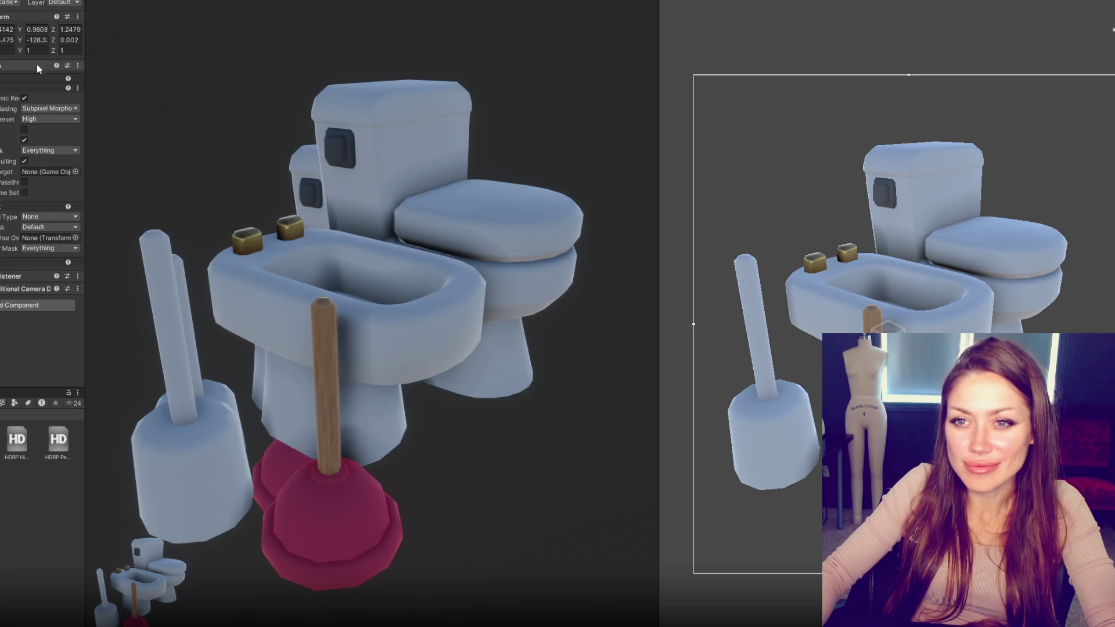
left_click(1, 78)
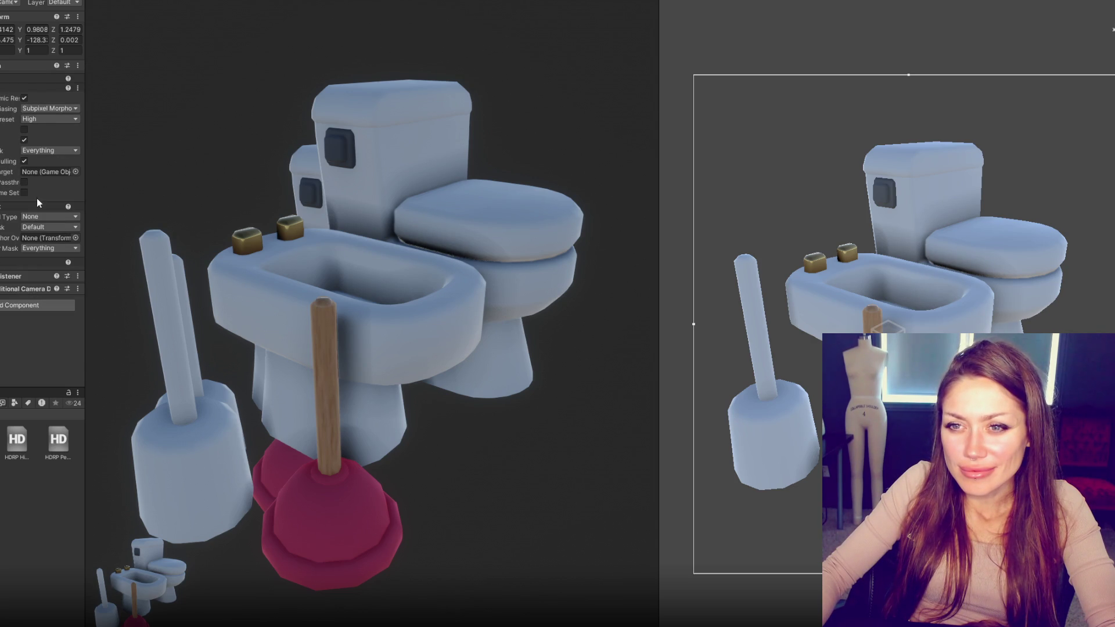
left_click(24, 182)
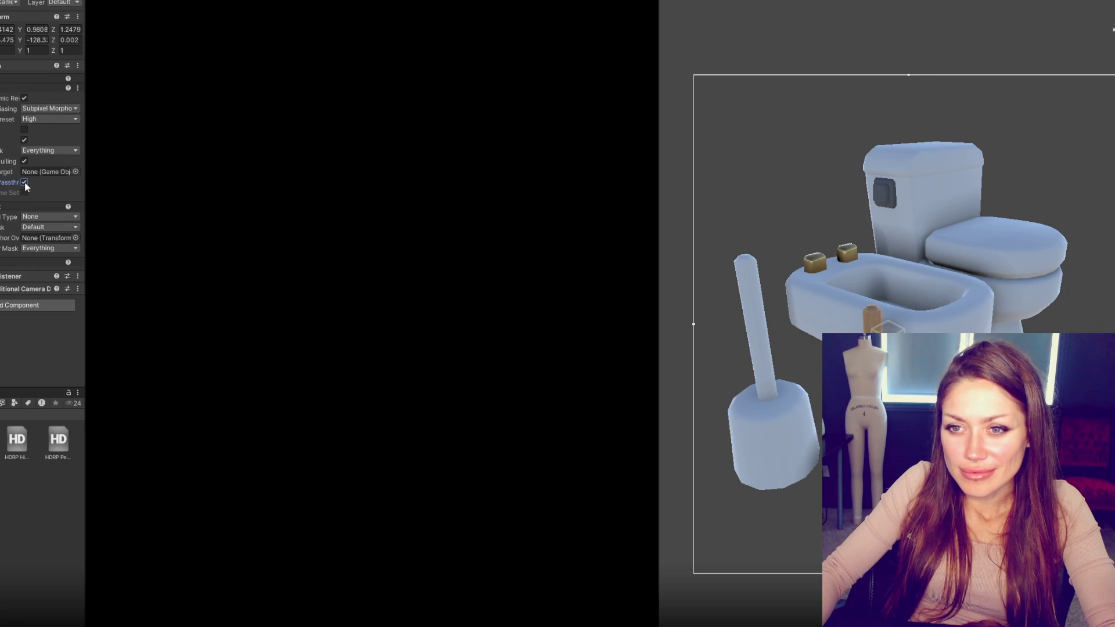
left_click(24, 182)
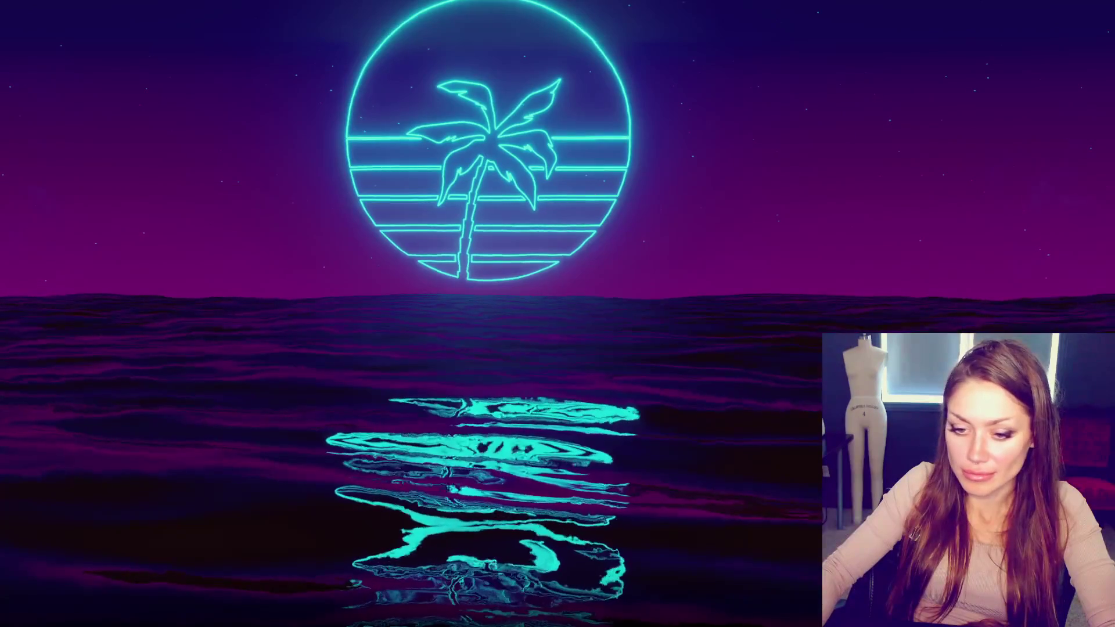
Step: Relaunch Unity Hub, reopen the HDRP house bundle project, and close the Hub window
key("super")
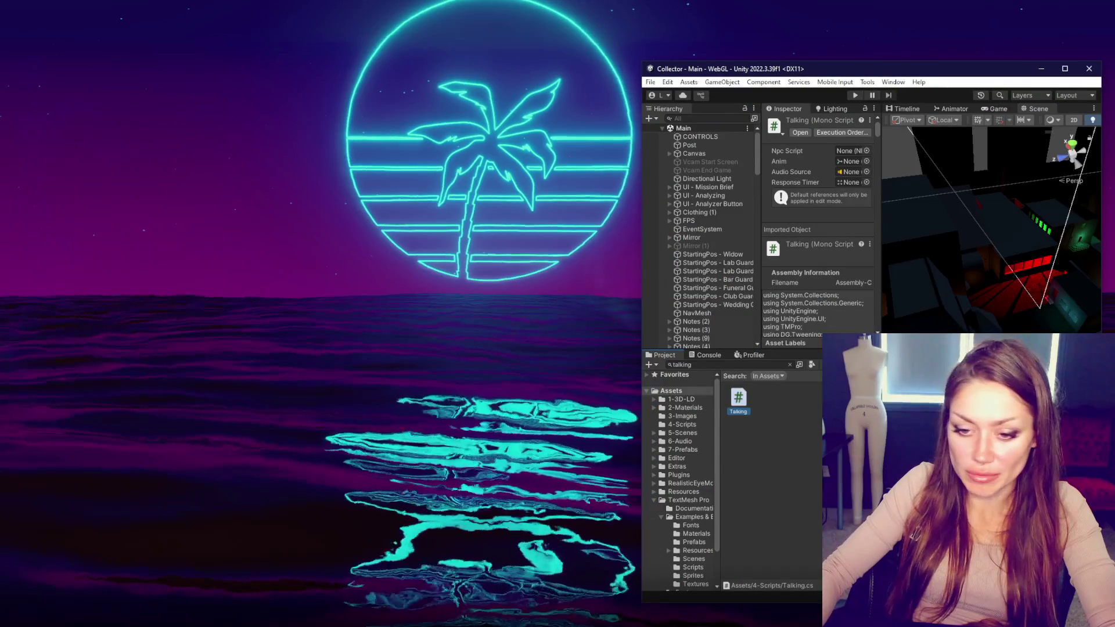
key("super")
key("Escape")
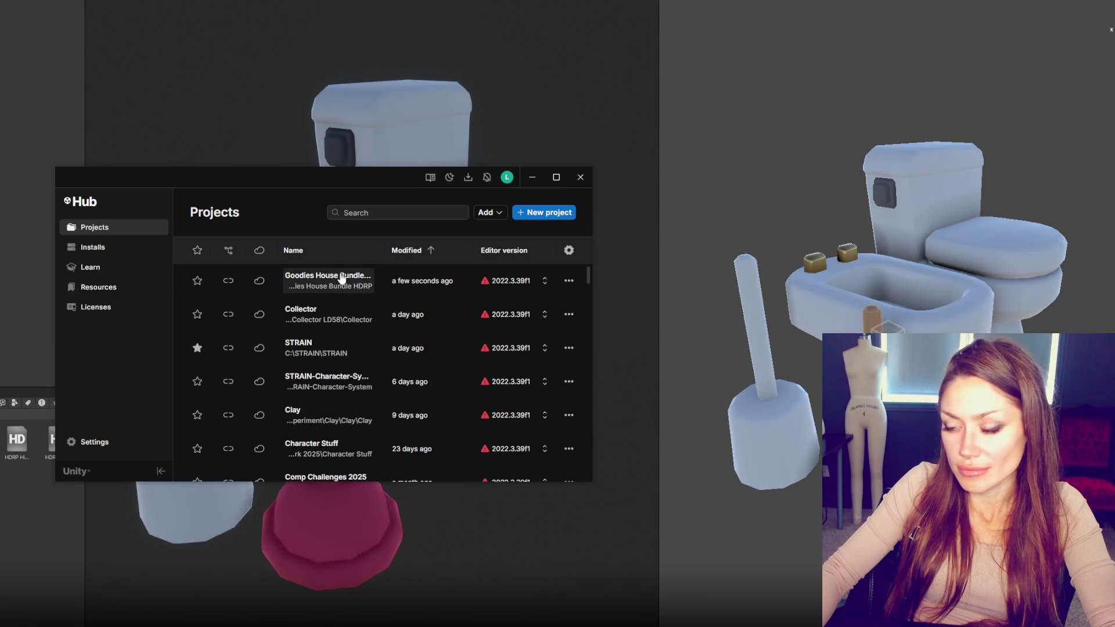
left_click(580, 179)
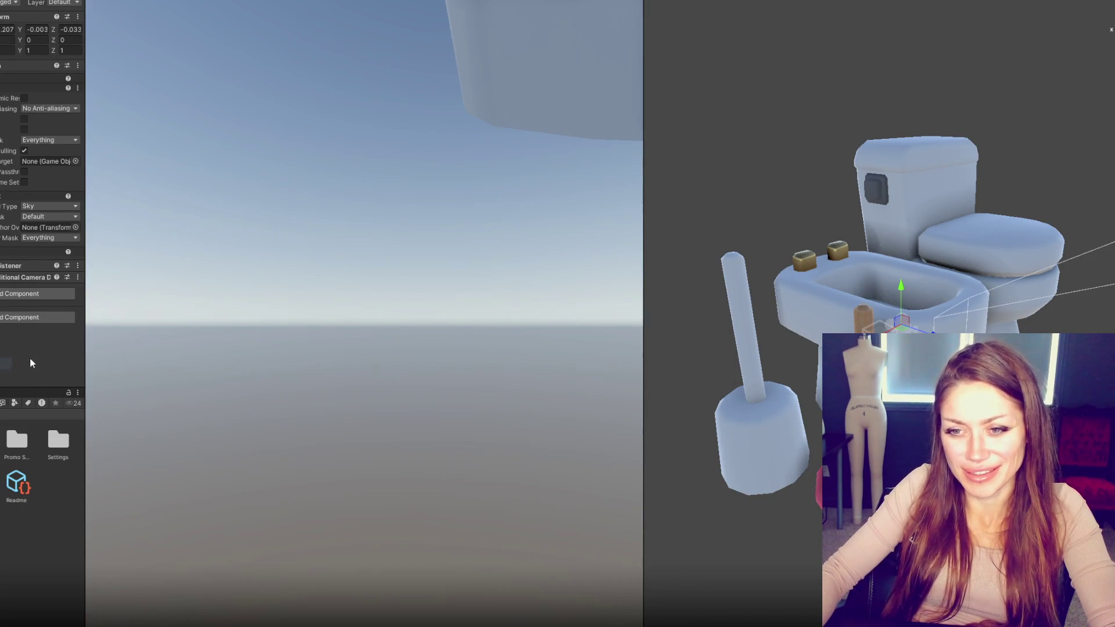
Step: Align the camera to the view and reapply SMAA anti-aliasing, dynamic resolution and a None background
left_click(675, 275)
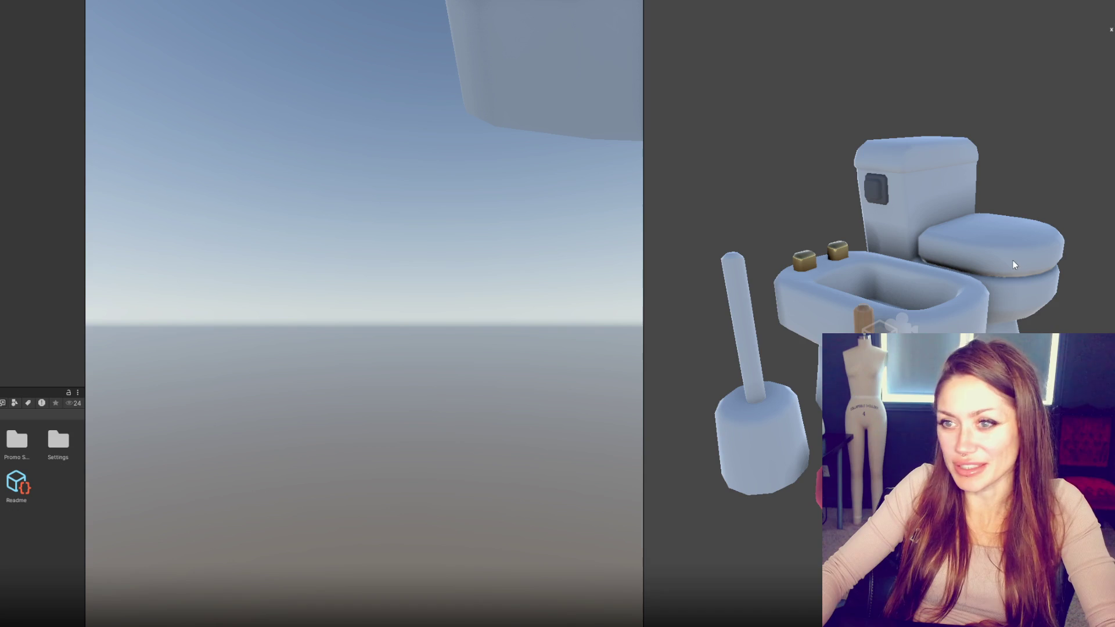
key("ctrl+shift+f")
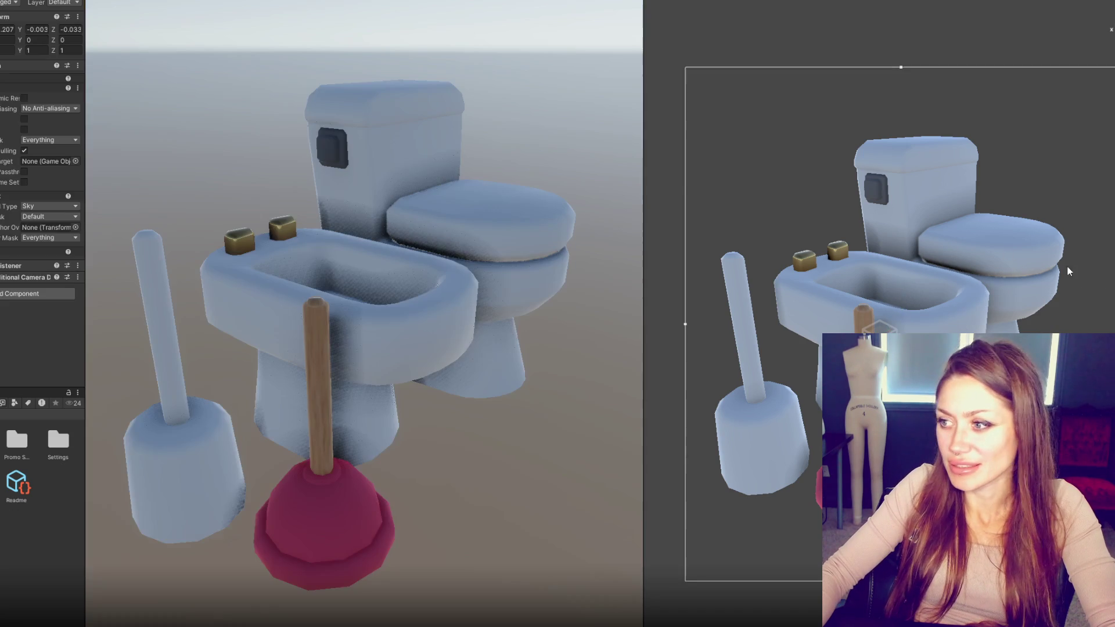
left_click(32, 109)
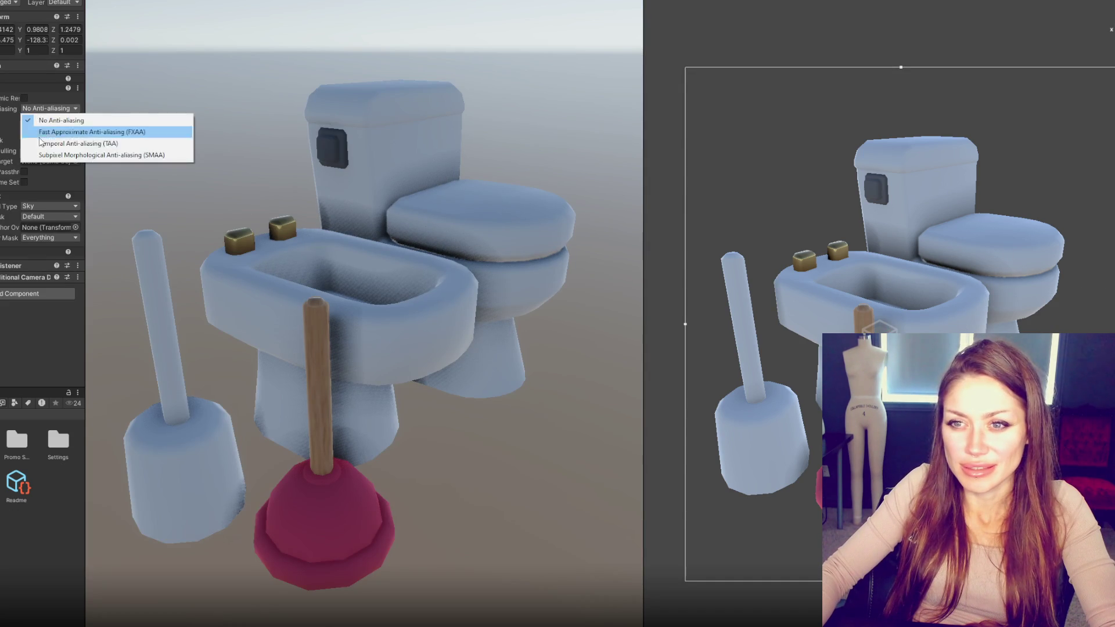
left_click(39, 152)
left_click(24, 99)
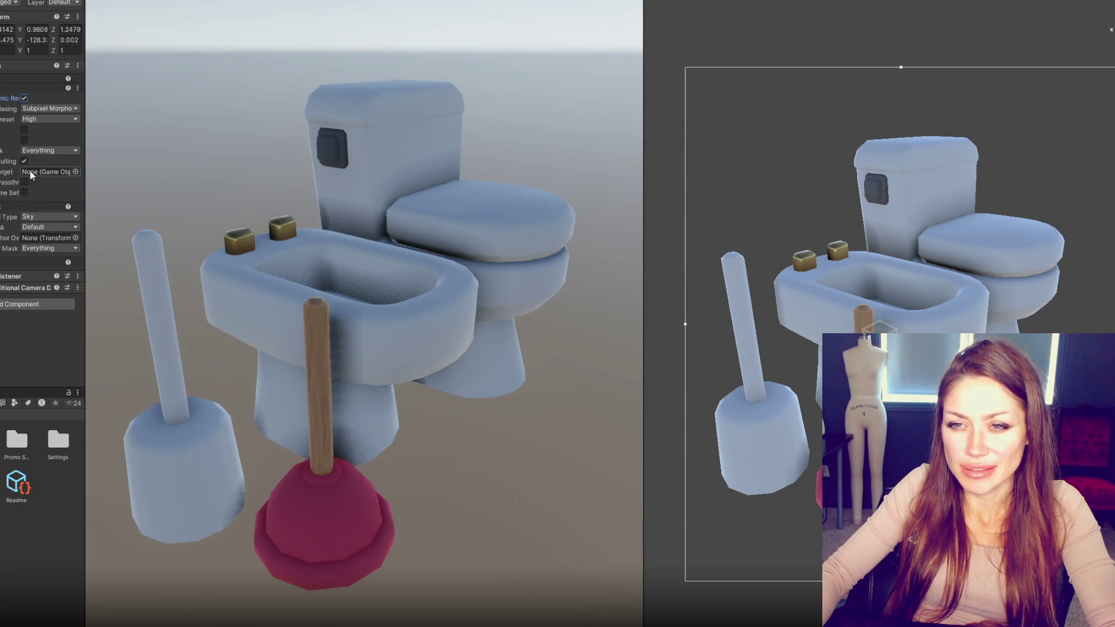
left_click(34, 216)
left_click(50, 246)
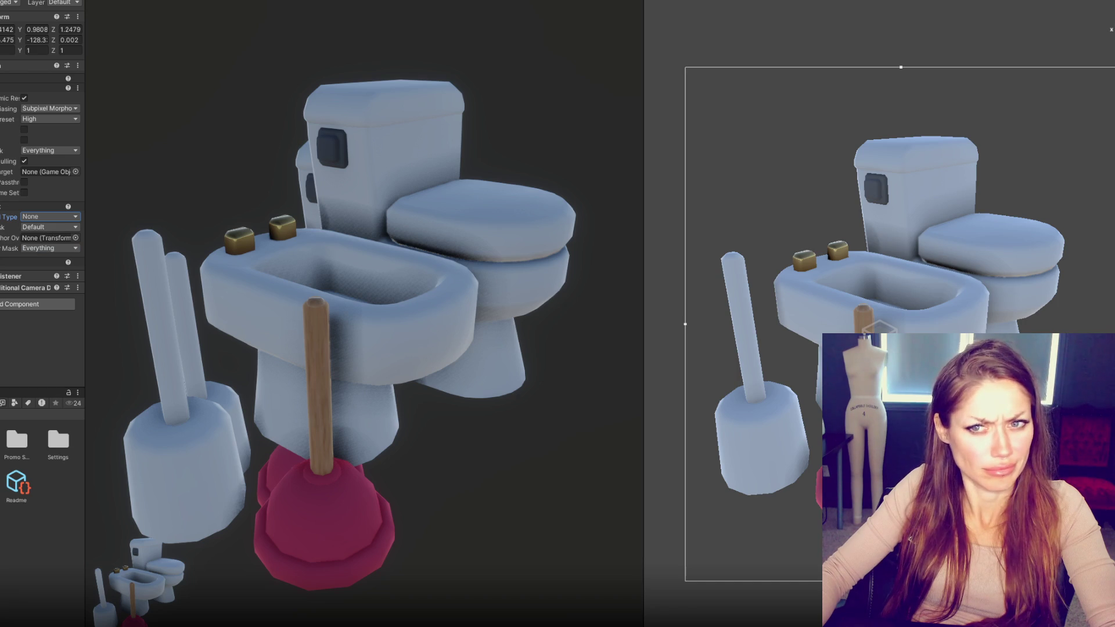
left_click(23, 140)
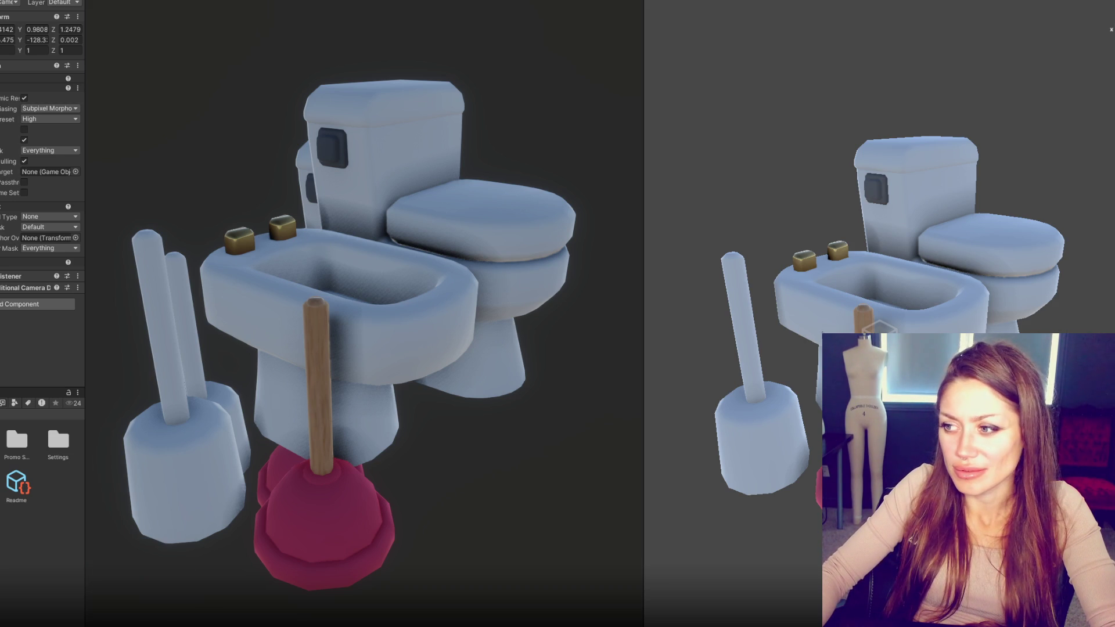
left_click(860, 284)
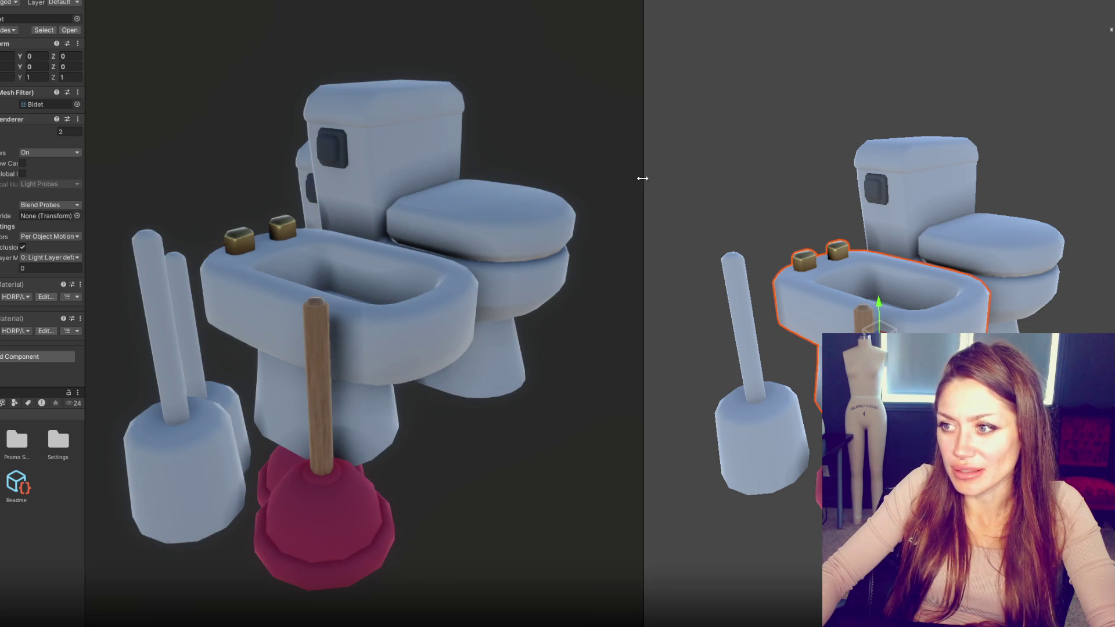
Step: Widen the Game view so the props fill most of the screen, and collapse the camera's Rendering settings
left_click_drag(644, 182, 875, 192)
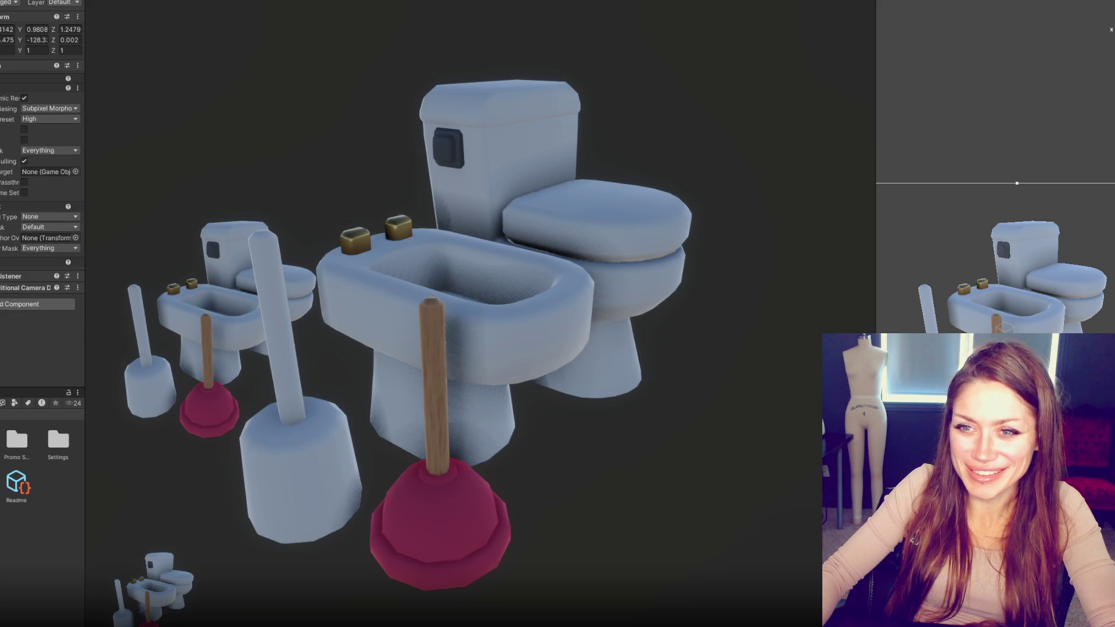
left_click(23, 88)
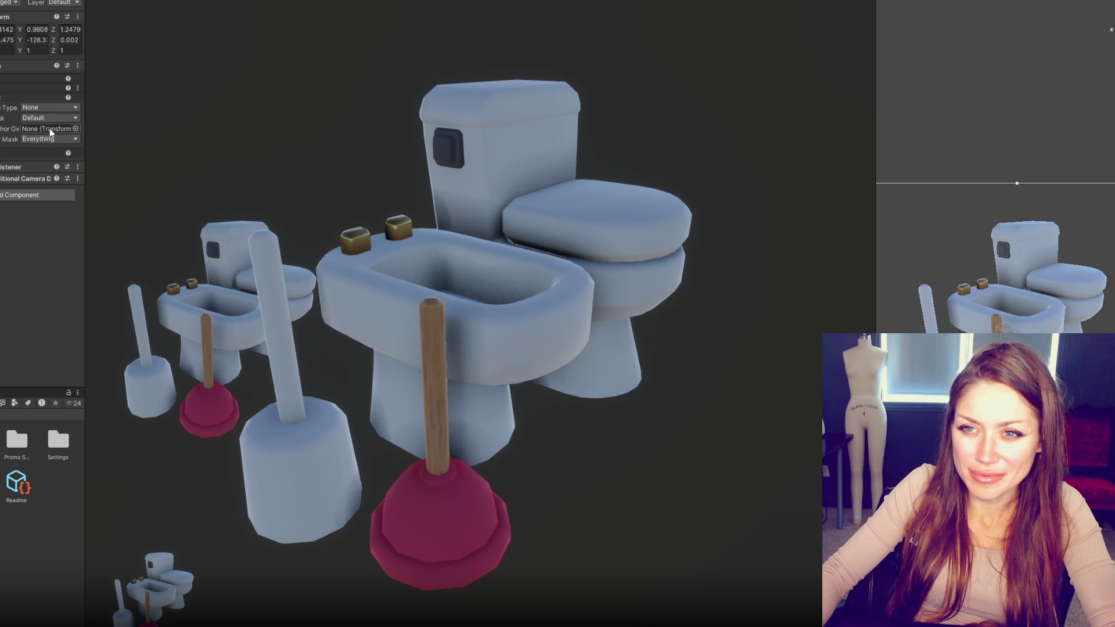
Step: Give the camera a solid colour background in a neutral grey
left_click(25, 90)
left_click(24, 81)
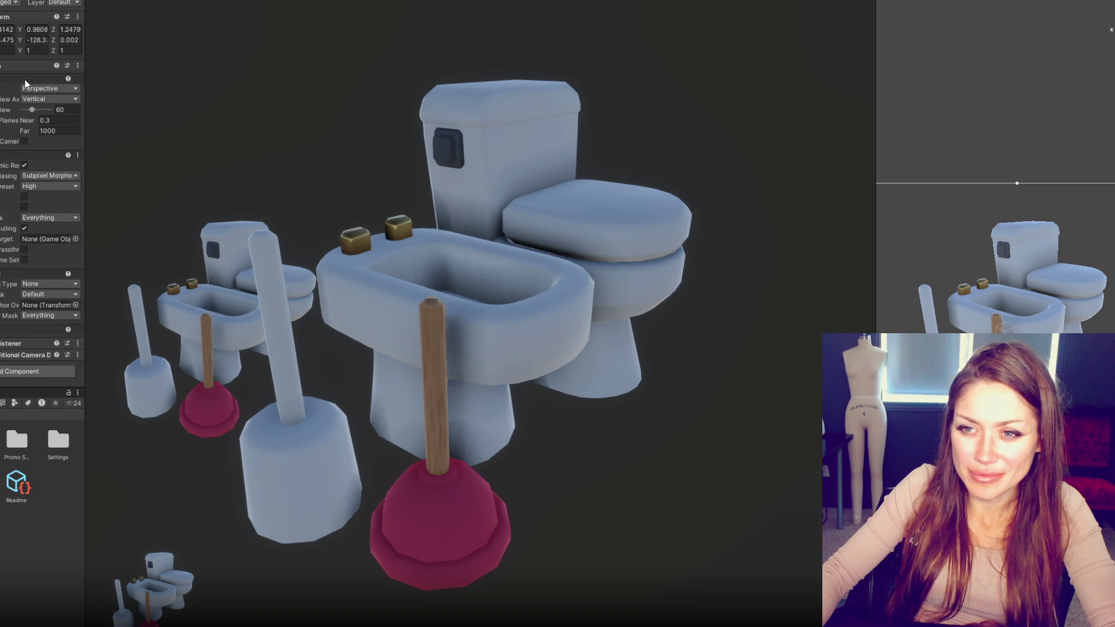
left_click(25, 80)
left_click(27, 88)
left_click(52, 108)
left_click(54, 123)
left_click(48, 118)
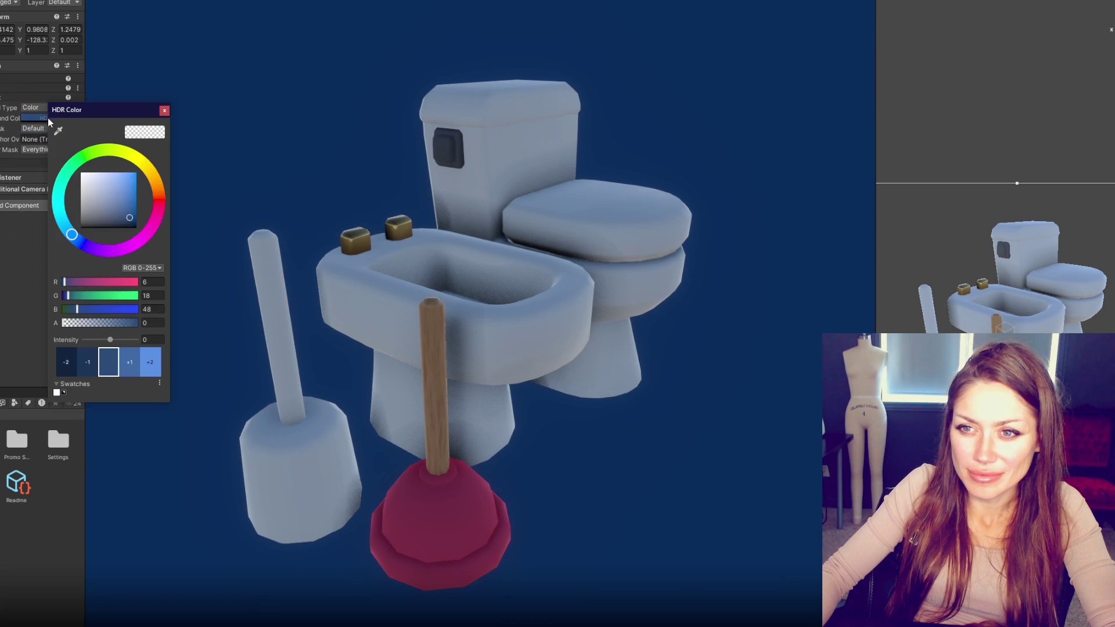
mouse_move(103, 200)
left_mouse_down()
mouse_move(71, 196)
mouse_move(67, 179)
mouse_move(59, 225)
left_mouse_up()
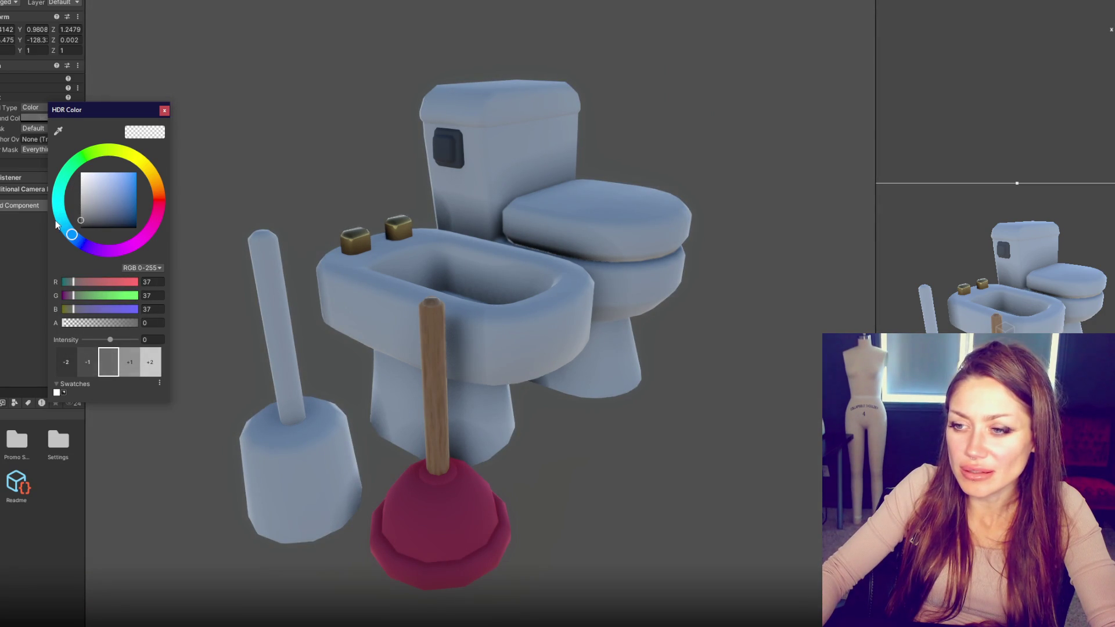
left_click(234, 280)
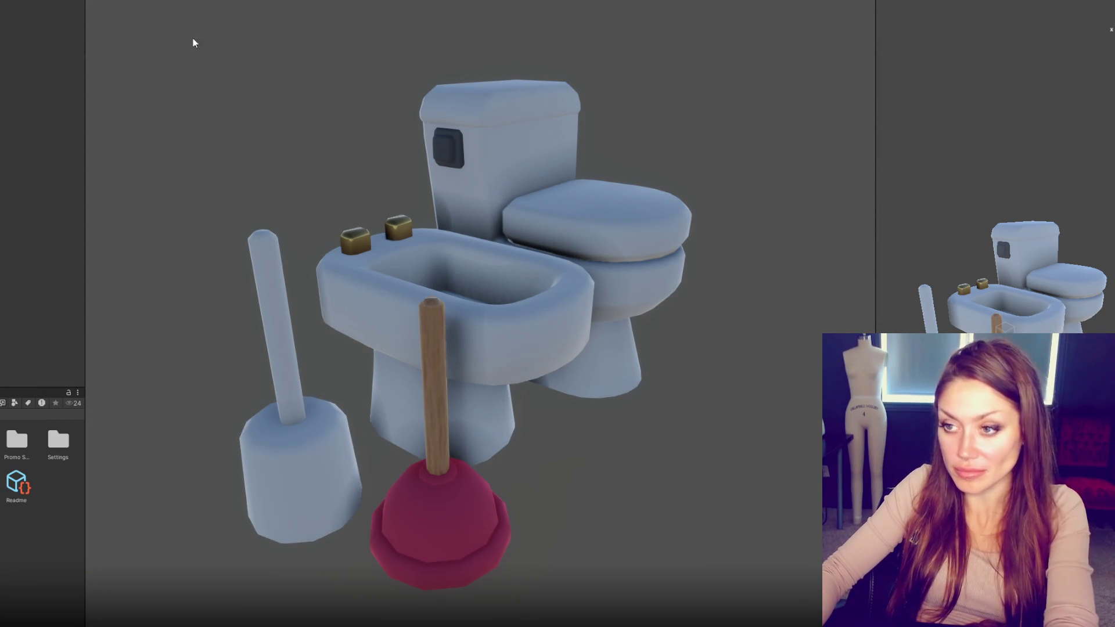
Step: Screenshot the props render in the Game view and paste it into the image document
key("Print")
mouse_move(153, 29)
left_mouse_down()
mouse_move(780, 592)
mouse_move(780, 621)
left_mouse_up()
key("ctrl+c")
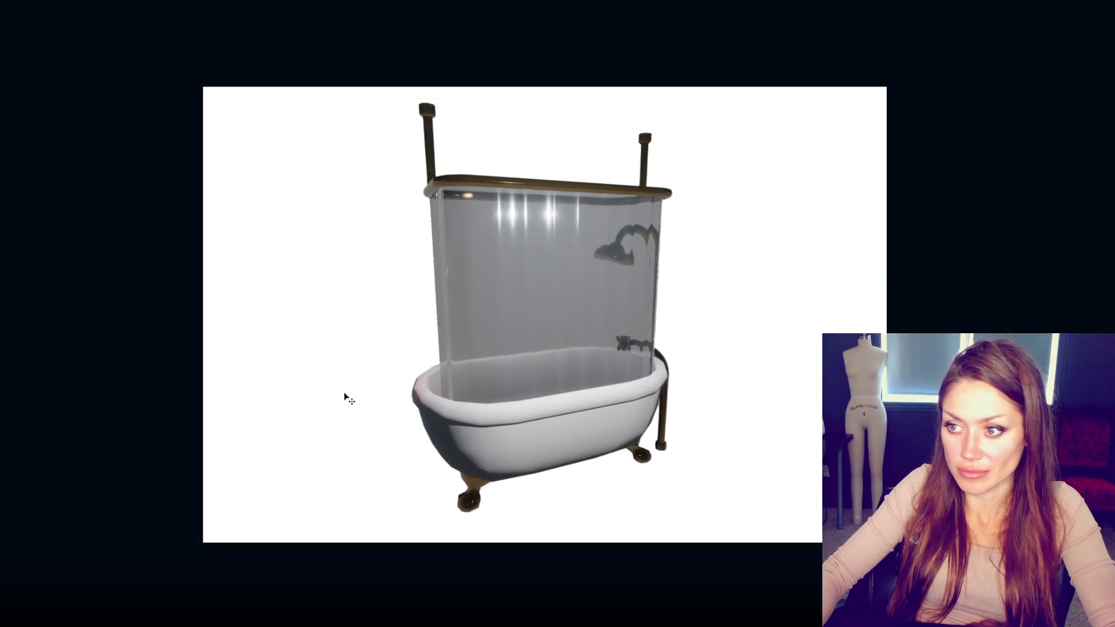
key("ctrl+v")
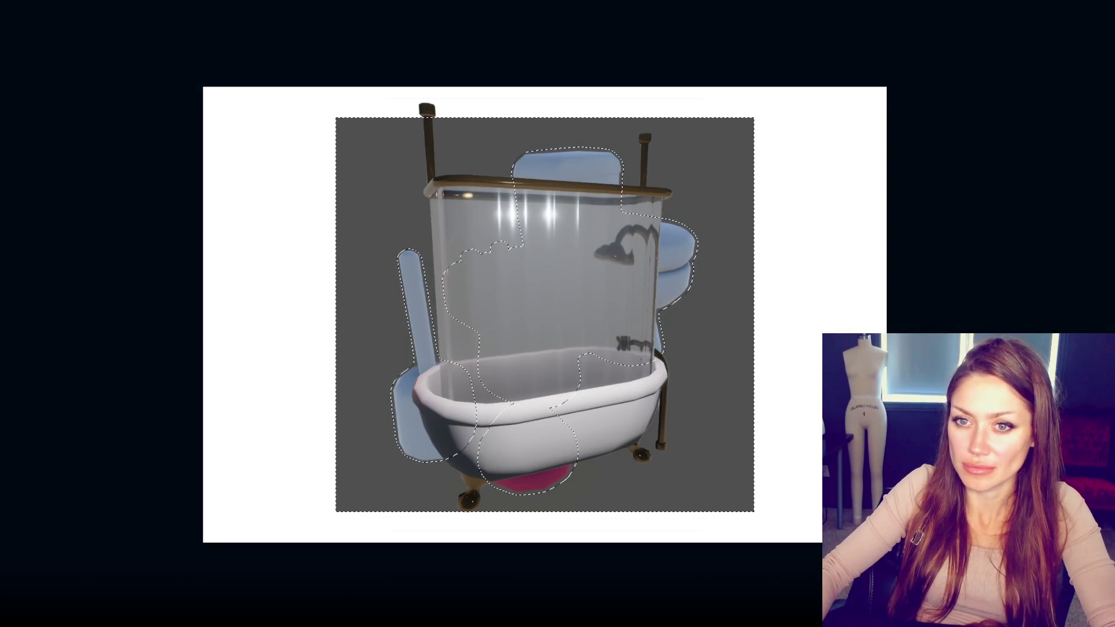
Step: Hide the bathtub image and test Magic Wand selections of the grey background around the props
key("Delete")
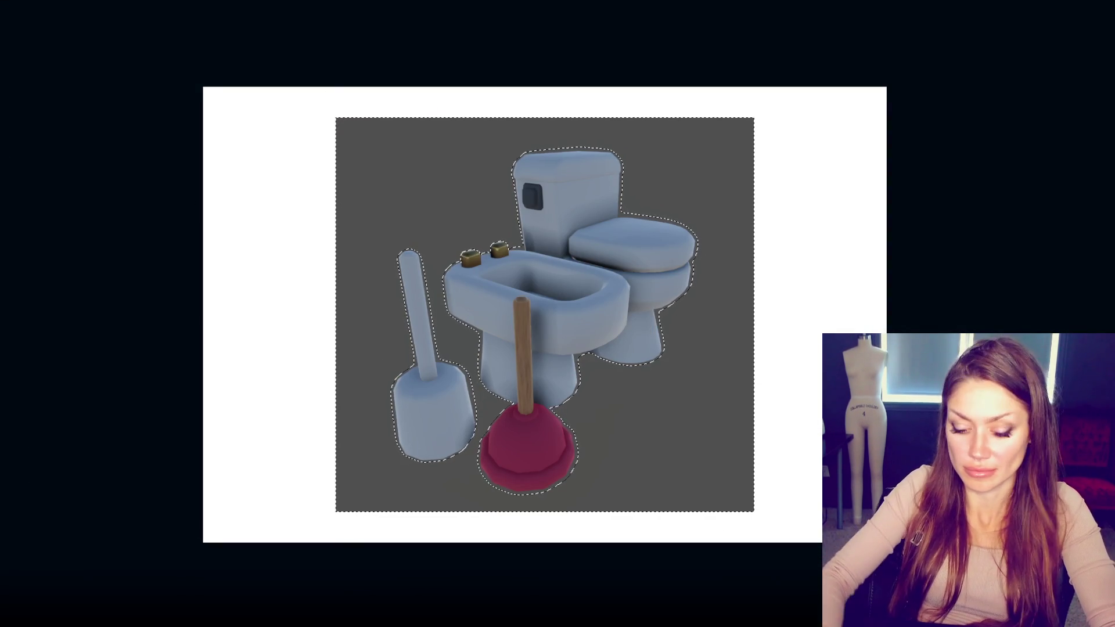
key("ctrl+d")
key("ctrl+a")
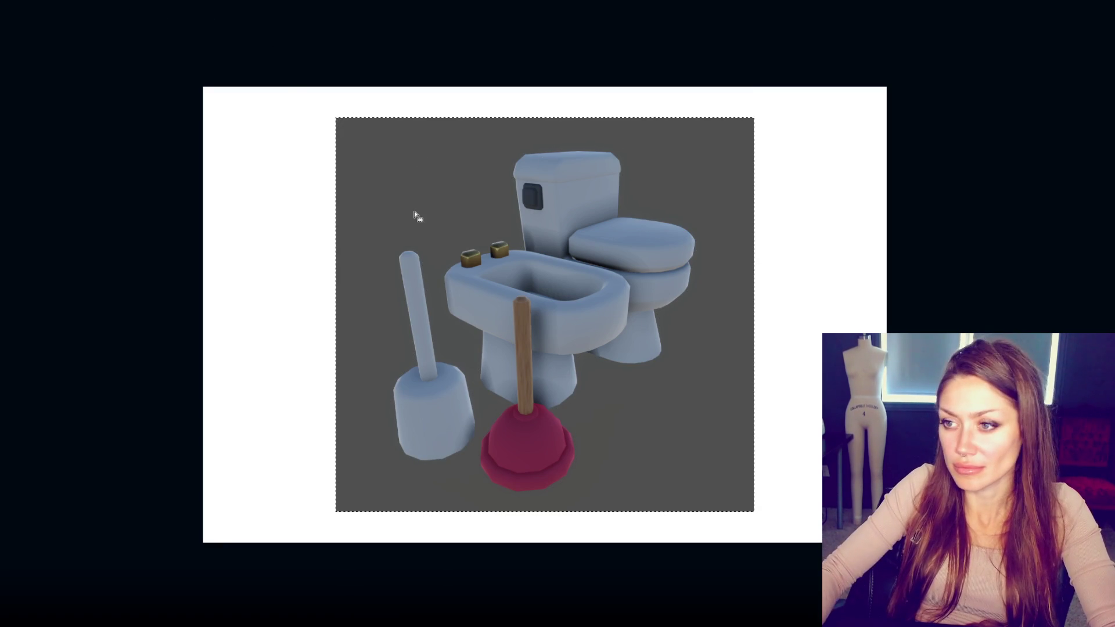
left_click(434, 189)
key("ctrl+d")
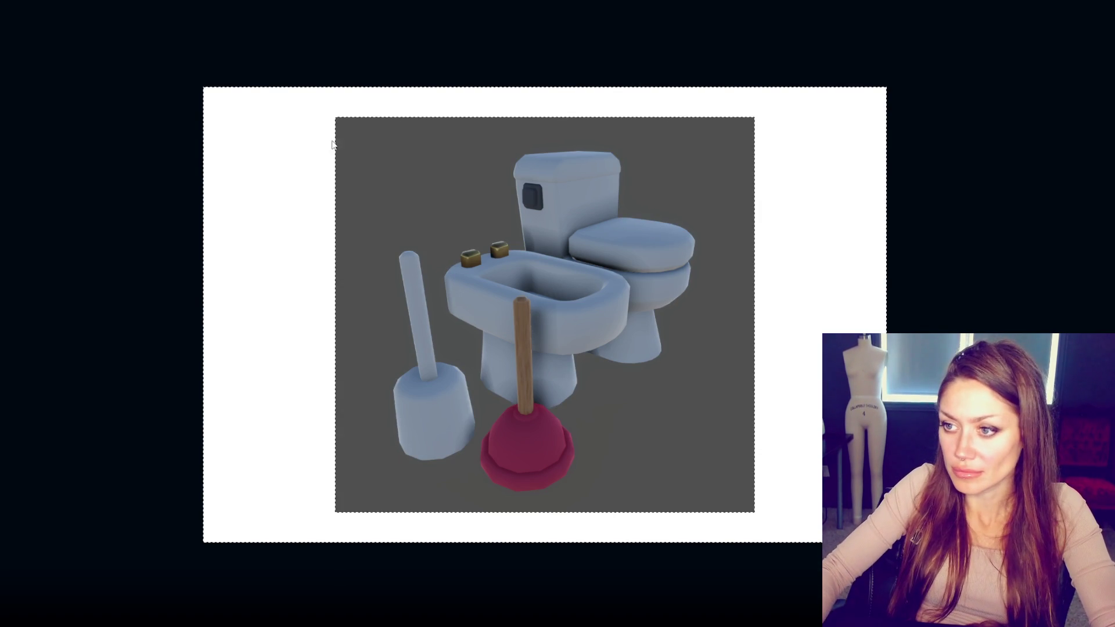
left_click(424, 131)
key("ctrl+d")
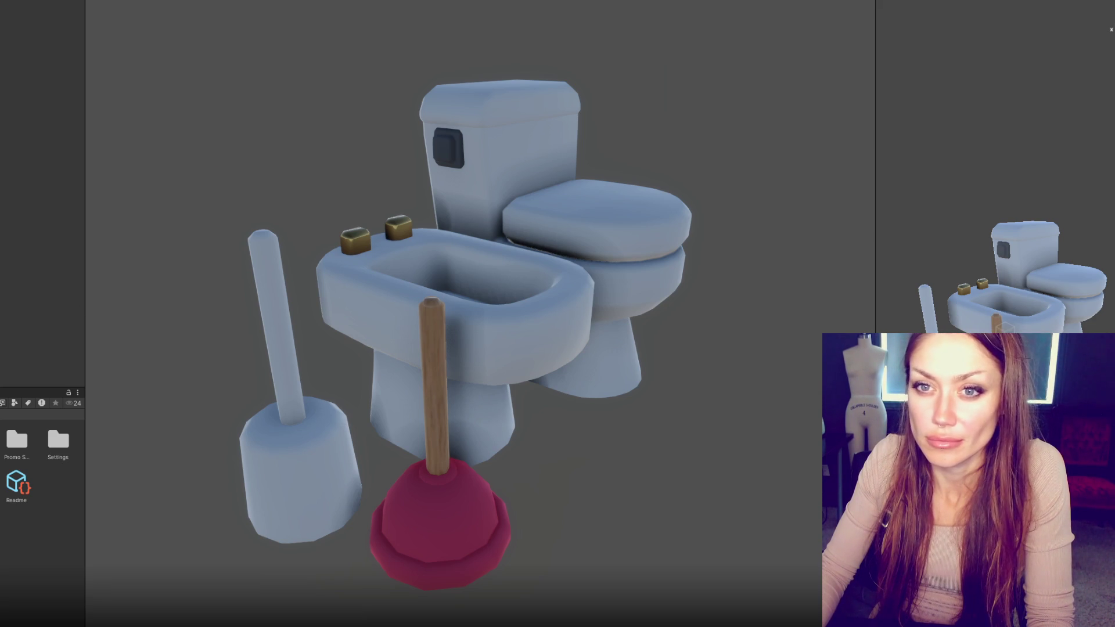
Step: Add a point light to the scene and shift it in depth
right_click(1, 114)
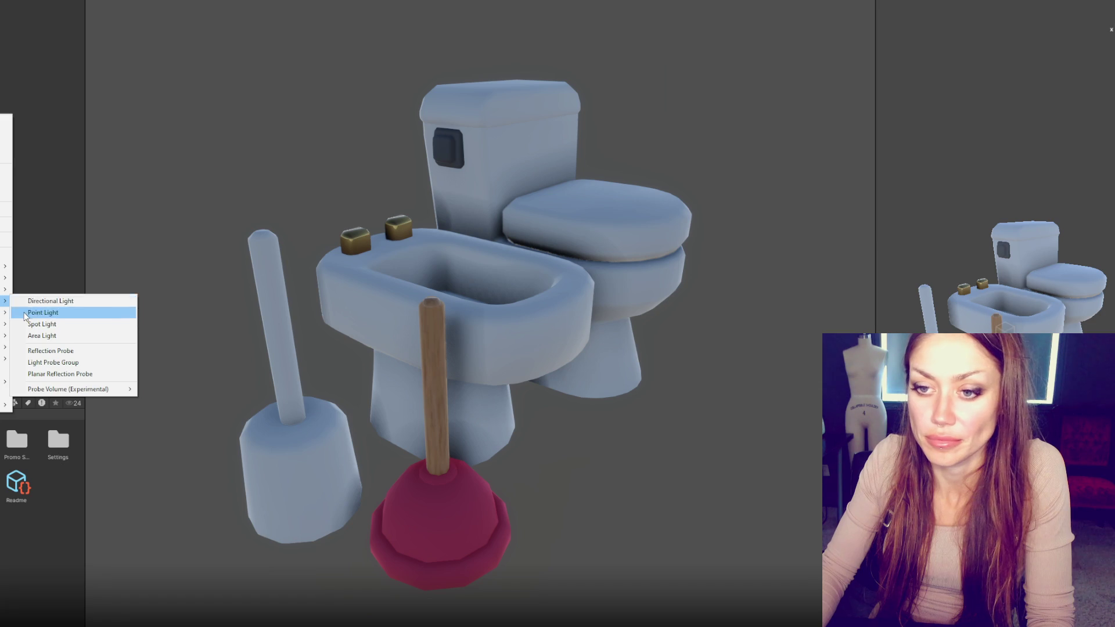
left_click(24, 314)
left_click_drag(46, 29, 69, 29)
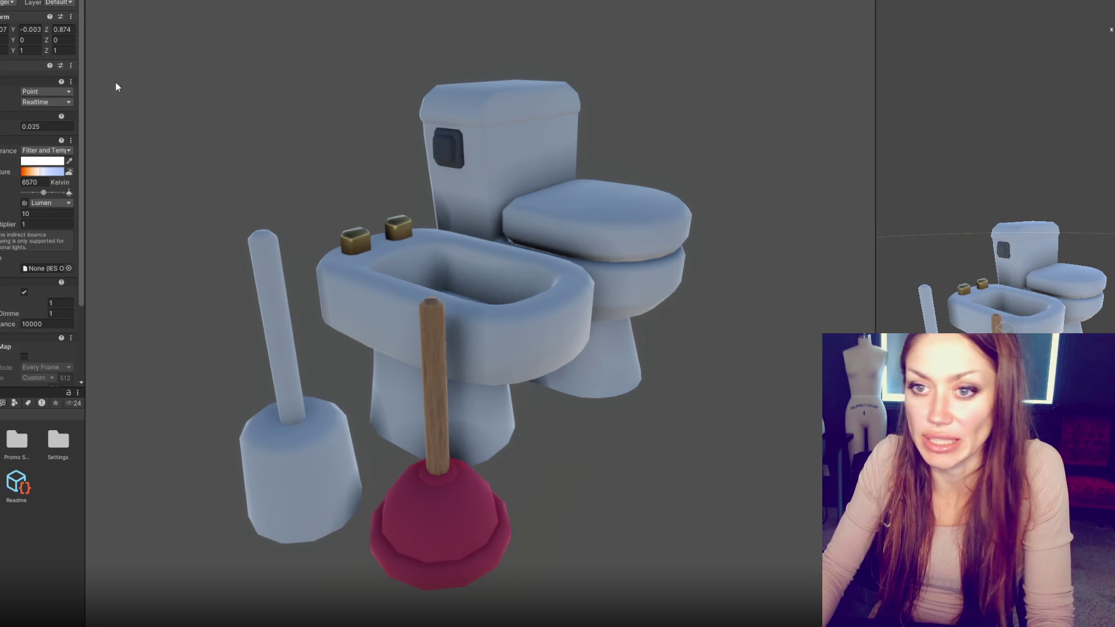
Step: Set the point light's intensity to 1000 Lux and move it closer over the props
scroll(64, 206, "down", 2)
left_click(58, 175)
left_click(58, 209)
left_click_drag(85, 174, 159, 174)
left_click(85, 175)
type("1000")
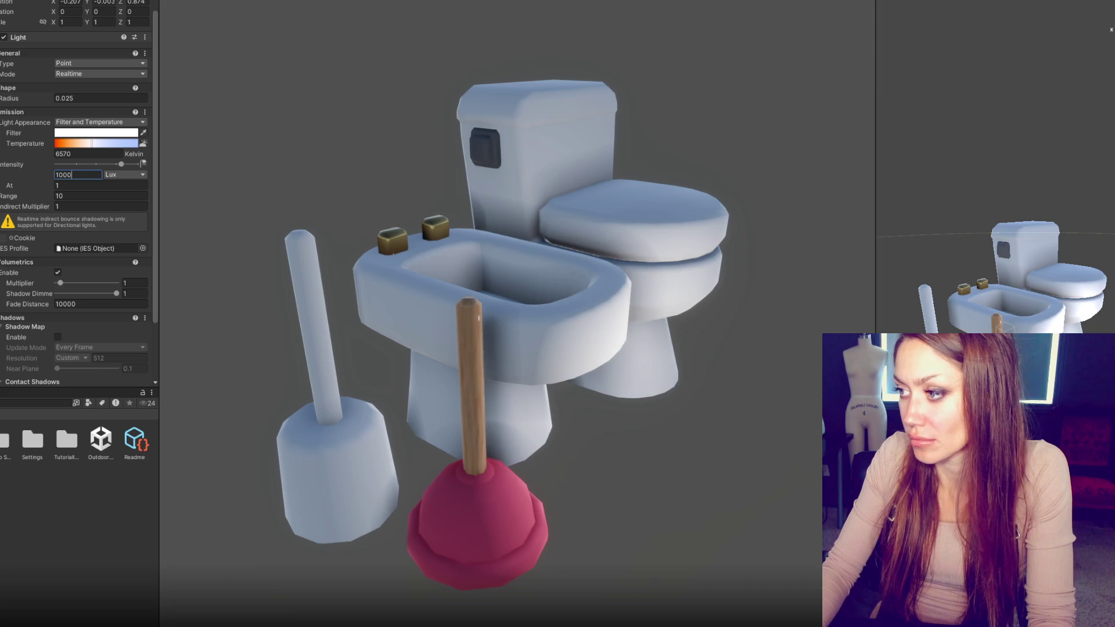
key("Return")
left_click_drag(982, 280, 1063, 286)
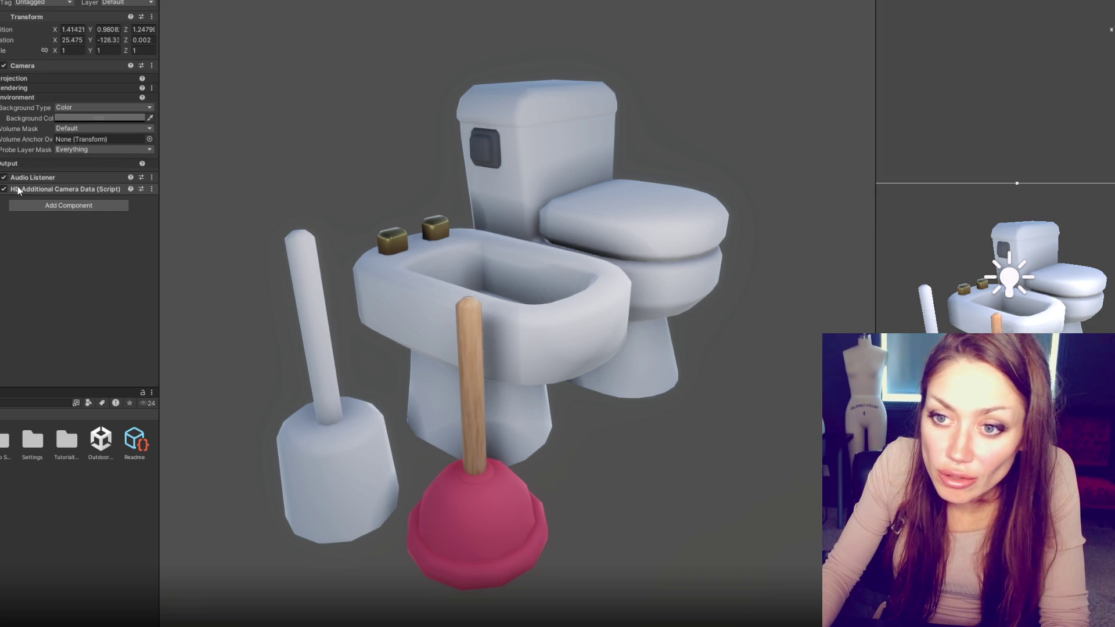
Step: Pick a bright green, then a darker green, as the camera's background colour
left_click(69, 117)
left_click(124, 151)
left_click_drag(137, 197, 226, 171)
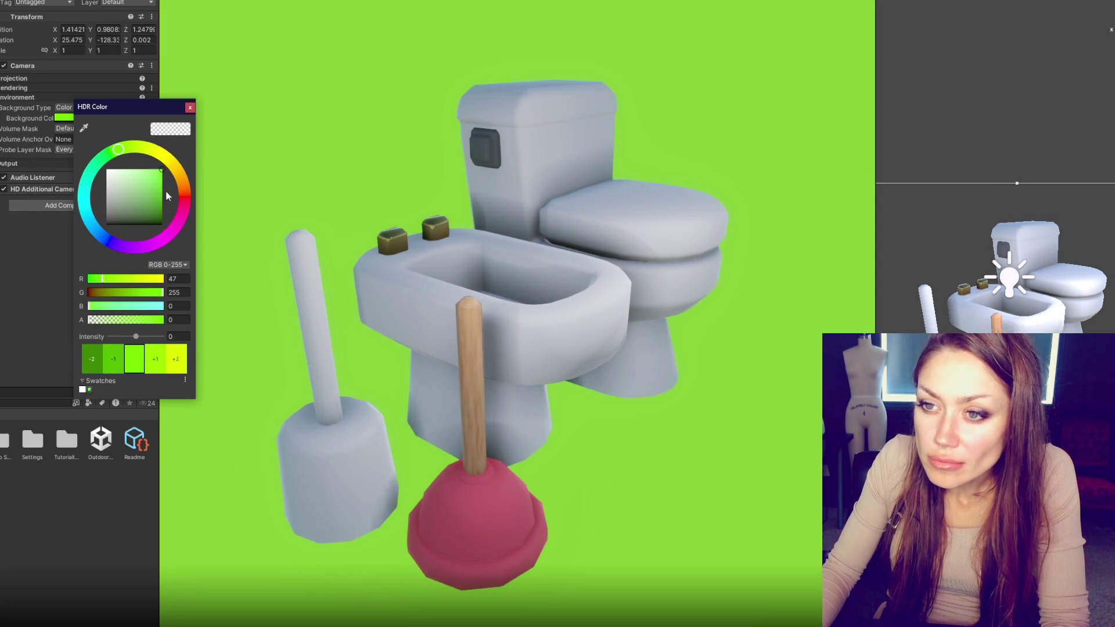
left_click_drag(166, 196, 166, 200)
left_click(105, 159)
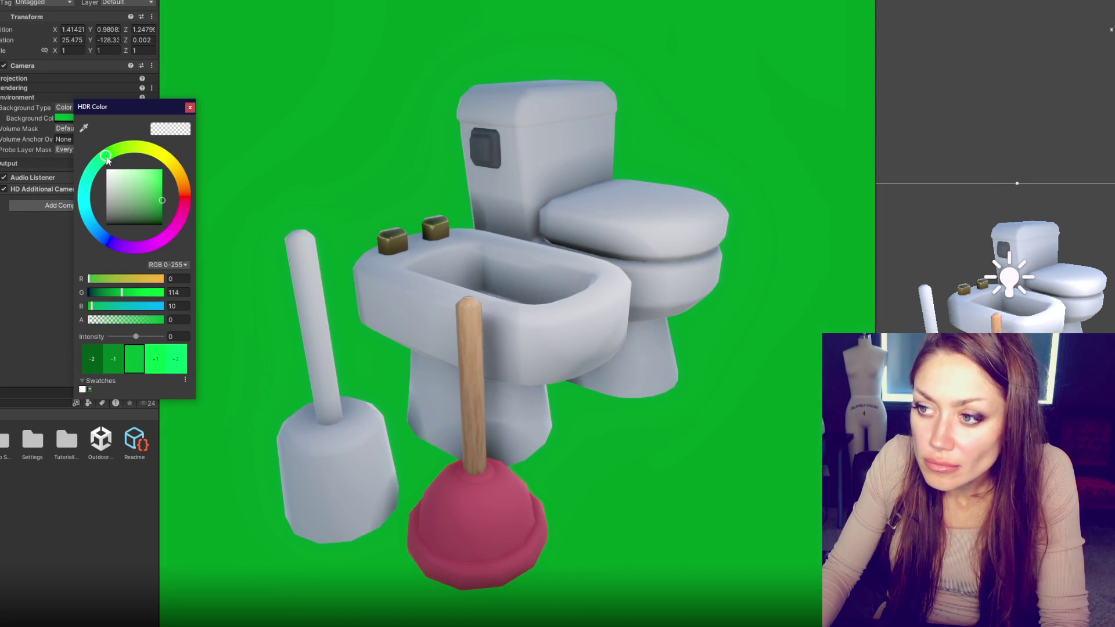
left_click(359, 142)
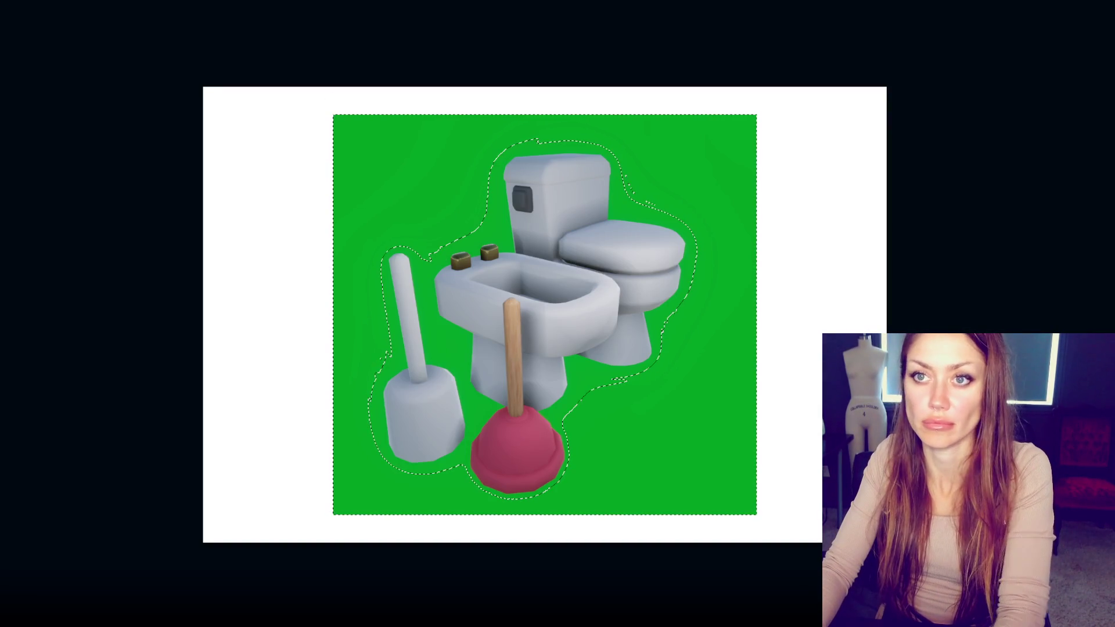
Step: Select the props by their green surroundings, refine the edge, and delete the grey background
left_click(343, 178)
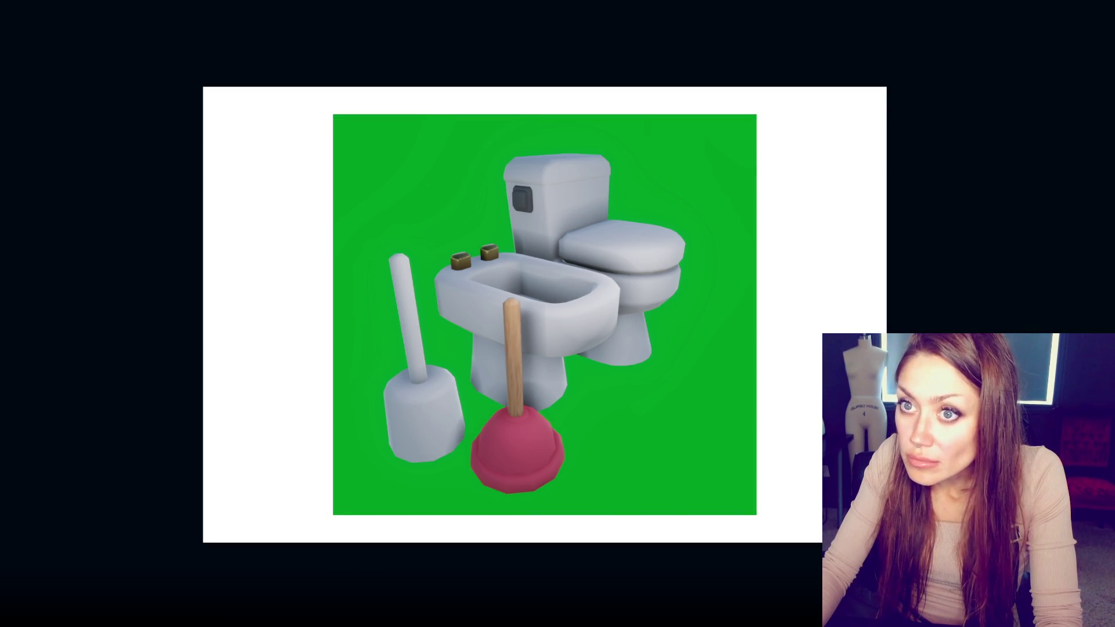
left_click(485, 217)
key("ctrl+alt+r")
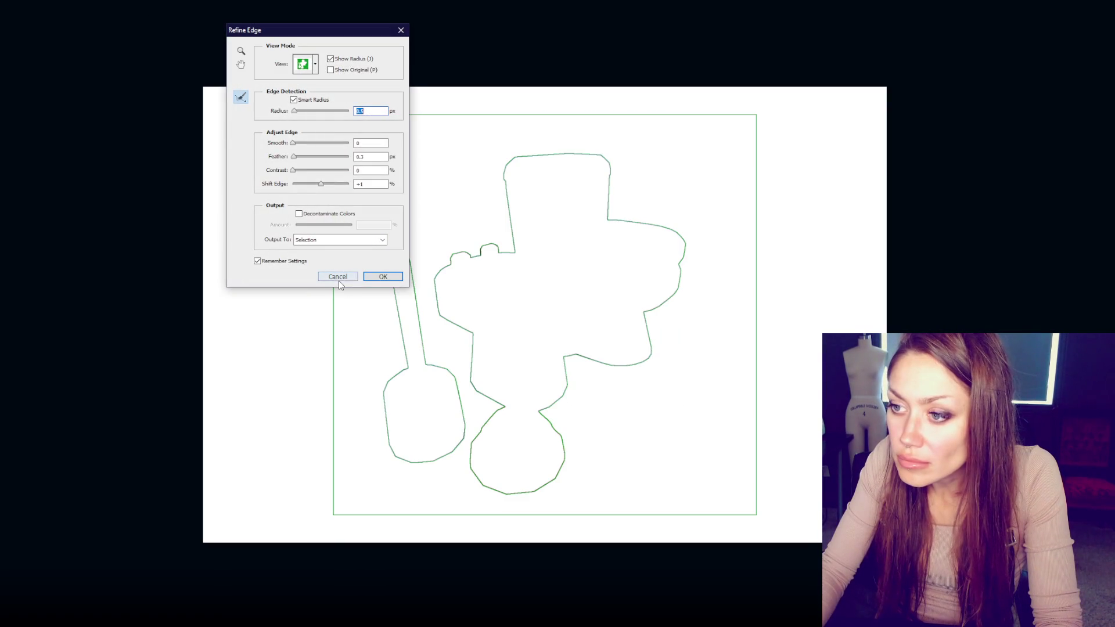
left_click(378, 277)
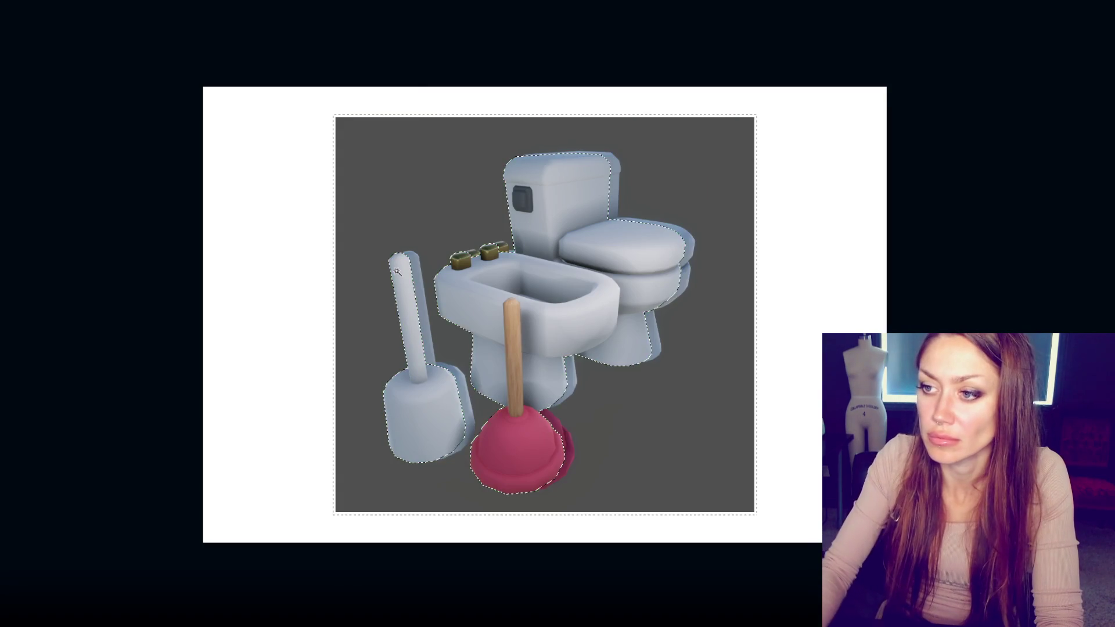
key("Delete")
key("ctrl+d")
key("w")
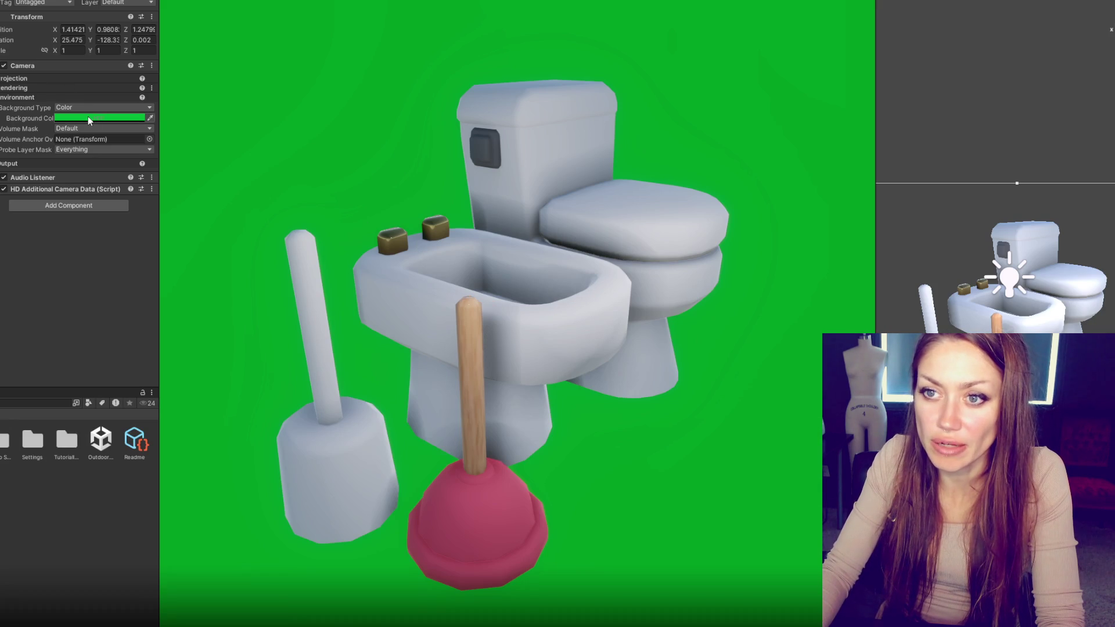
Step: Darken the camera background colour to near-black
left_click(88, 117)
mouse_move(171, 198)
left_mouse_down()
mouse_move(82, 212)
mouse_move(74, 224)
left_mouse_up()
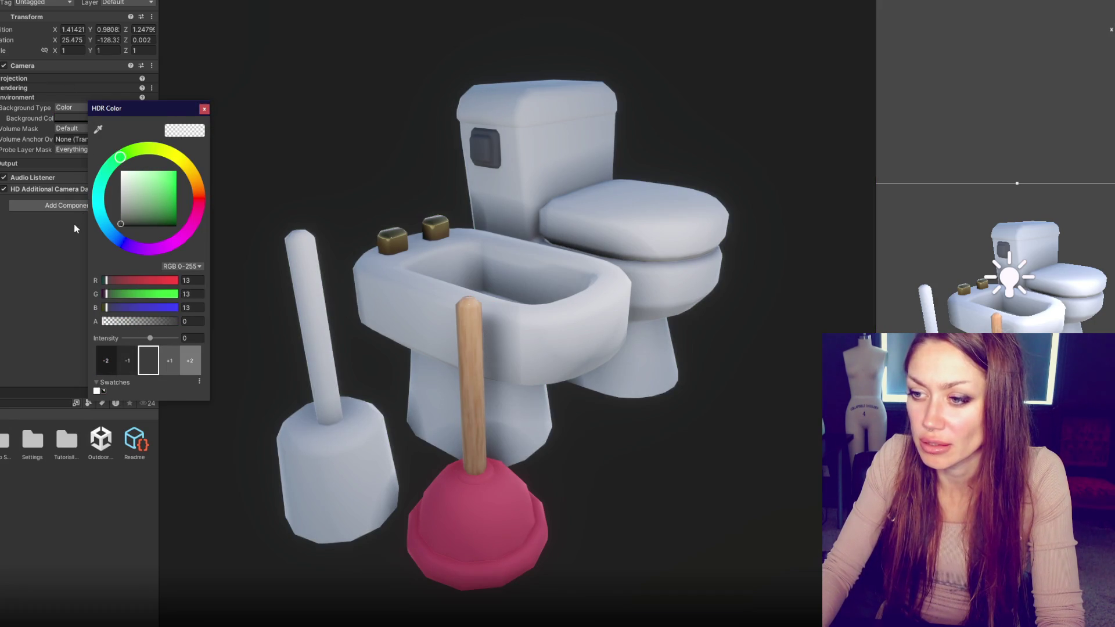
left_click(224, 93)
Step: Take a screenshot of the props render in the Game view
key("Print")
left_click_drag(219, 18, 798, 614)
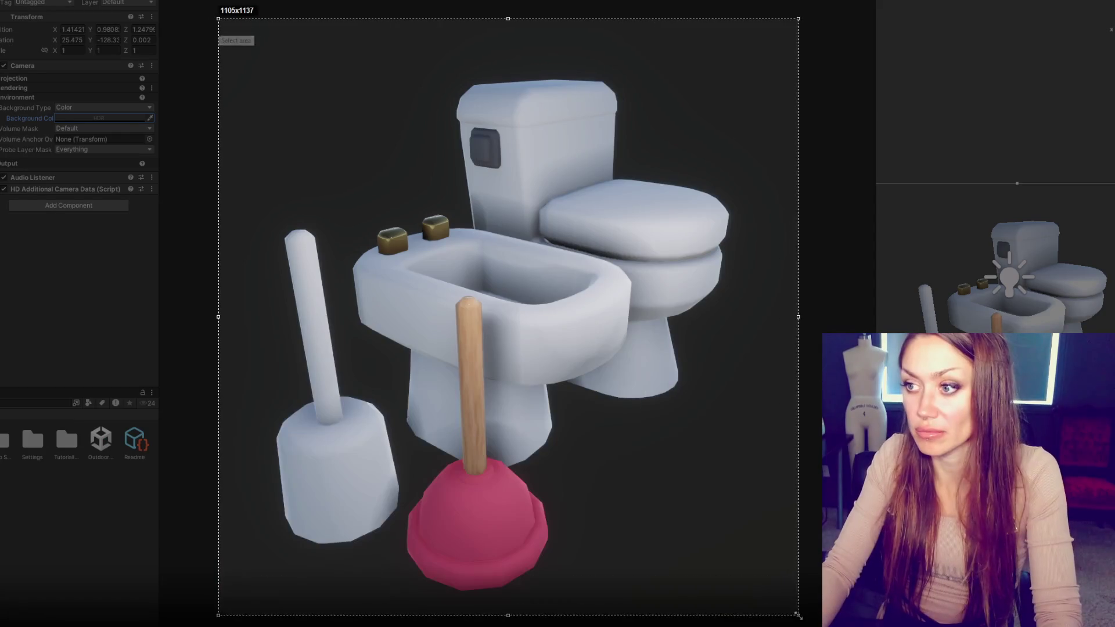
left_click(754, 615)
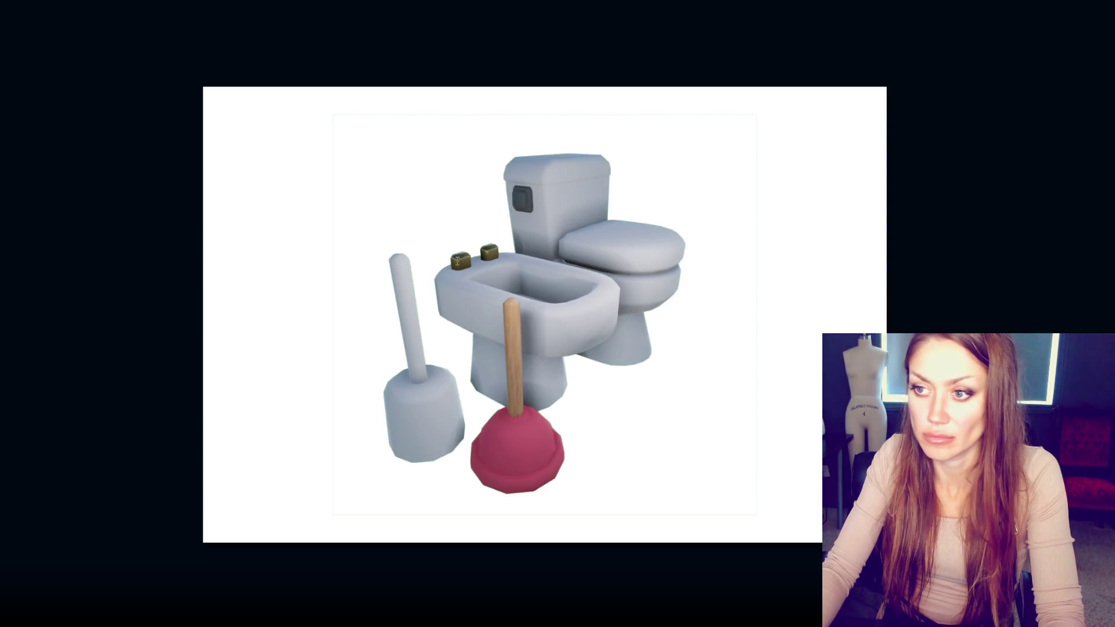
Step: Paste the dark-background render into the document with a black surrounding border
key("Delete")
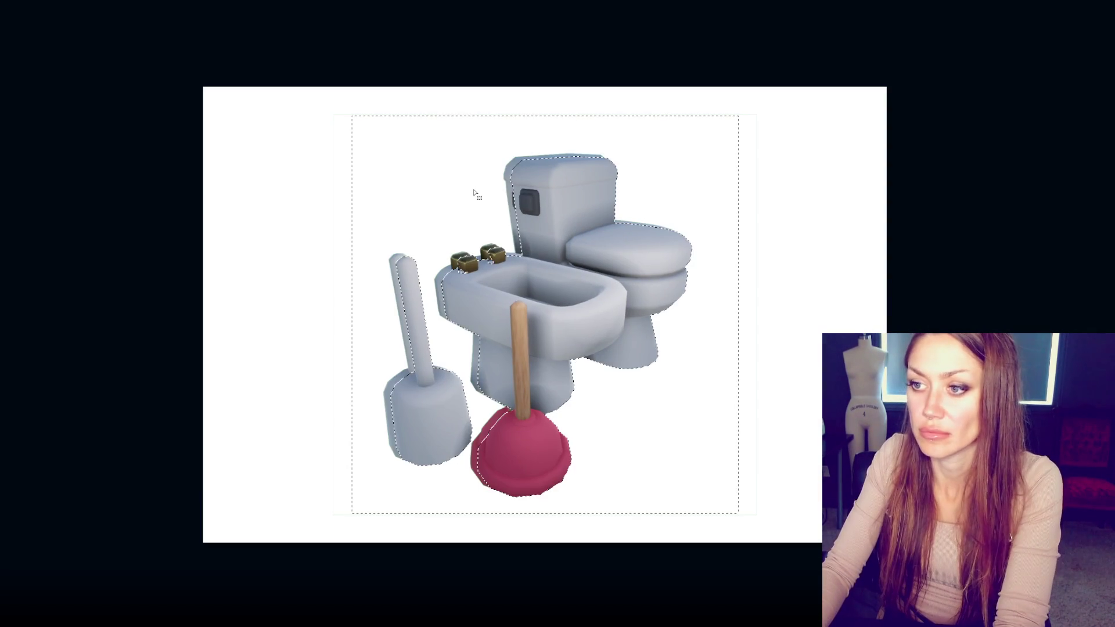
key("ctrl+z")
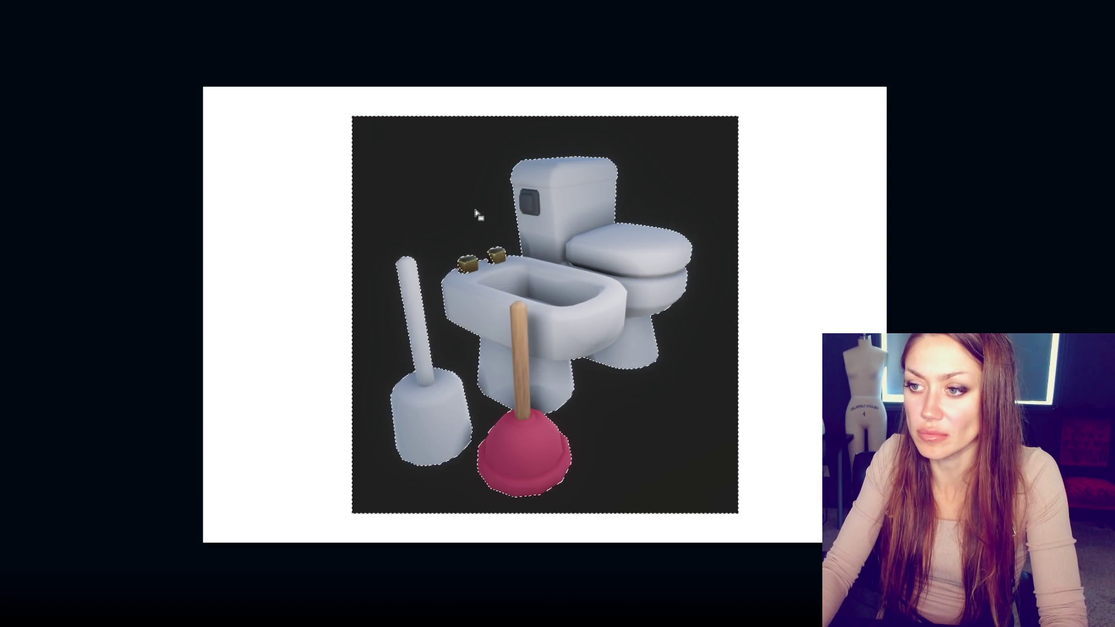
key("ctrl+d")
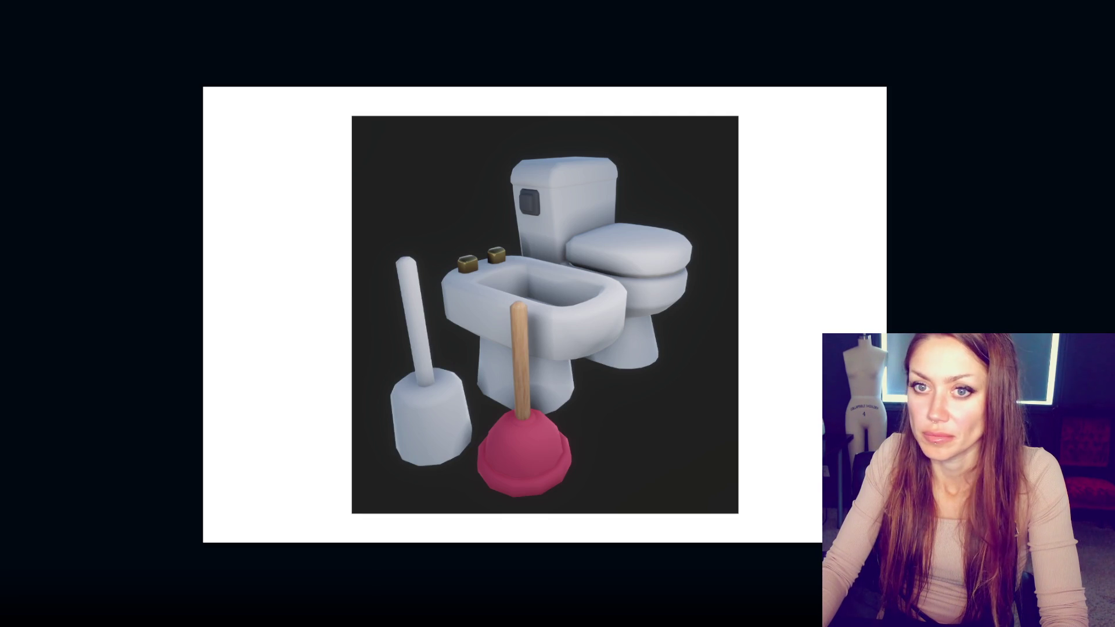
left_click(487, 218)
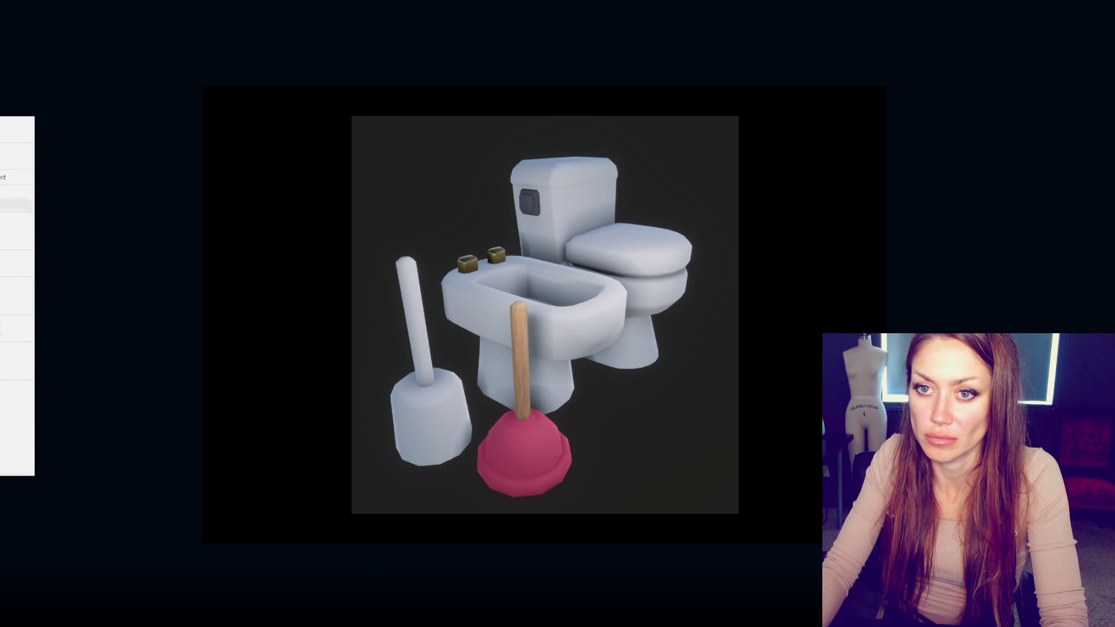
Step: Fill the dark background and the black outer border around the props with white
left_click(406, 197)
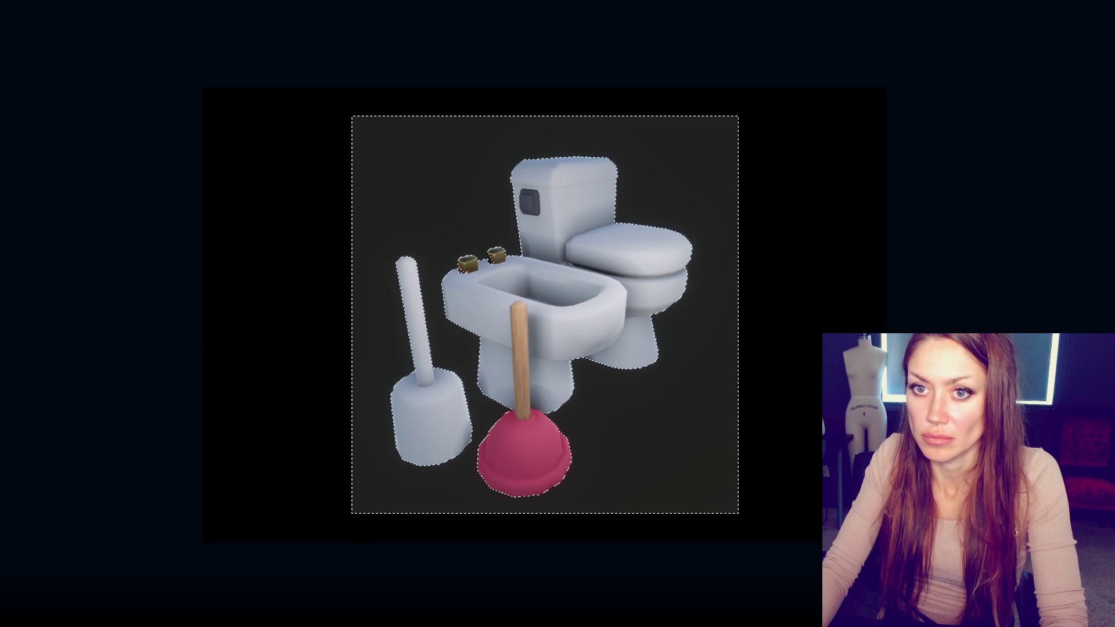
key("Delete")
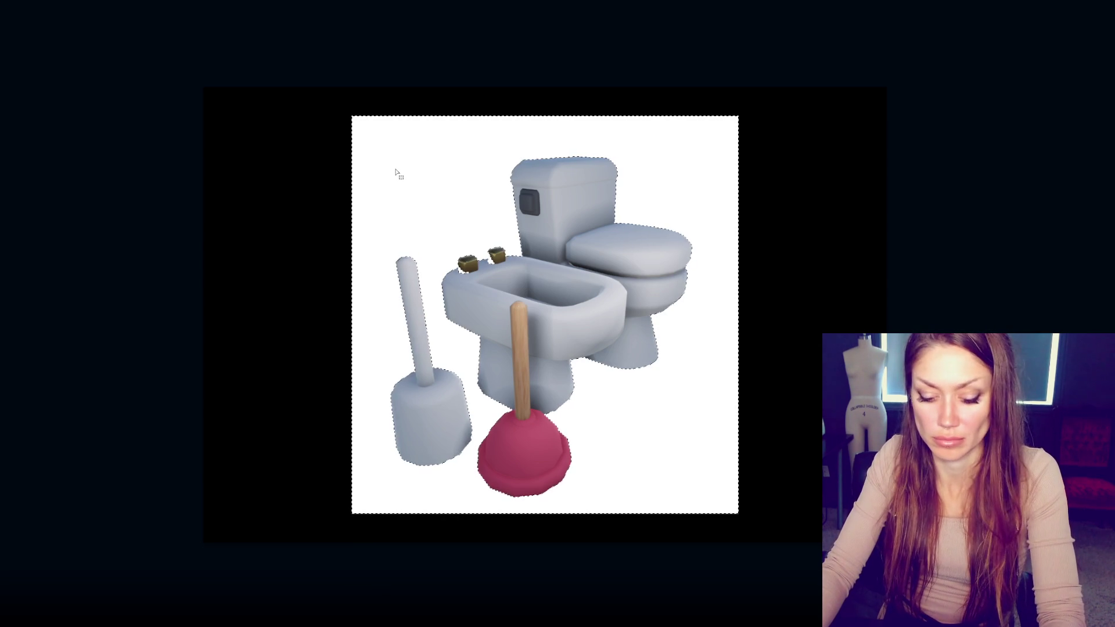
key("ctrl+d")
left_click(206, 166)
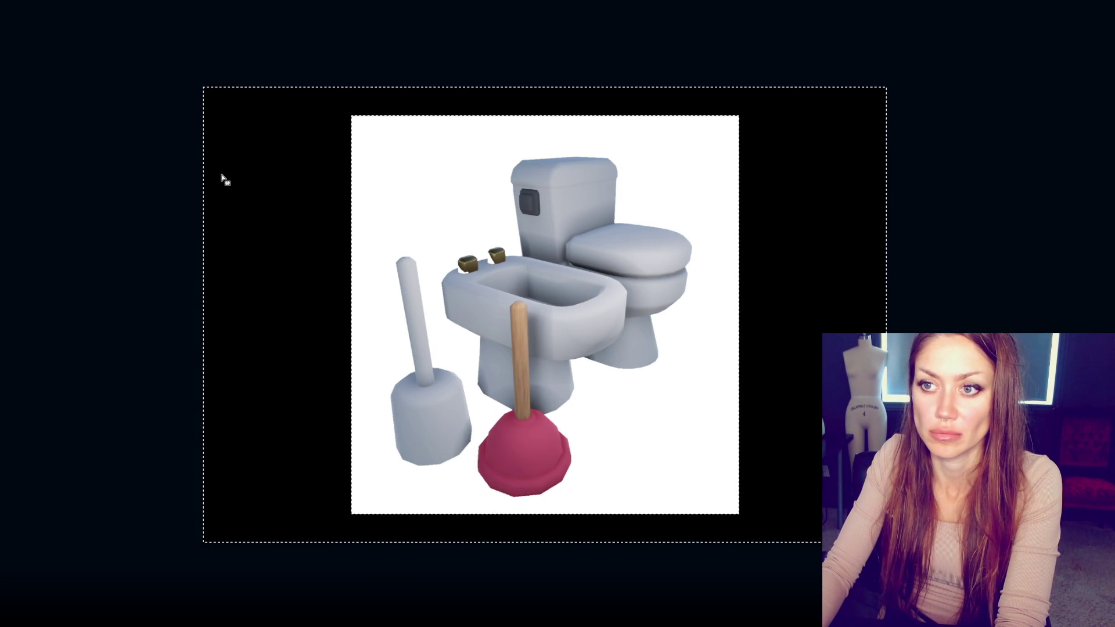
key("Delete")
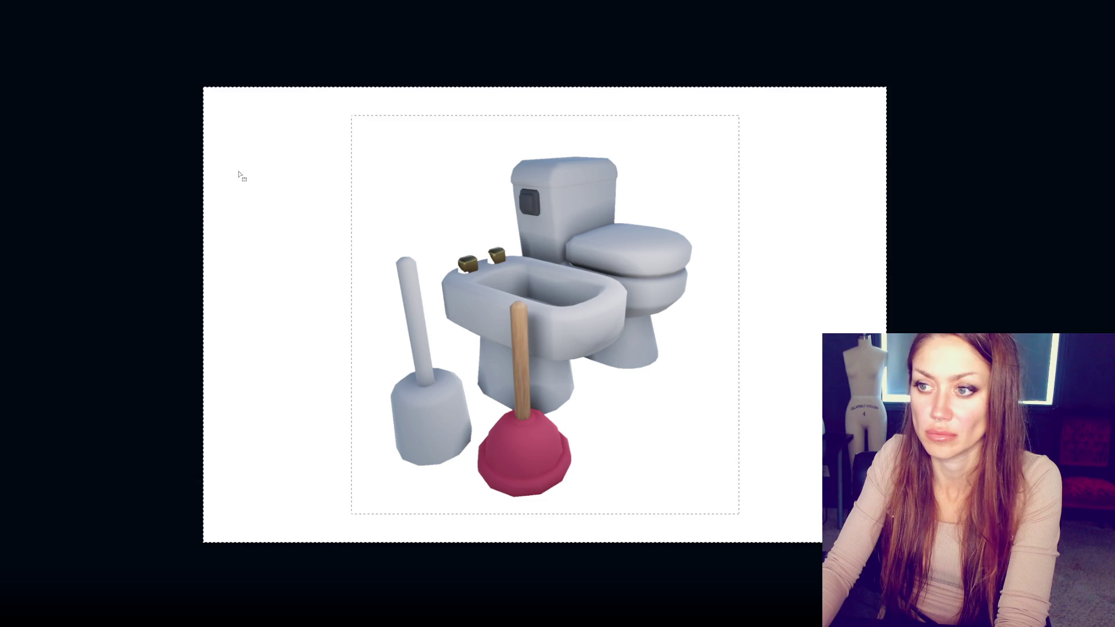
key("ctrl+plus")
key("ctrl+plus")
key("ctrl+plus")
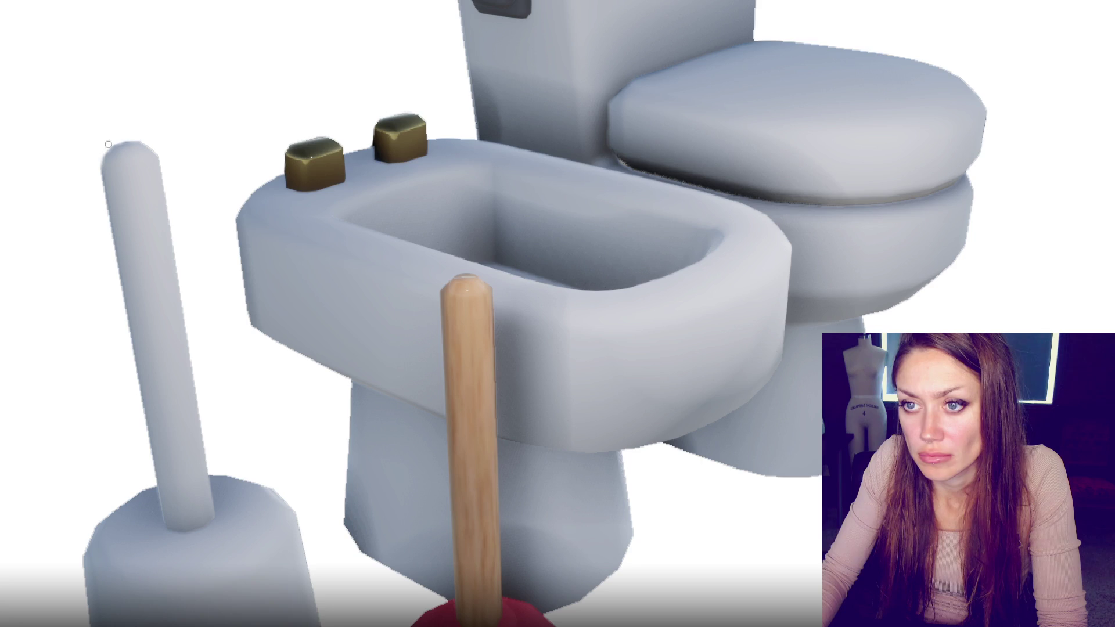
Step: Pan the zoomed view to inspect the plunger base and bidet cutout edges
left_click_drag(108, 142, 356, 409)
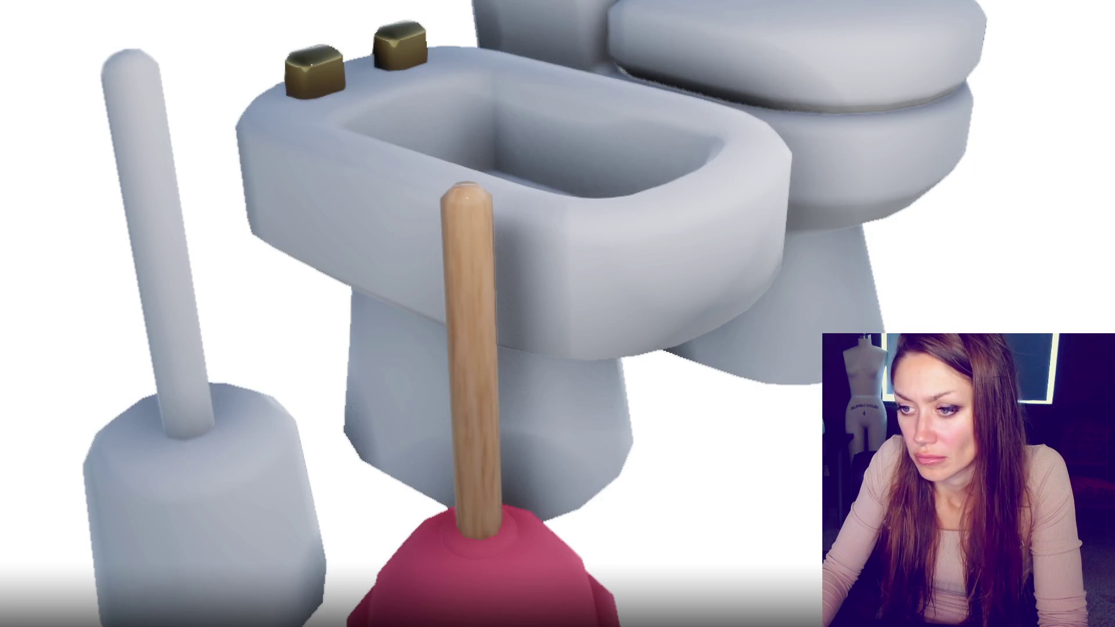
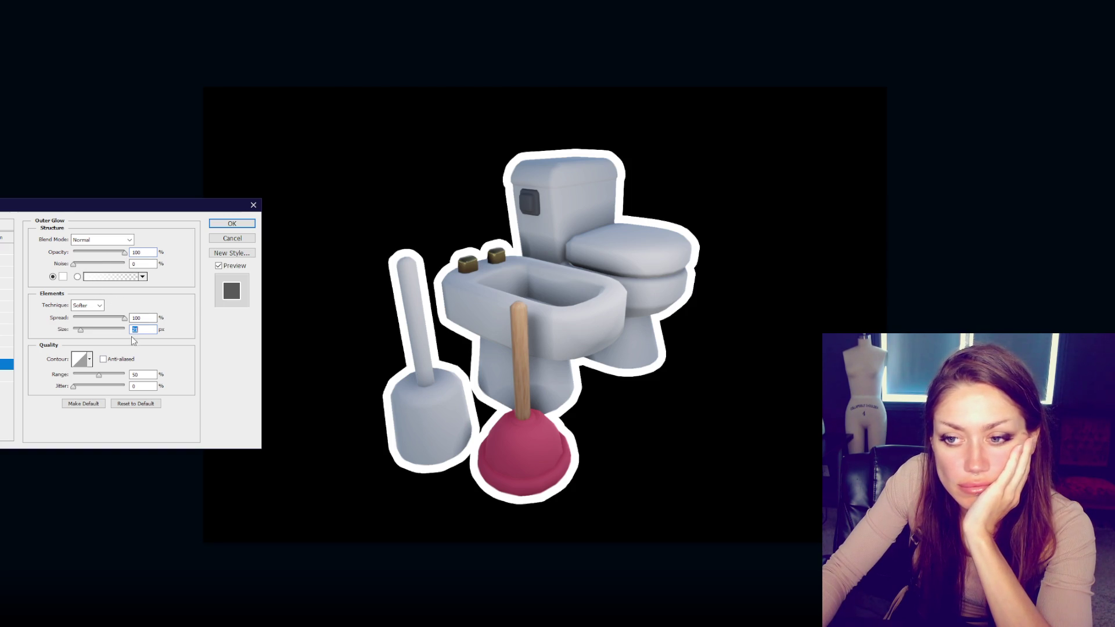
Step: Lower the outer glow spread around the props and fill the black background grey
left_click_drag(125, 319, 81, 329)
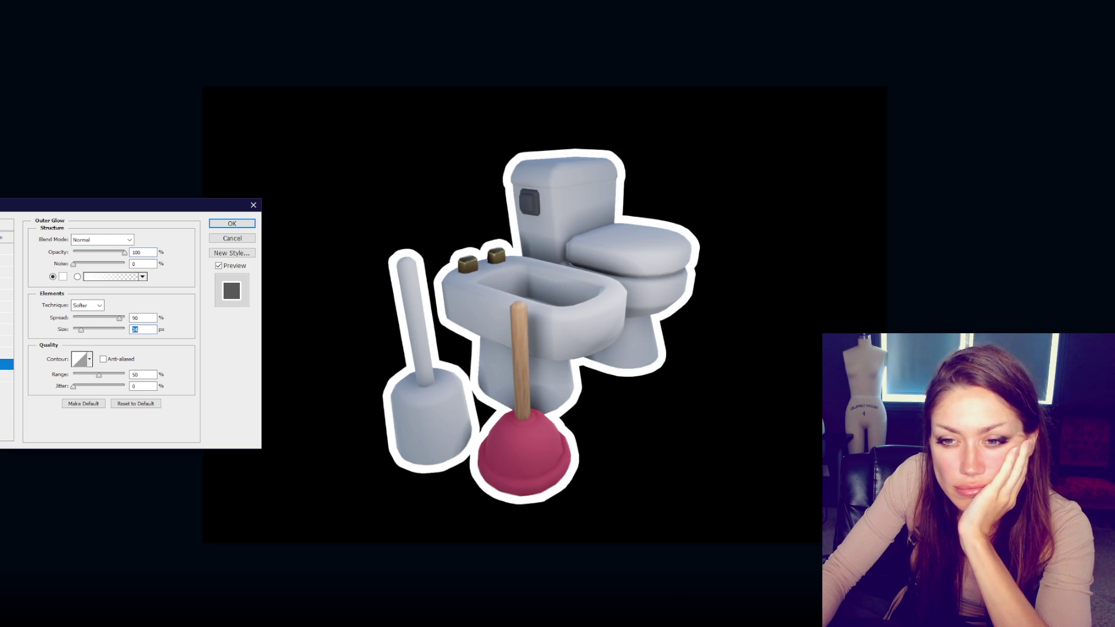
left_click(7, 375)
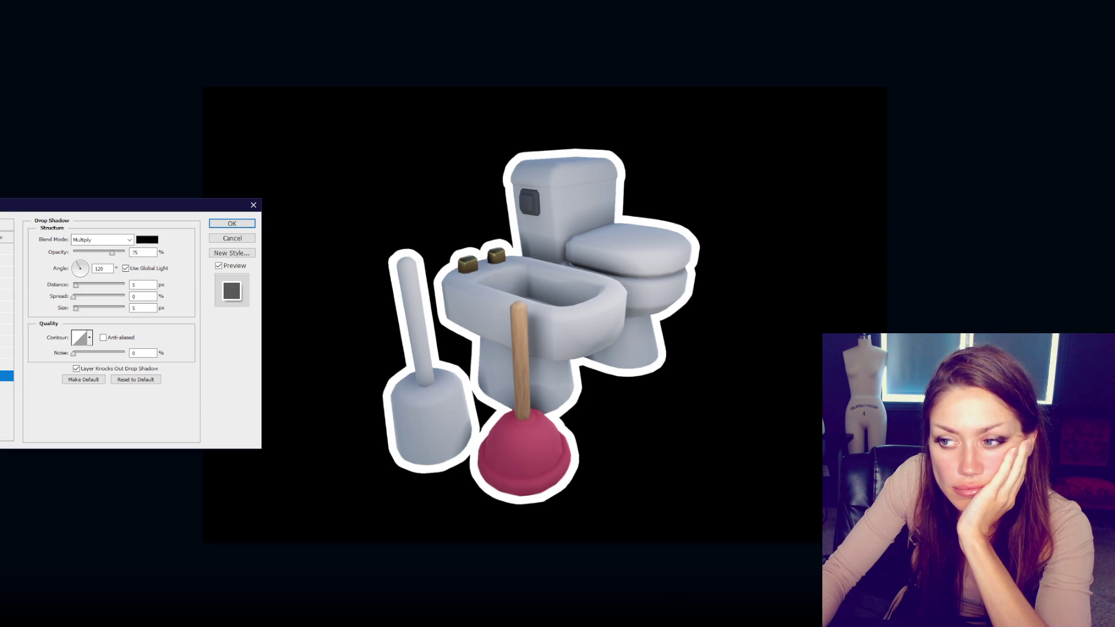
left_click(233, 224)
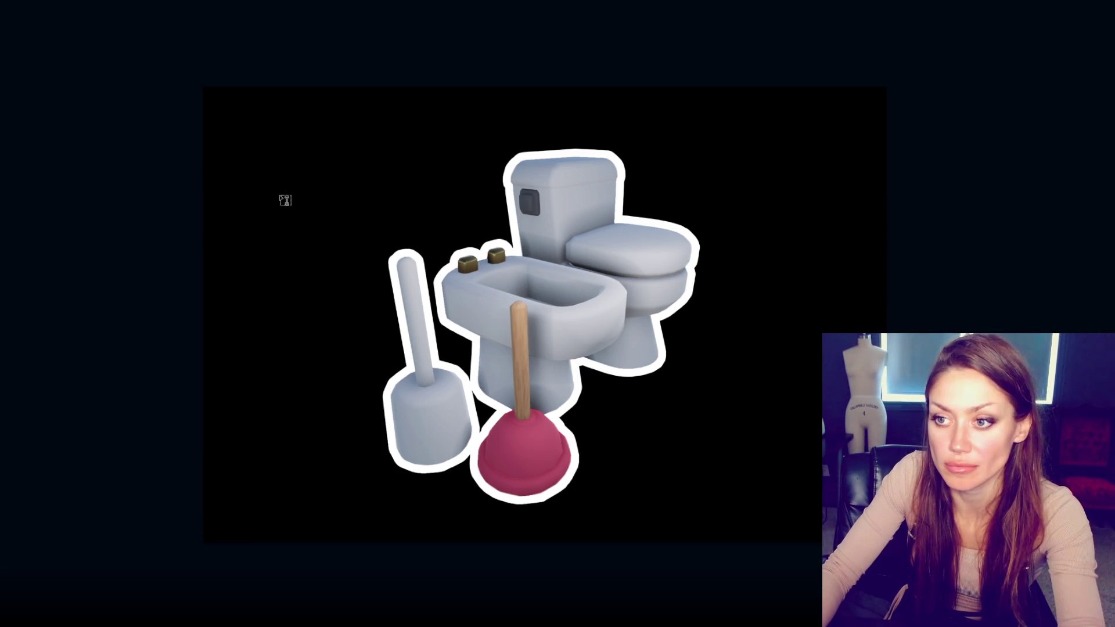
left_click(280, 197)
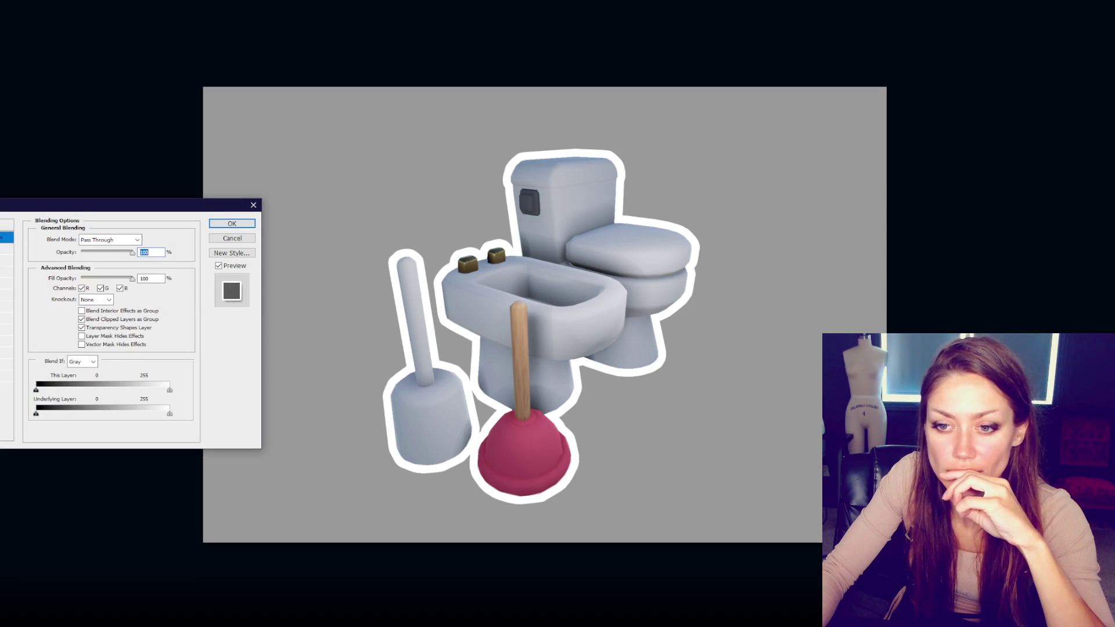
Step: Give the props a Normal-mode drop shadow, tuned to 21 px size at 75% opacity
left_click(7, 375)
left_click(104, 239)
left_click(97, 252)
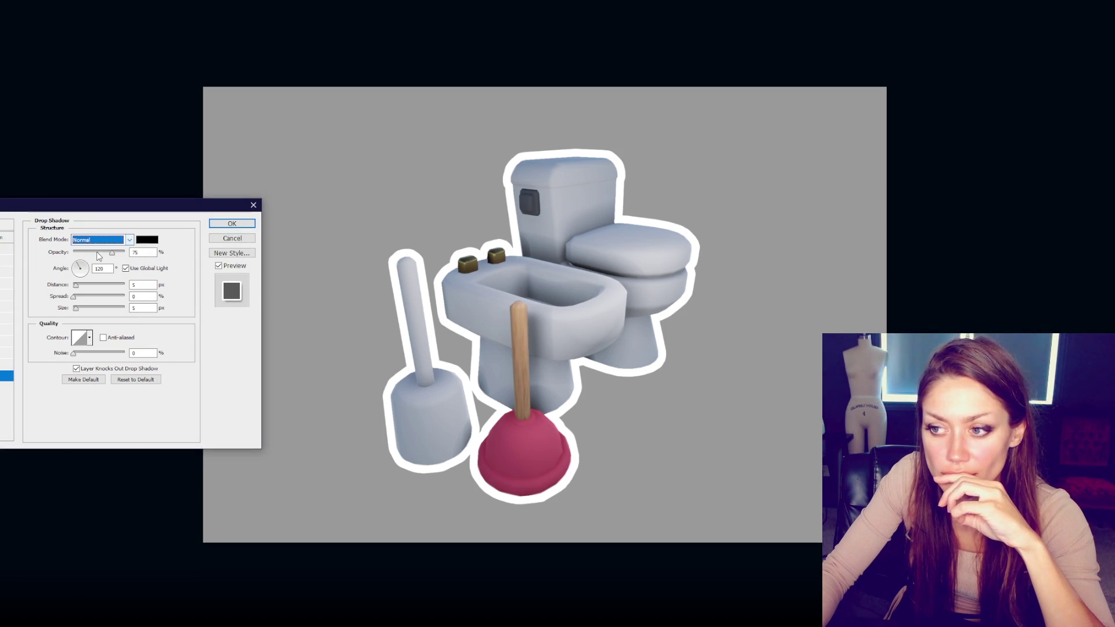
left_click(85, 286)
mouse_move(87, 308)
left_mouse_down()
mouse_move(126, 297)
mouse_move(93, 309)
mouse_move(98, 297)
mouse_move(103, 309)
mouse_move(90, 309)
left_mouse_up()
left_click_drag(98, 297, 81, 296)
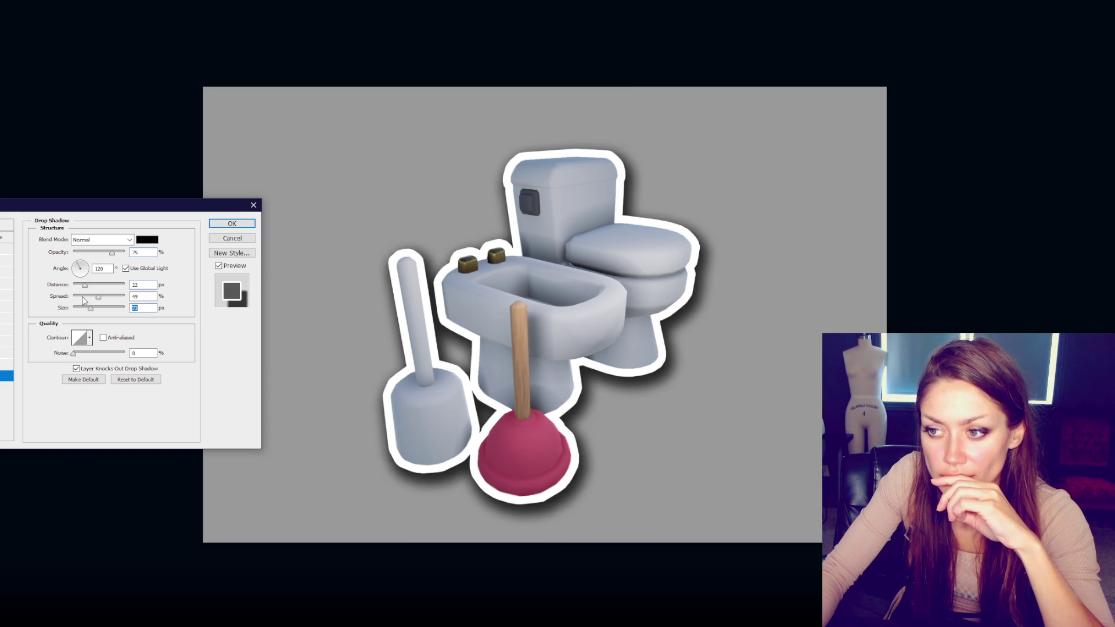
left_click(86, 308)
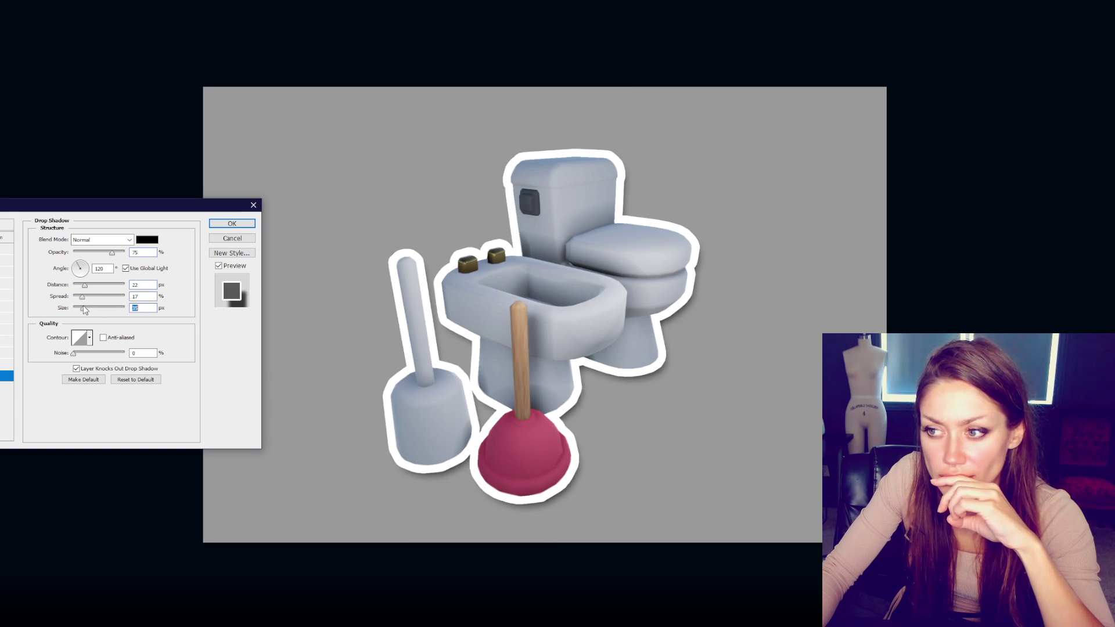
mouse_move(83, 284)
left_mouse_down()
mouse_move(81, 312)
mouse_move(81, 288)
left_mouse_up()
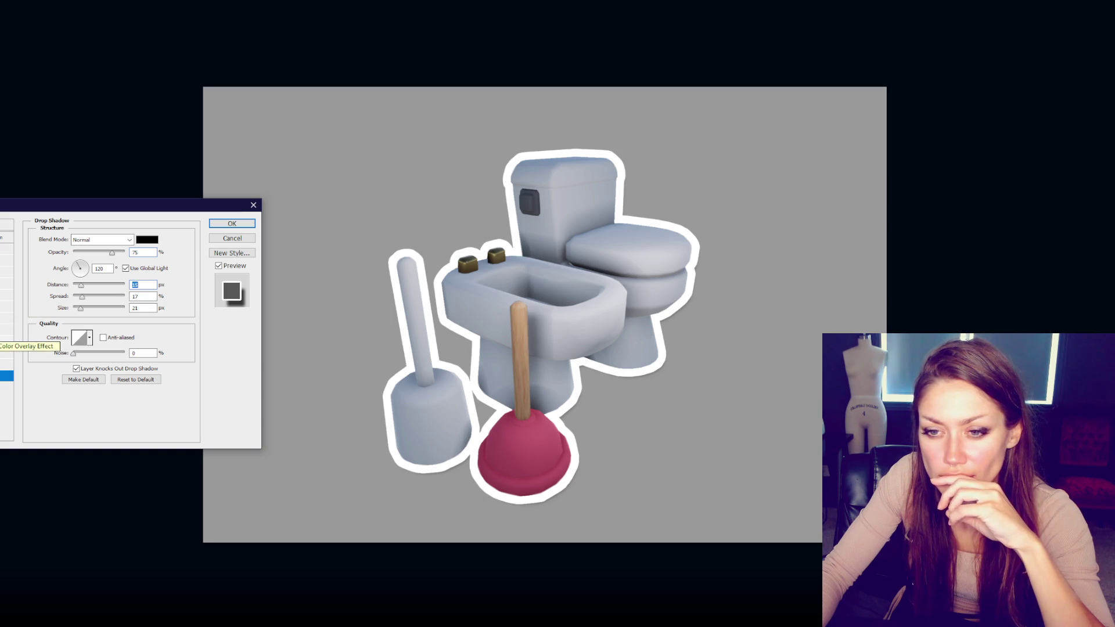
Step: Turn off Color Overlay and enable Gradient Overlay
left_click(7, 329)
left_click(3, 329)
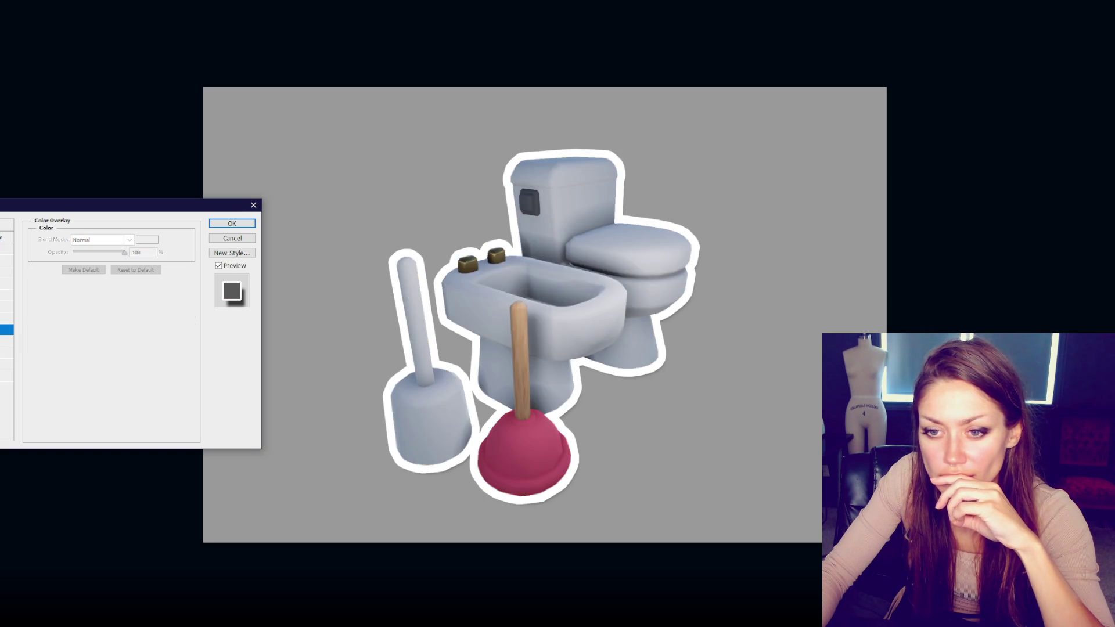
left_click(7, 341)
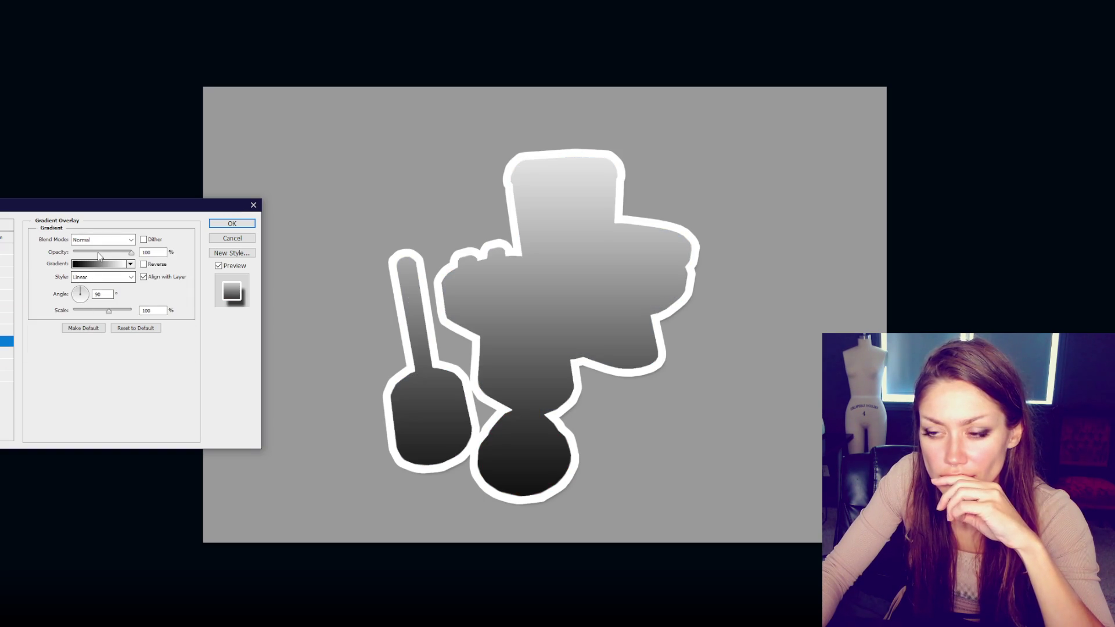
Step: Set the 135° gradient overlay to Overlay mode at about 24% opacity and apply the style
left_click(73, 289)
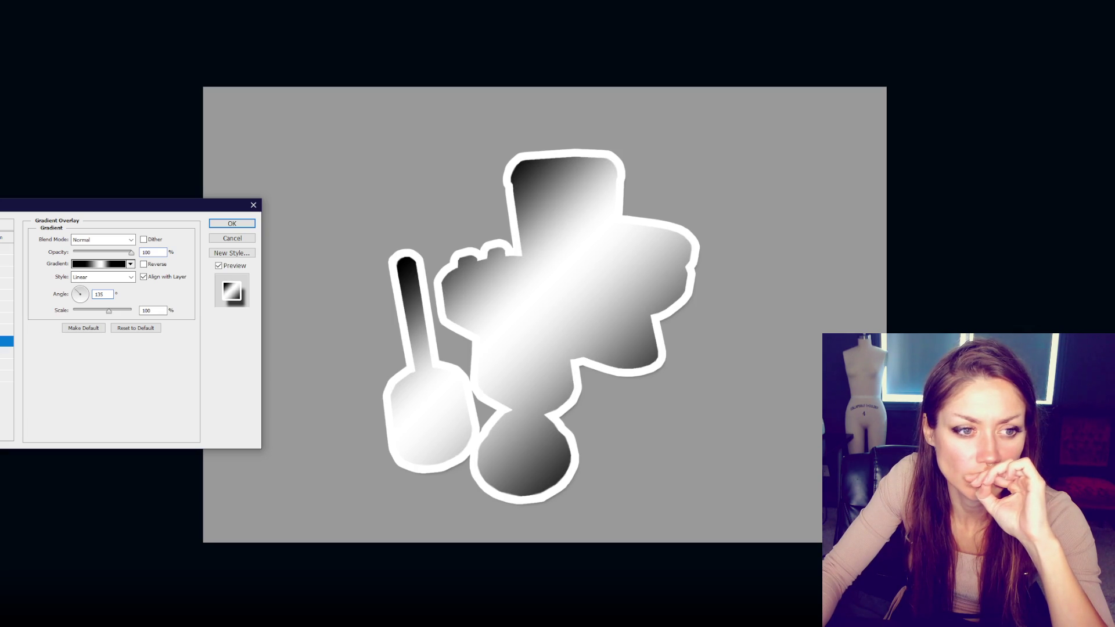
left_click(92, 241)
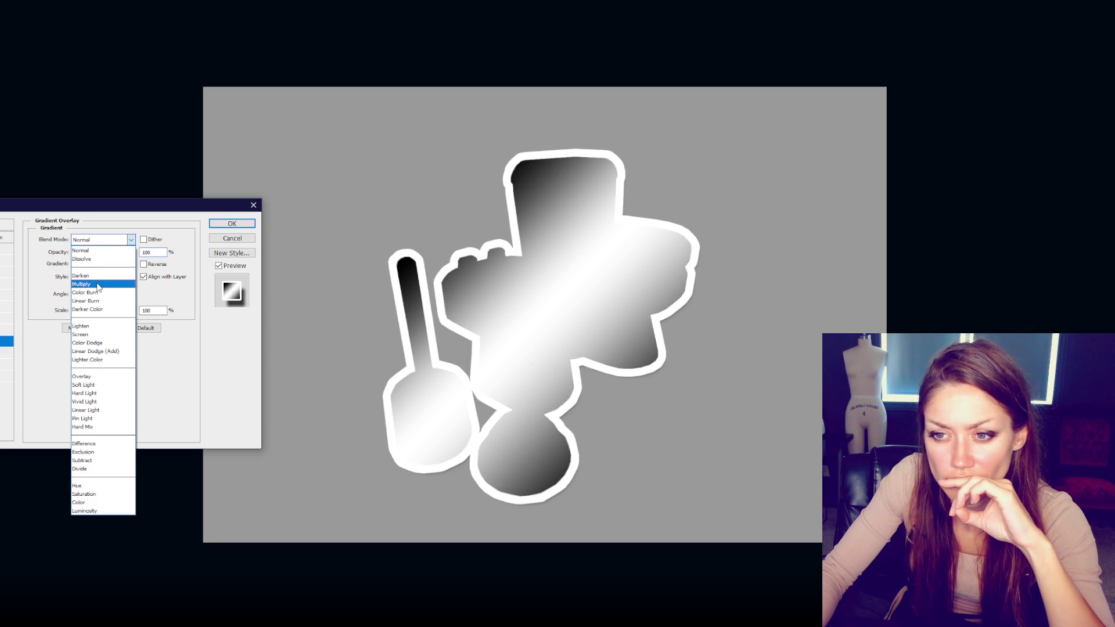
left_click(98, 286)
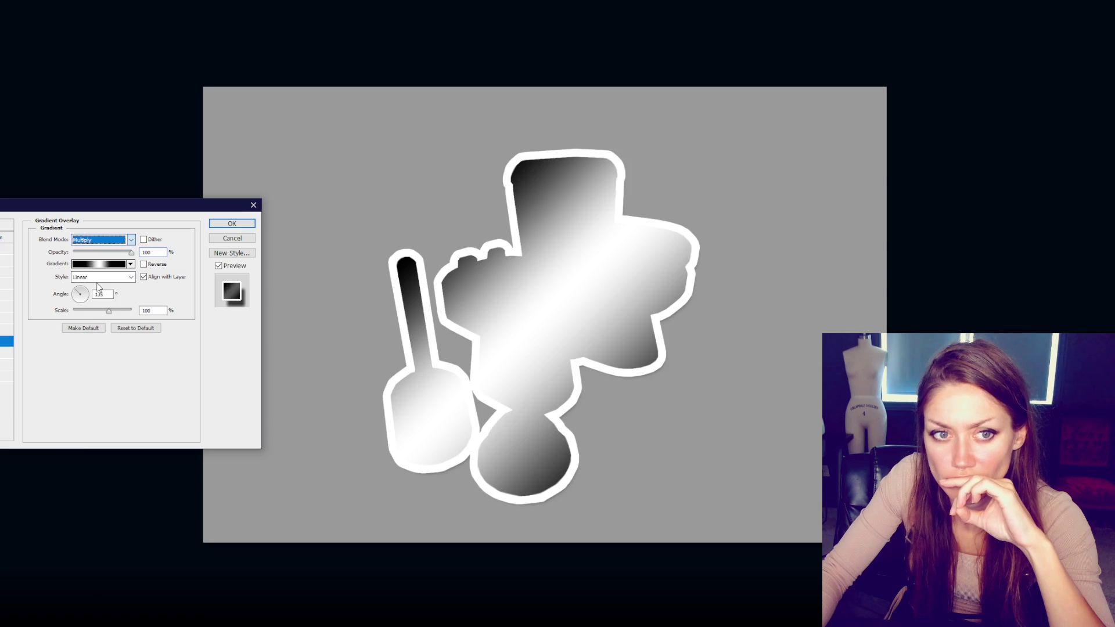
left_click(105, 240)
left_click(99, 373)
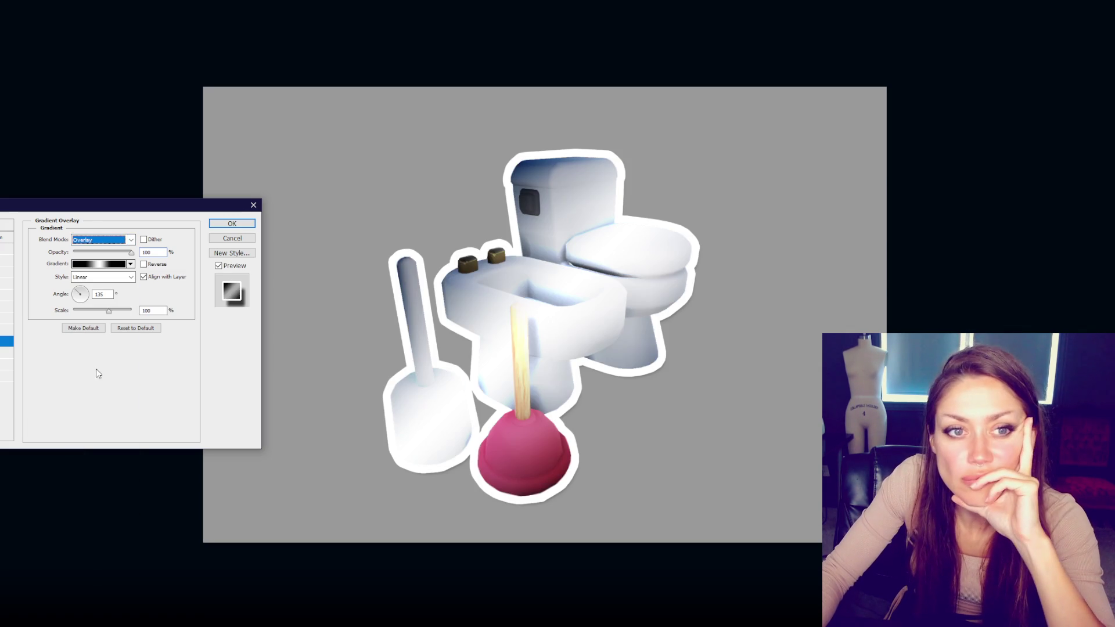
left_click_drag(132, 254, 57, 260)
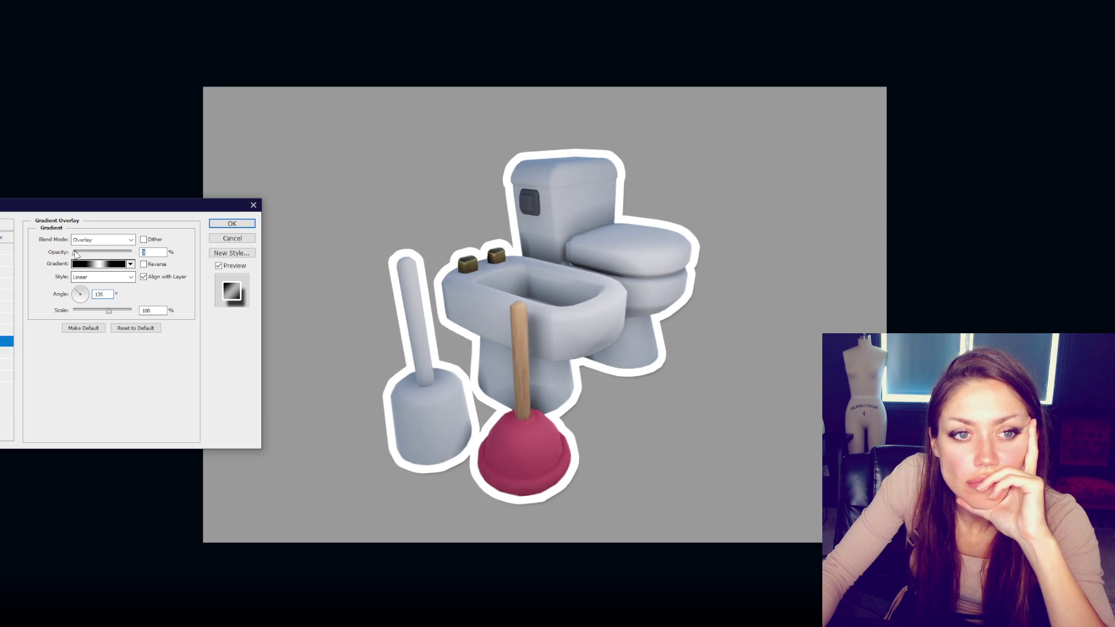
left_click_drag(89, 251, 87, 251)
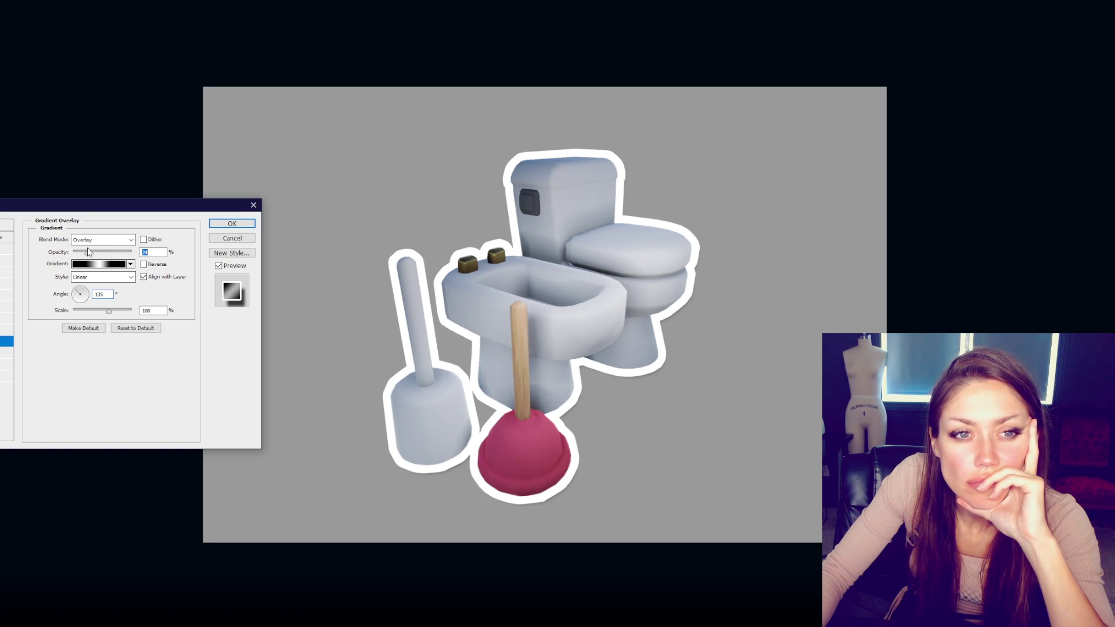
left_click(231, 224)
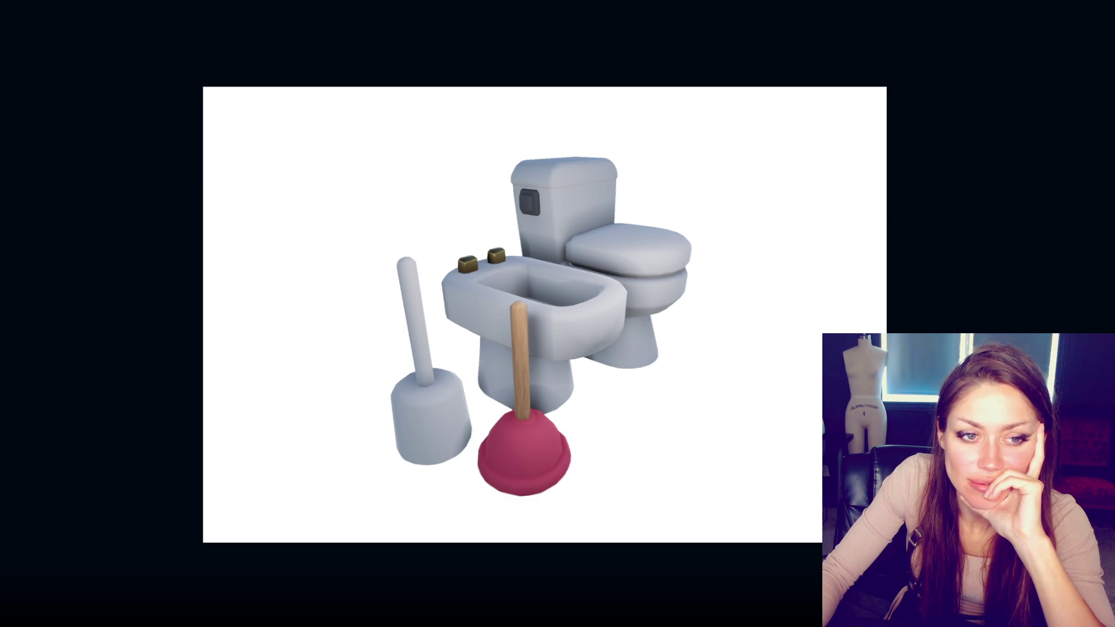
Step: Shift the background to muted teal with Hue/Saturation, adjusting saturation and lightness
left_click(238, 201)
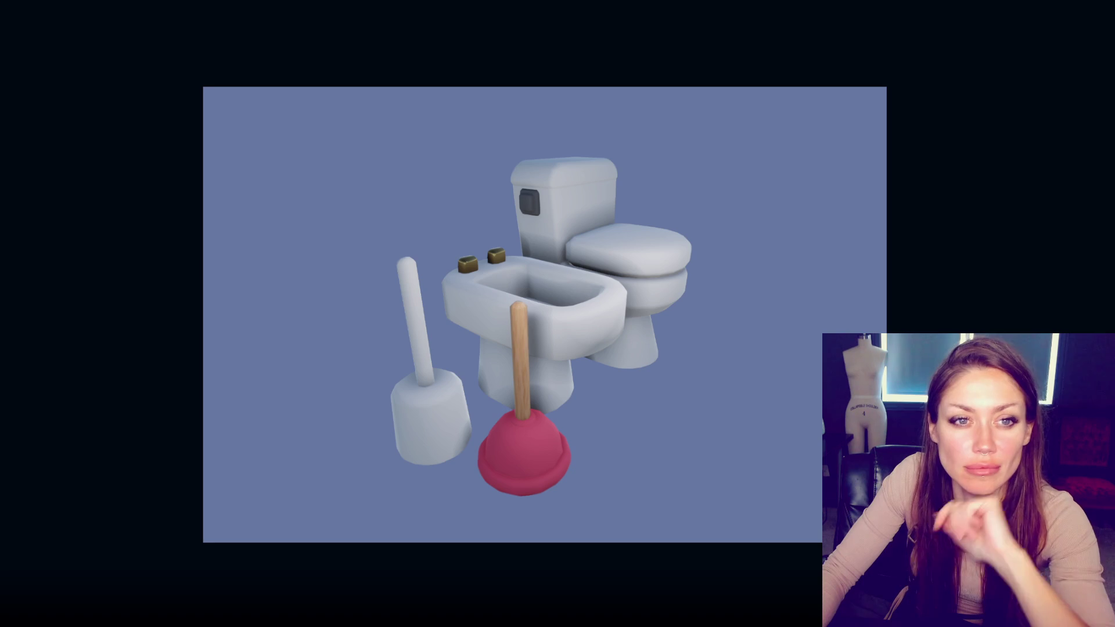
key("ctrl+u")
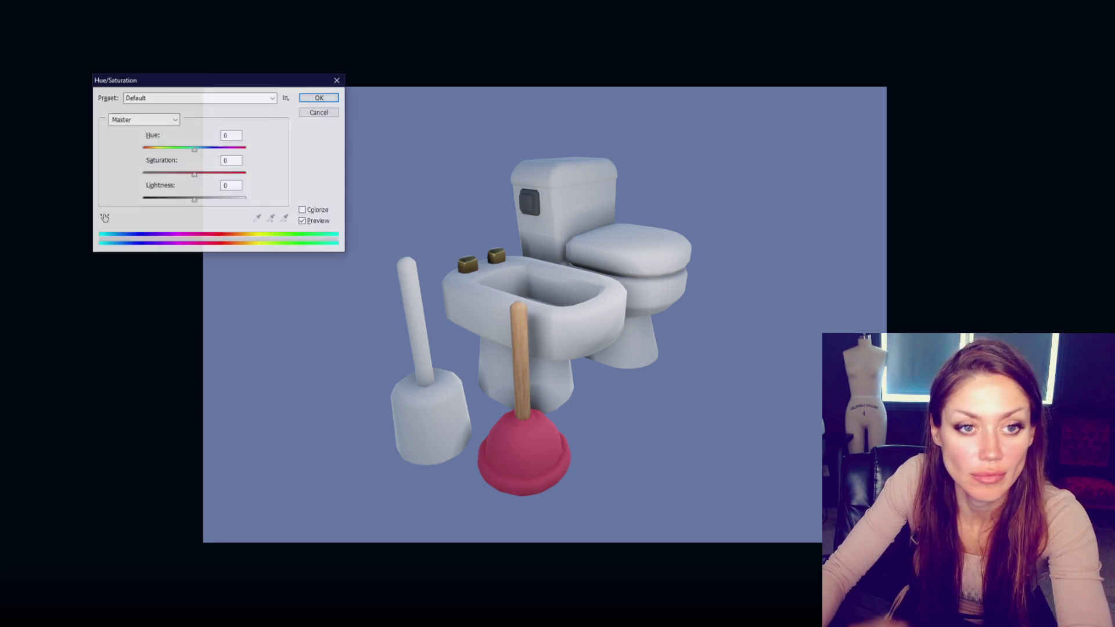
left_click(204, 174)
left_click(183, 200)
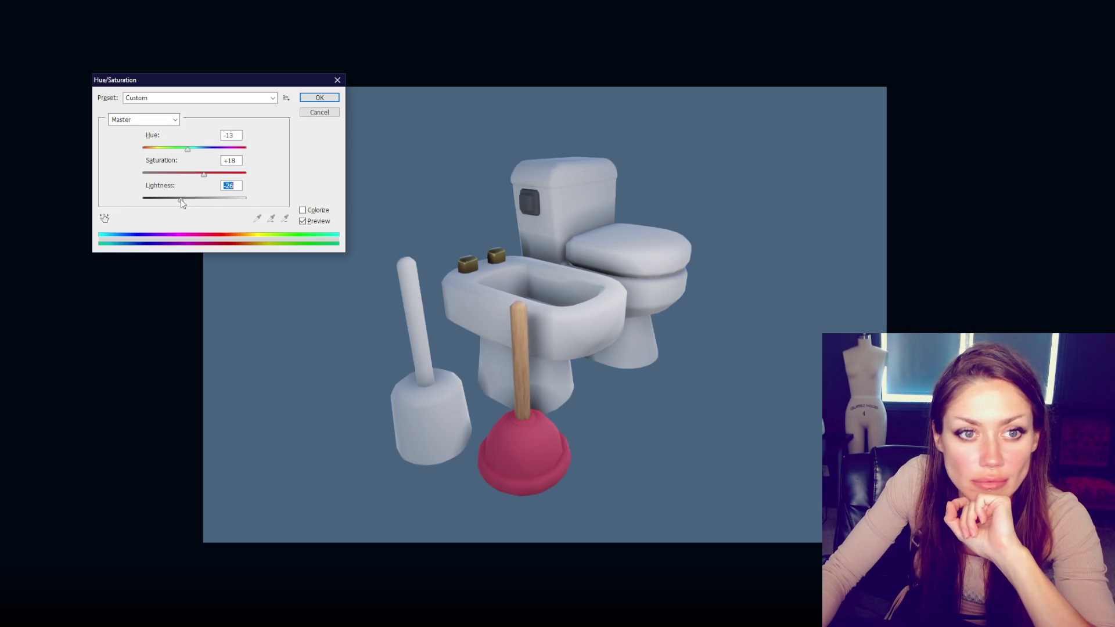
left_click(211, 199)
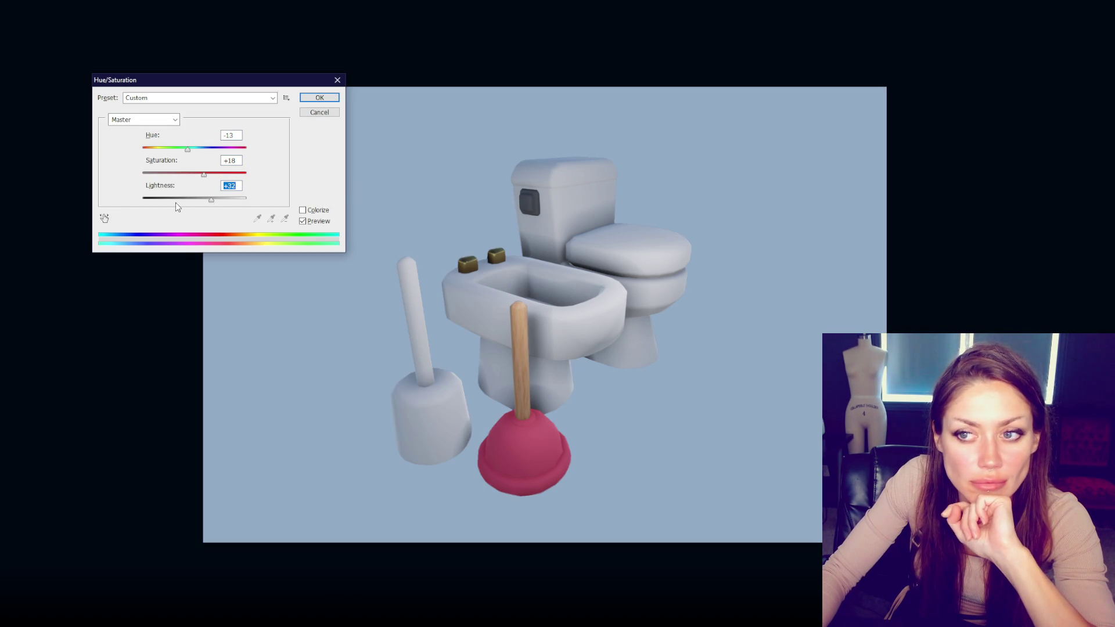
left_click(186, 200)
left_click_drag(202, 175, 228, 174)
left_click(189, 200)
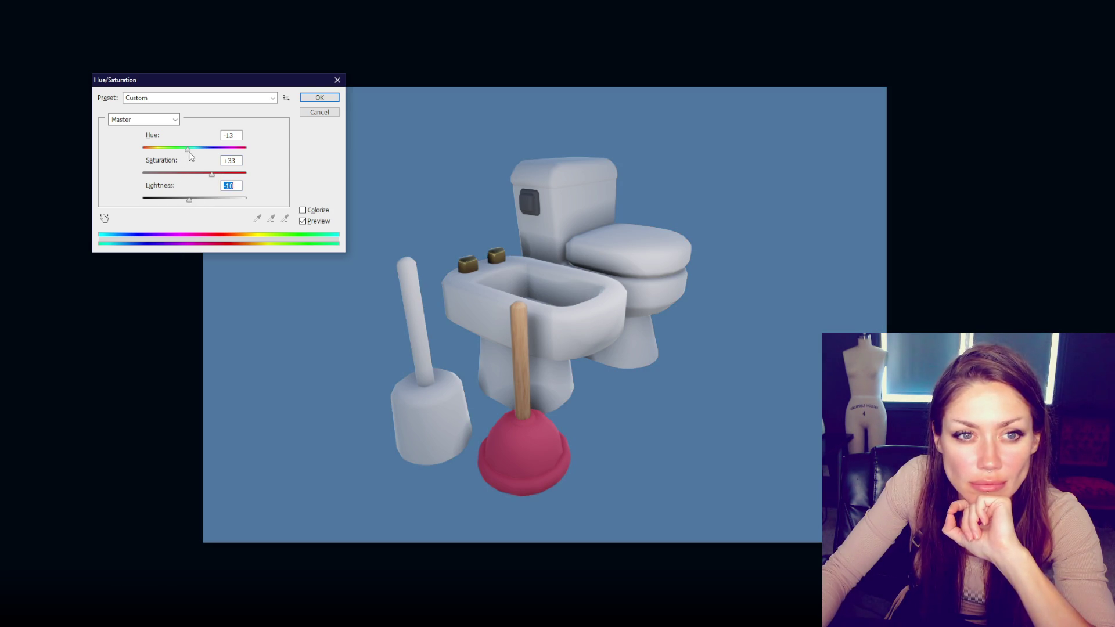
left_click(204, 174)
left_click(182, 200)
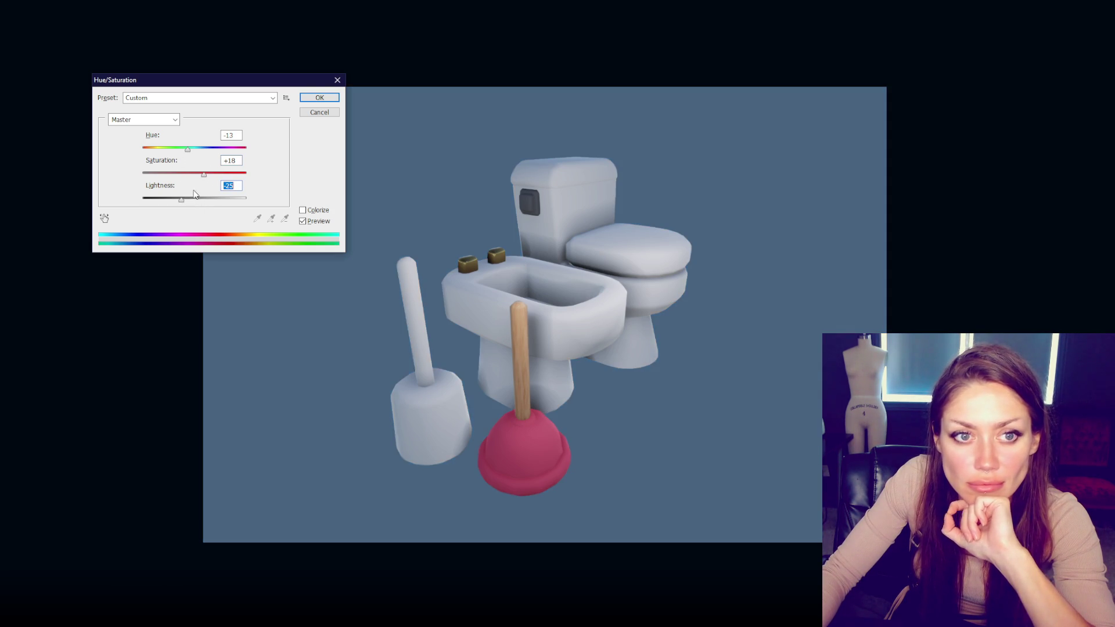
mouse_move(203, 174)
left_mouse_down()
mouse_move(197, 149)
mouse_move(174, 149)
left_mouse_up()
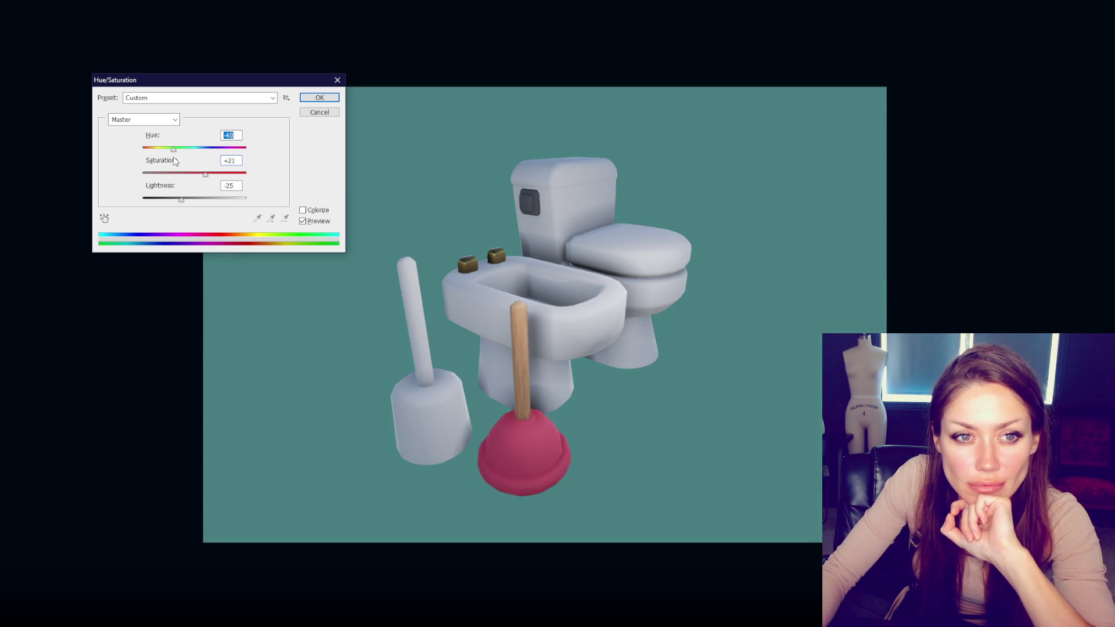
mouse_move(181, 199)
left_mouse_down()
mouse_move(210, 179)
mouse_move(183, 201)
left_mouse_up()
left_click(318, 98)
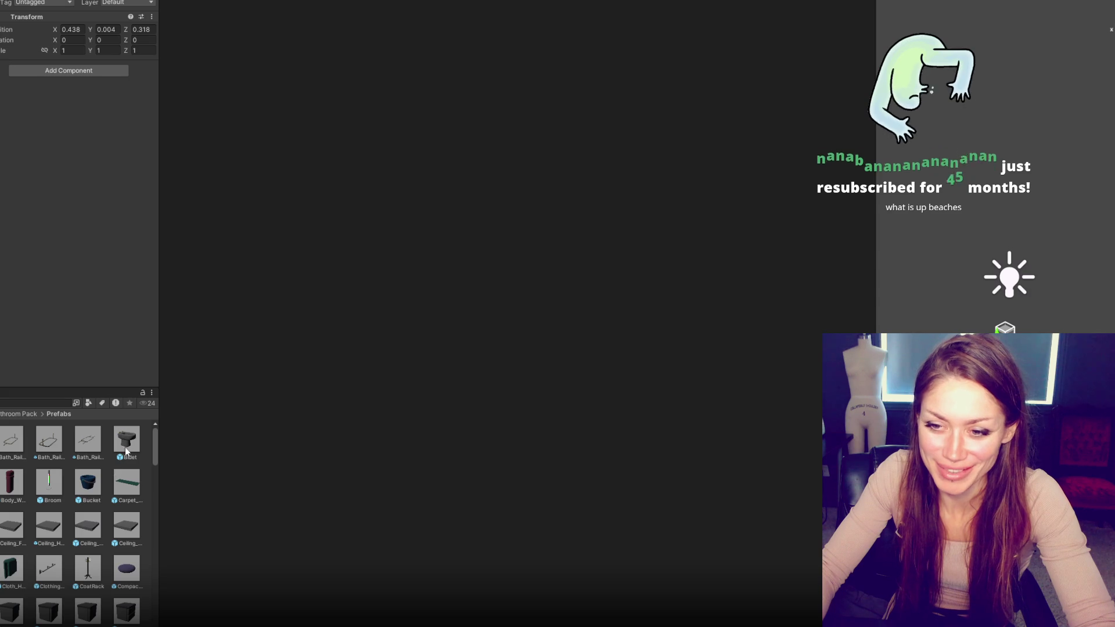
Step: Select the Bucket prefab, then the Body_Wash prefab in the Prefabs folder
left_click(90, 491)
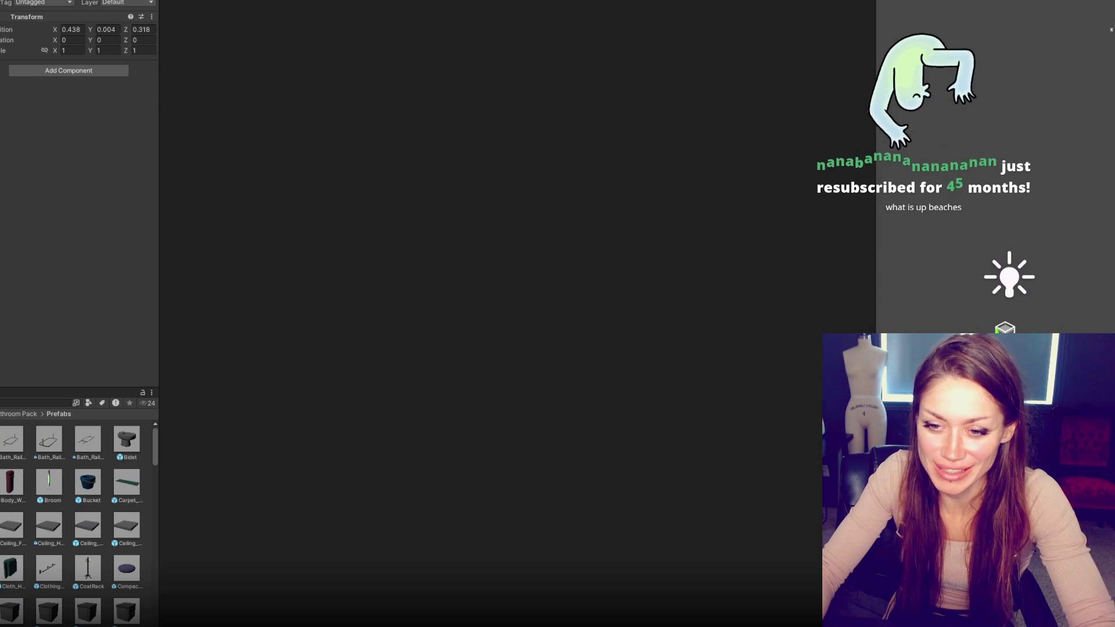
left_click(12, 482)
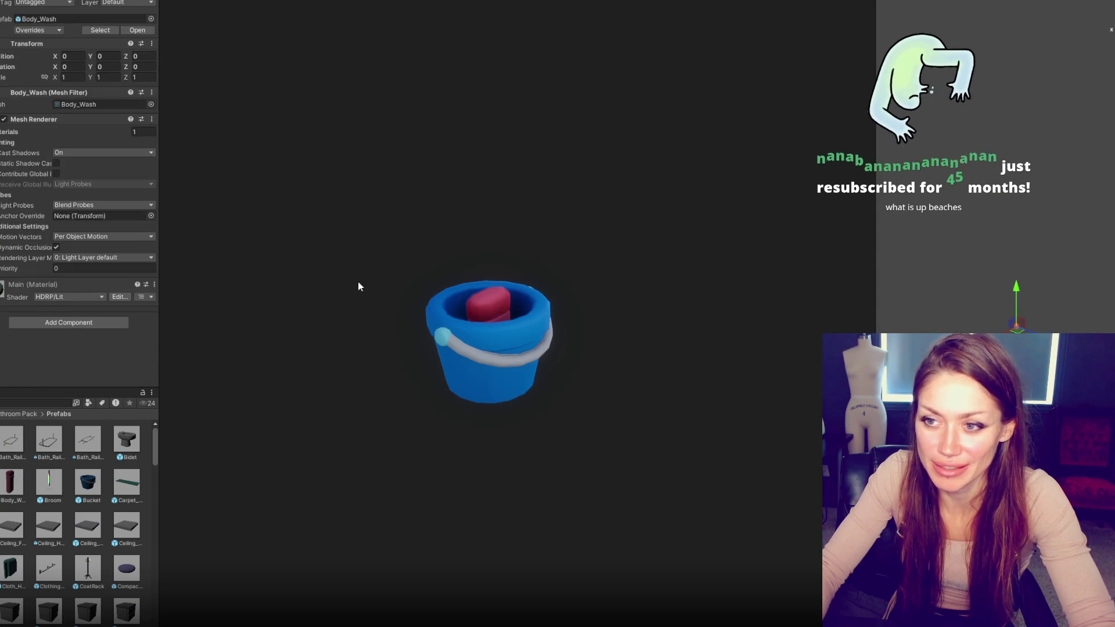
Step: Move the Body_Wash bottle out of the bucket and add a Compact prefab beside it
key("f")
left_click_drag(1017, 313, 740, 469)
mouse_move(90, 66)
left_mouse_down()
mouse_move(55, 67)
mouse_move(96, 67)
left_mouse_up()
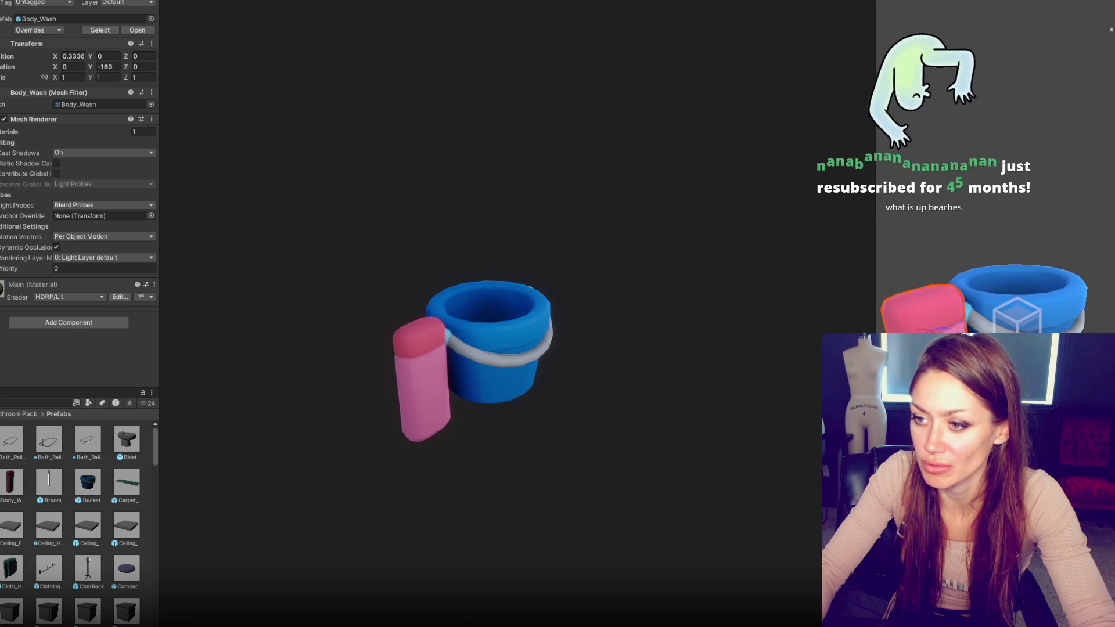
left_click_drag(928, 328, 911, 323)
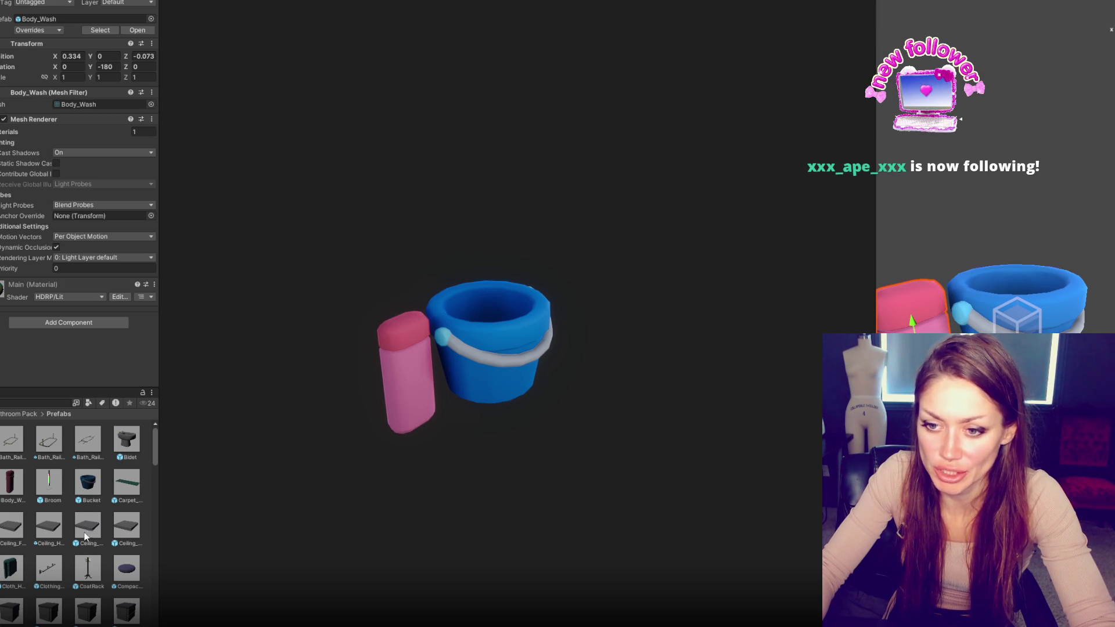
mouse_move(122, 579)
left_mouse_down()
mouse_move(407, 523)
mouse_move(872, 406)
mouse_move(967, 365)
mouse_move(821, 385)
left_mouse_up()
Step: Delete the pink Body_Wash bottle from the scene
left_click(911, 348)
left_click(1016, 349)
left_click(912, 348)
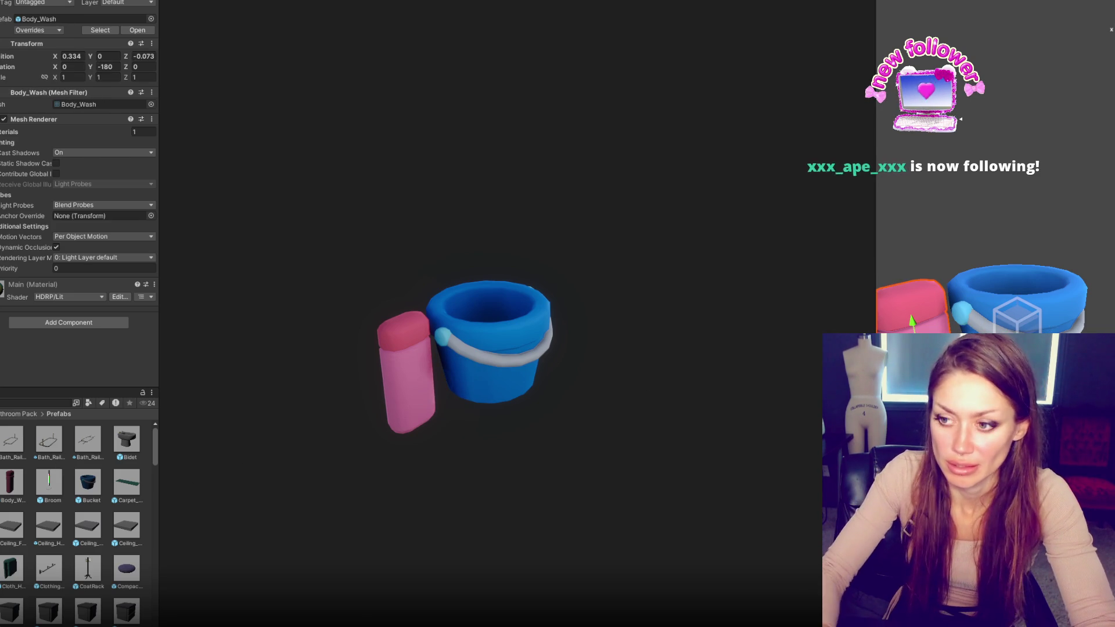
key("Delete")
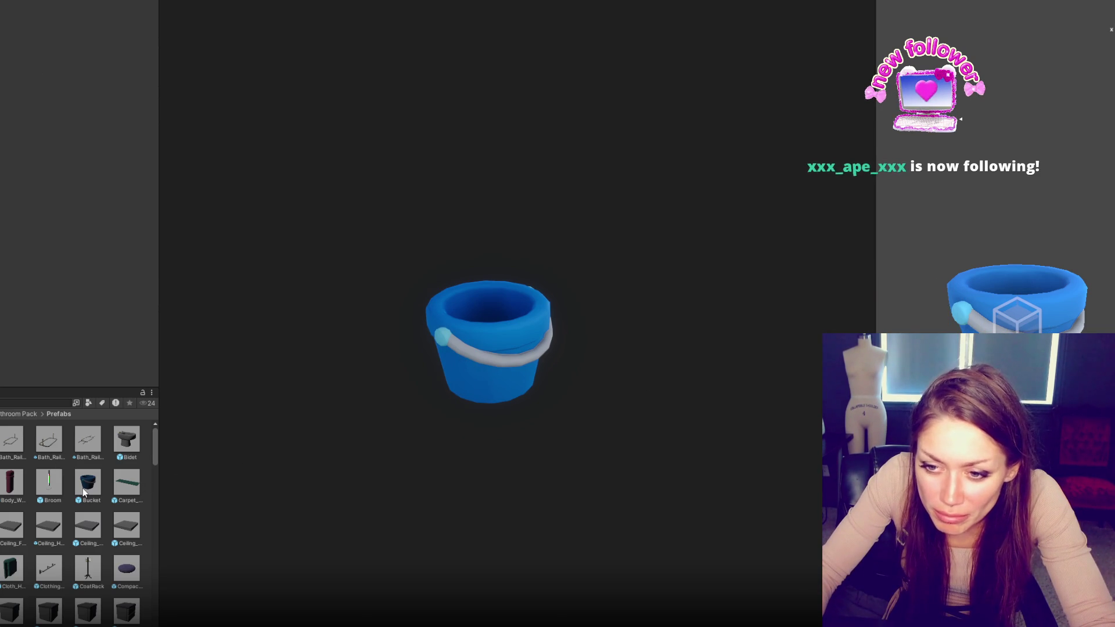
Step: Drag a TP_Holder prefab into the scene, then undo it
scroll(82, 491, "down", 5)
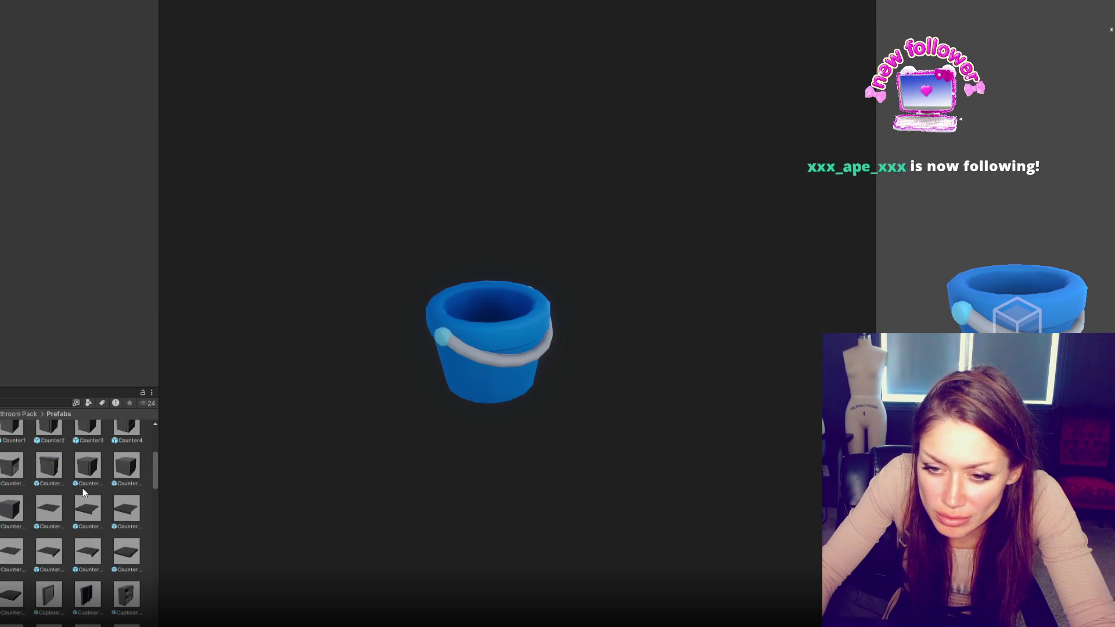
scroll(8, 526, "down", 15)
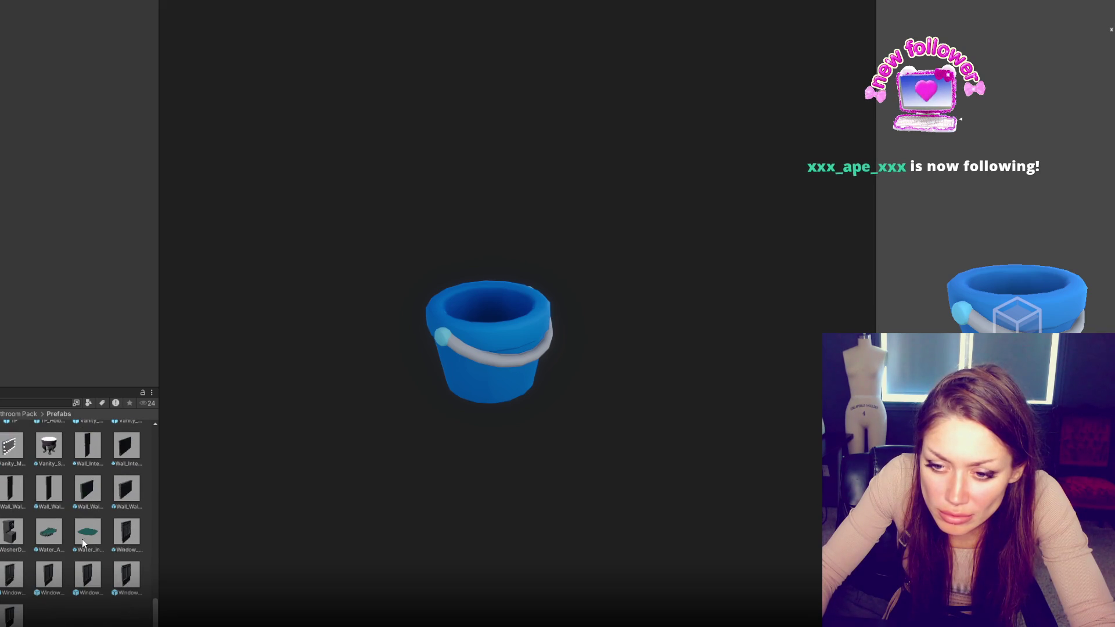
scroll(67, 513, "up", 1)
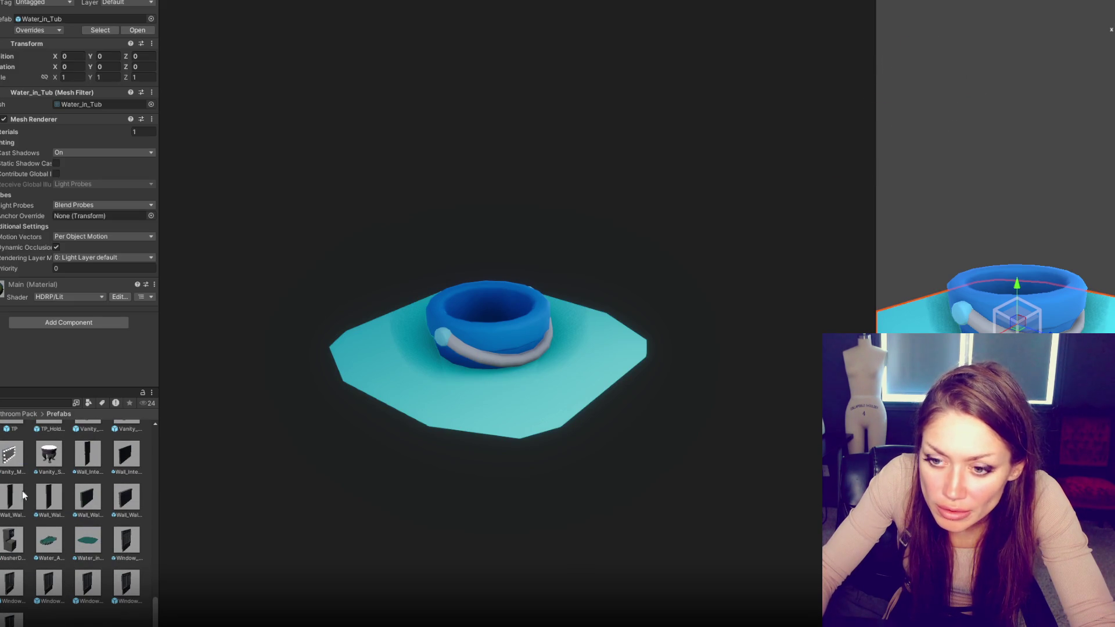
scroll(47, 545, "up", 2)
scroll(48, 547, "up", 4)
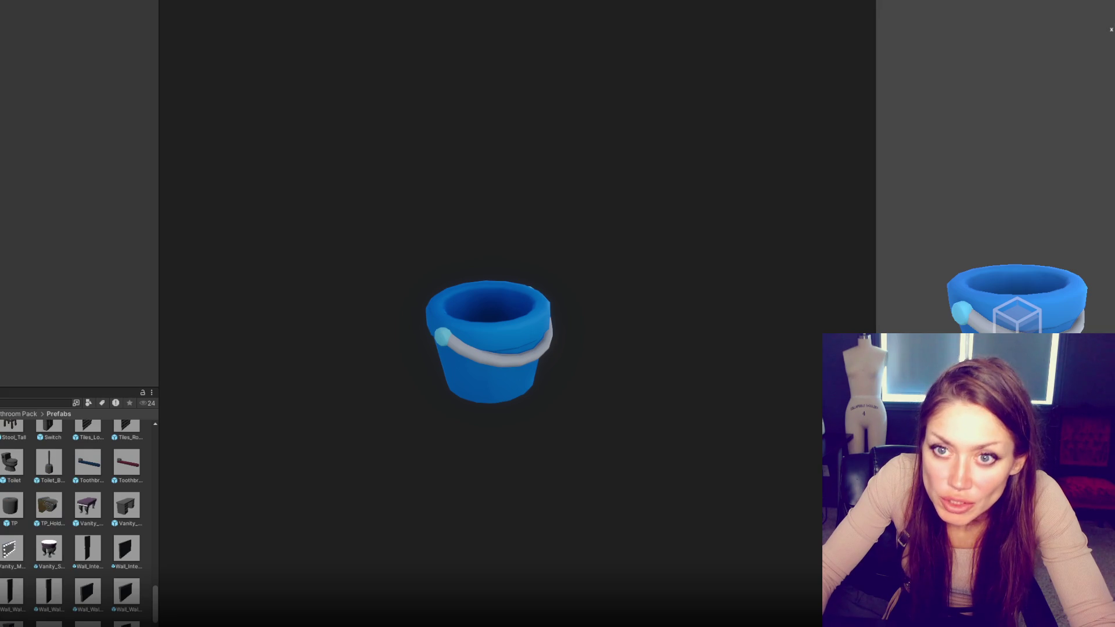
left_click_drag(51, 518, 12, 174)
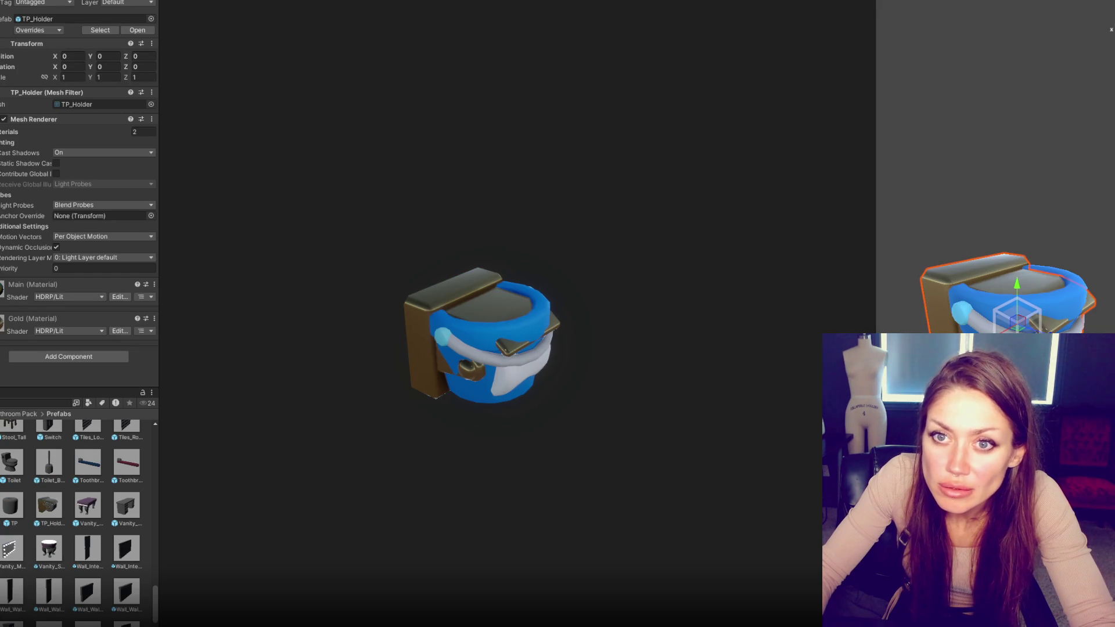
key("ctrl+z")
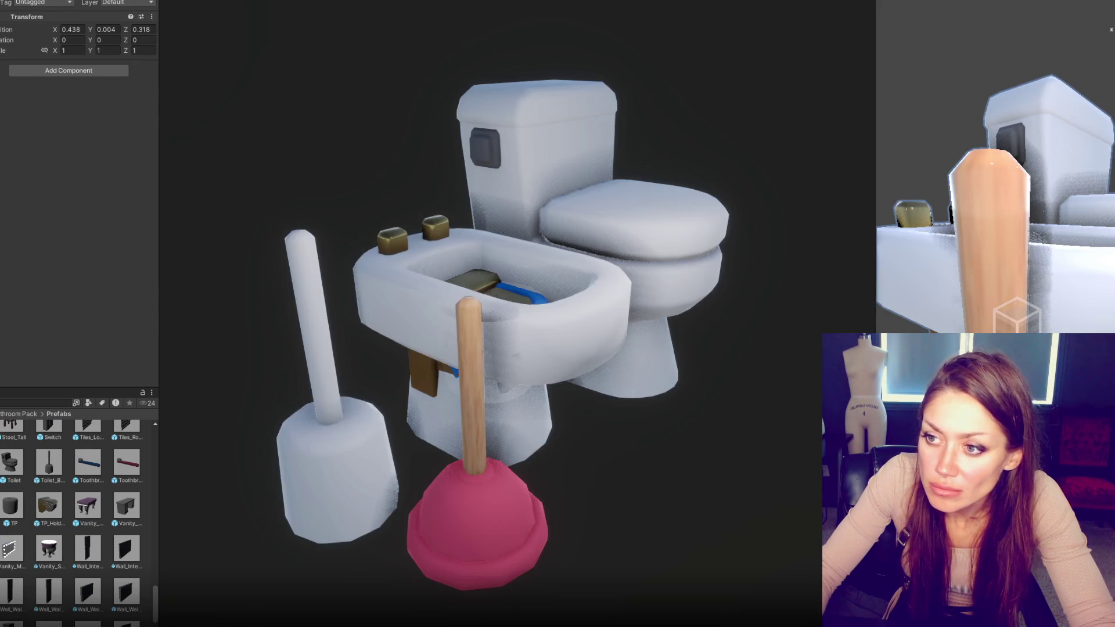
Step: Move the TP_Holder up beside the toilet tank and open the Metallic materials folder
left_click(993, 287)
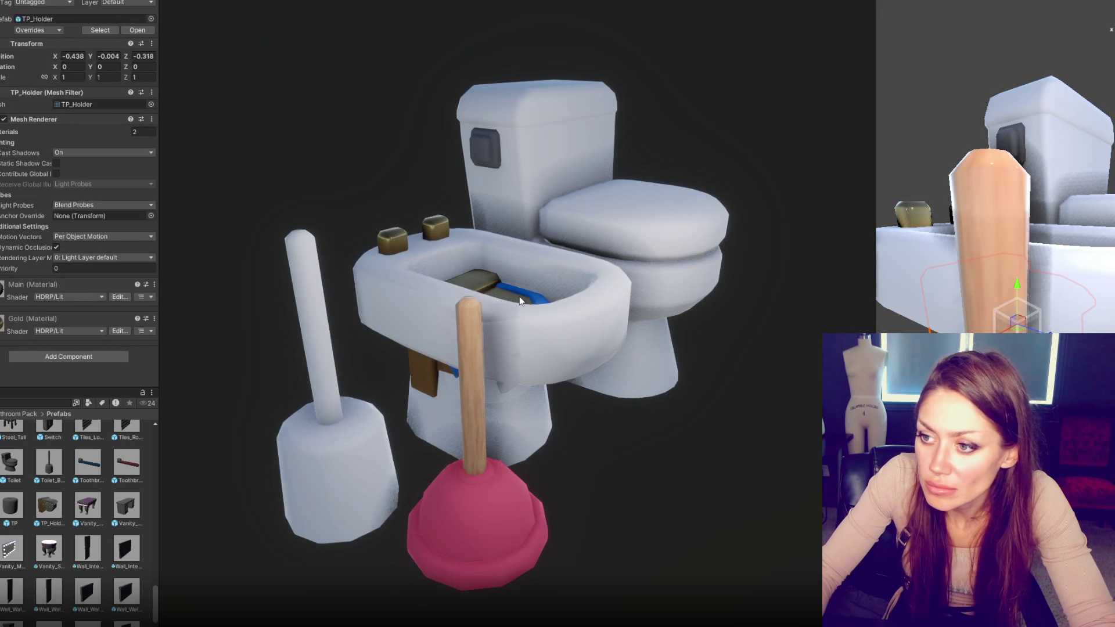
mouse_move(993, 289)
left_mouse_down()
mouse_move(1022, 231)
mouse_move(984, 137)
mouse_move(997, 186)
mouse_move(1114, 183)
left_mouse_up()
scroll(1109, 226, "down", 2)
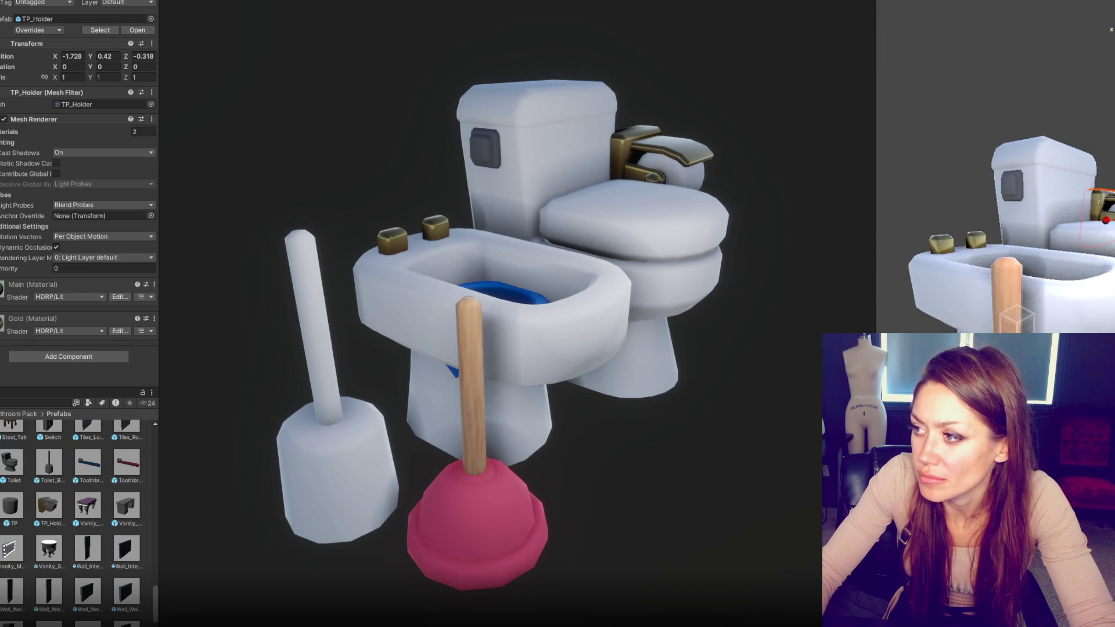
left_click_drag(1108, 223, 1114, 220)
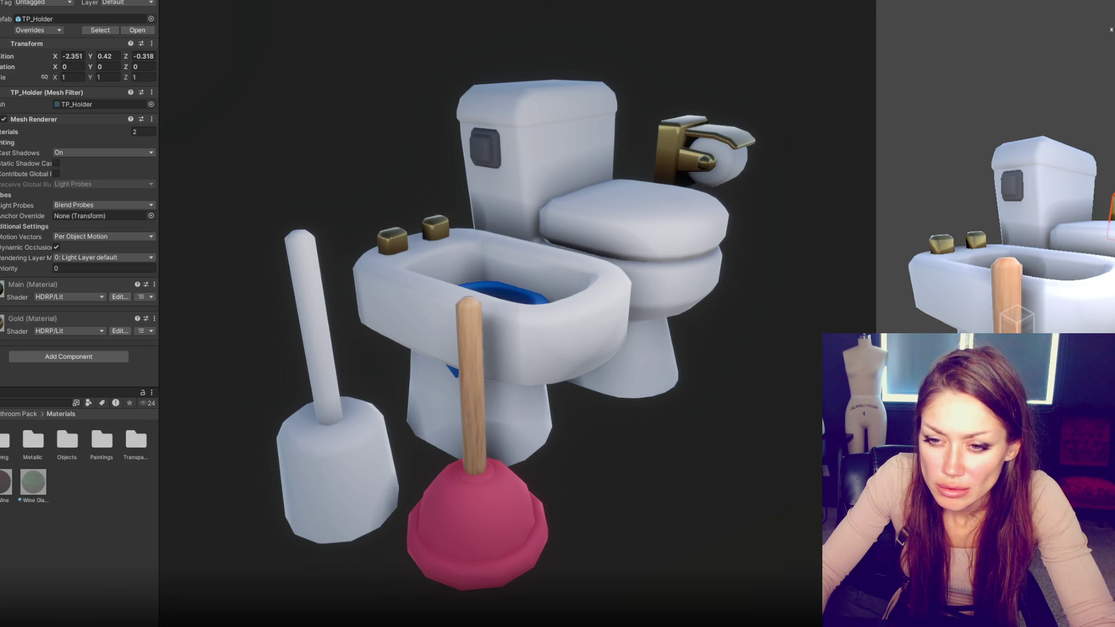
double_click(34, 442)
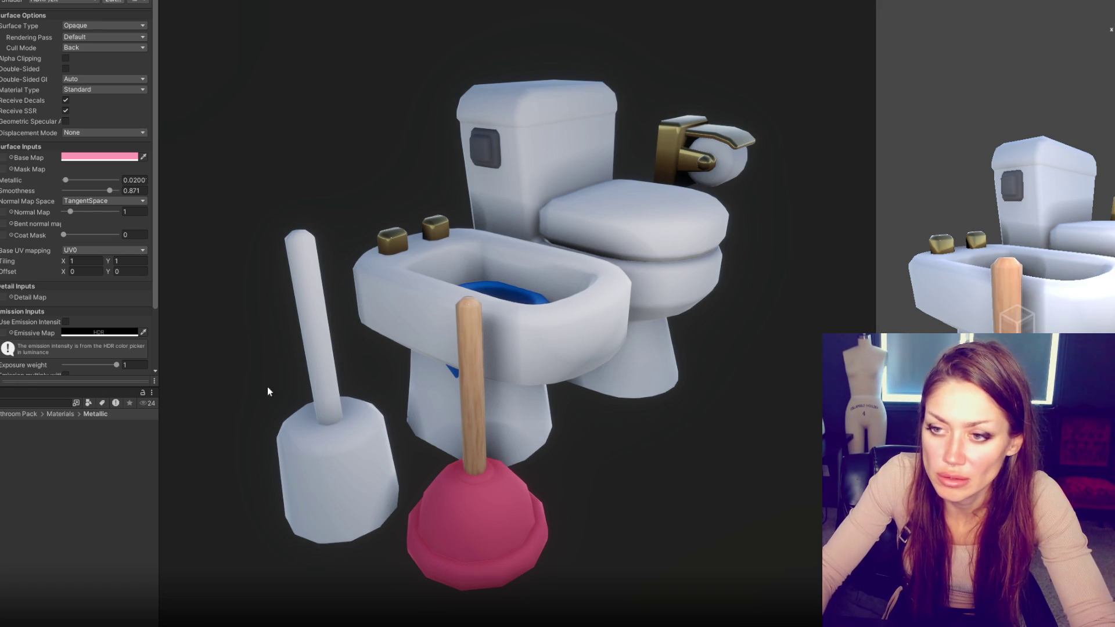
Step: Apply the metal material to the holder: grey 878787, metallic 0.88, smoothness 0.82
mouse_move(614, 188)
left_mouse_down()
mouse_move(401, 239)
mouse_move(774, 294)
mouse_move(1081, 223)
mouse_move(705, 145)
left_mouse_up()
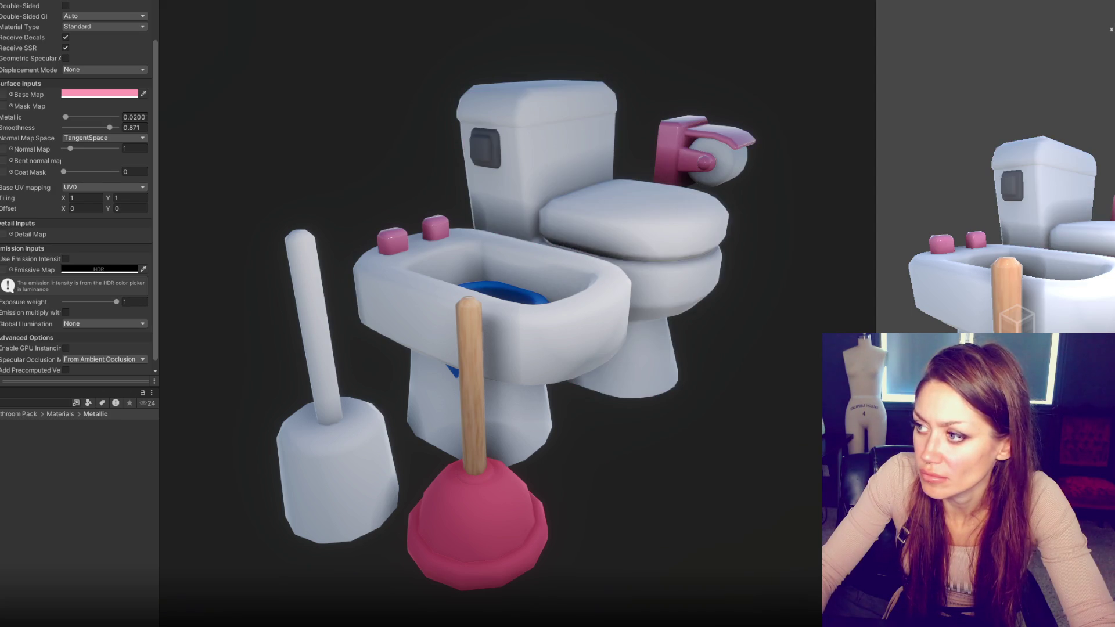
left_click(97, 94)
left_click_drag(150, 157, 114, 178)
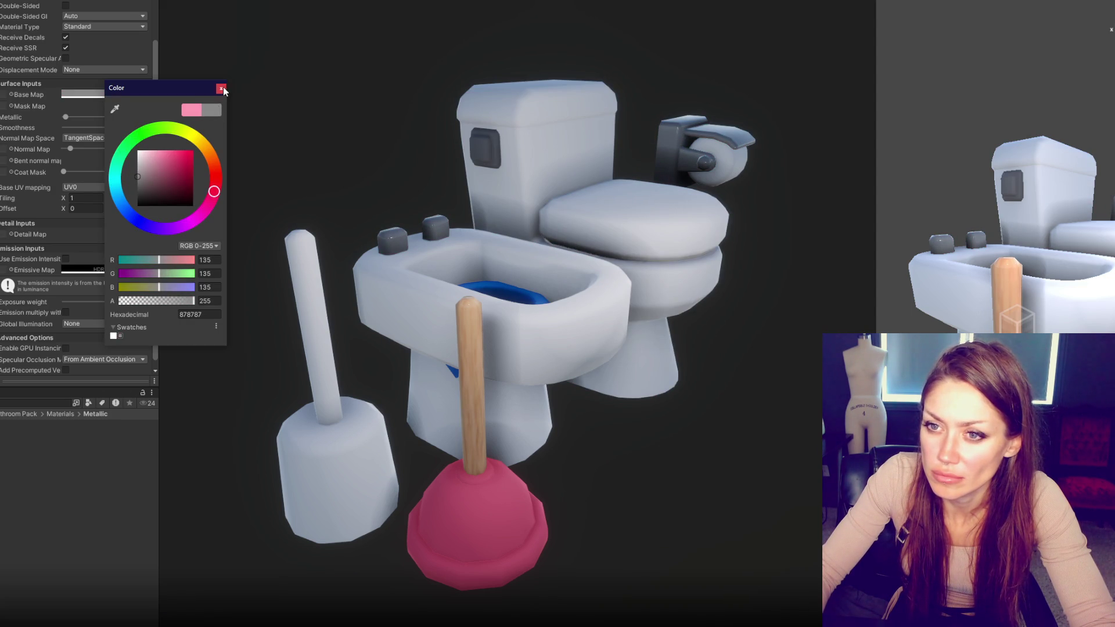
left_click(222, 89)
mouse_move(92, 116)
left_mouse_down()
mouse_move(111, 117)
mouse_move(82, 126)
mouse_move(115, 126)
mouse_move(111, 138)
left_mouse_up()
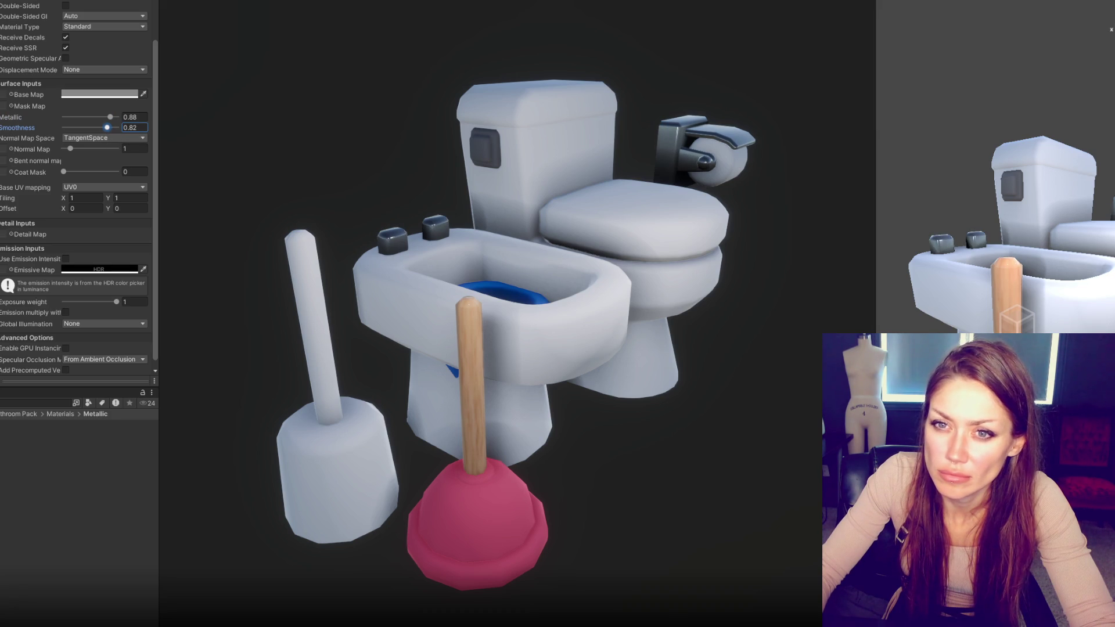
mouse_move(6, 299)
mouse_move(6, 345)
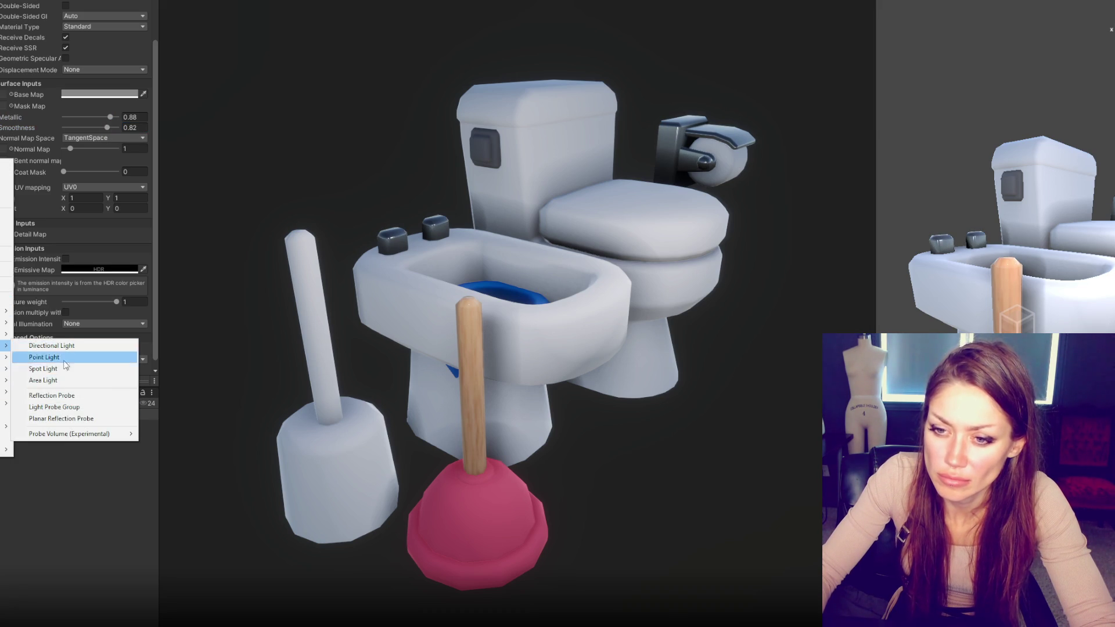
Step: Add a reflection probe and set its Type to Realtime
left_click(74, 397)
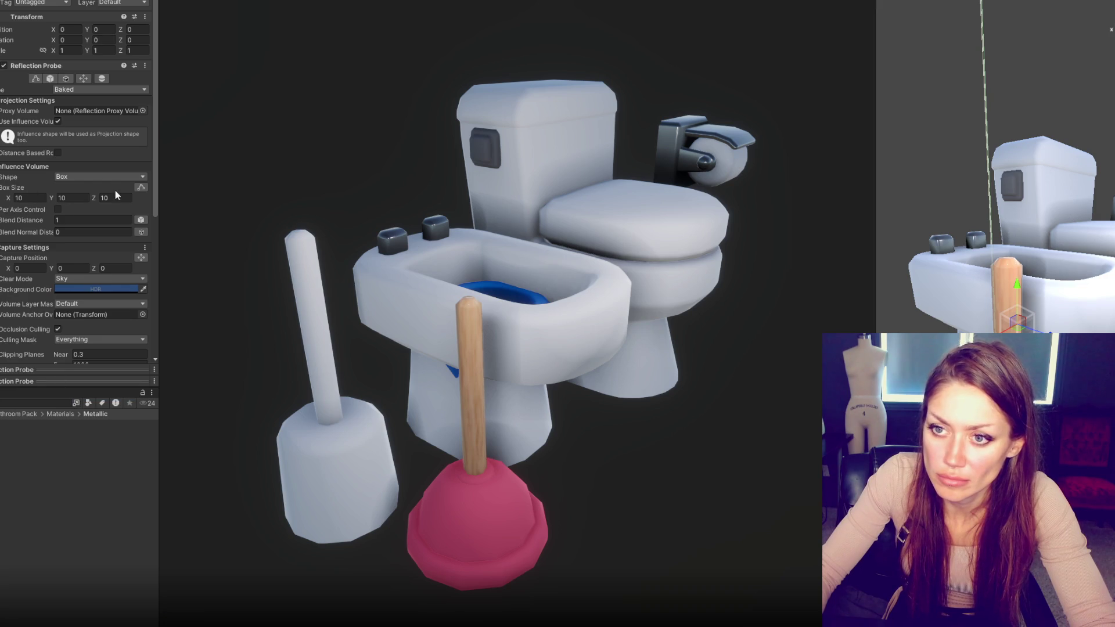
left_click(116, 90)
left_click(104, 125)
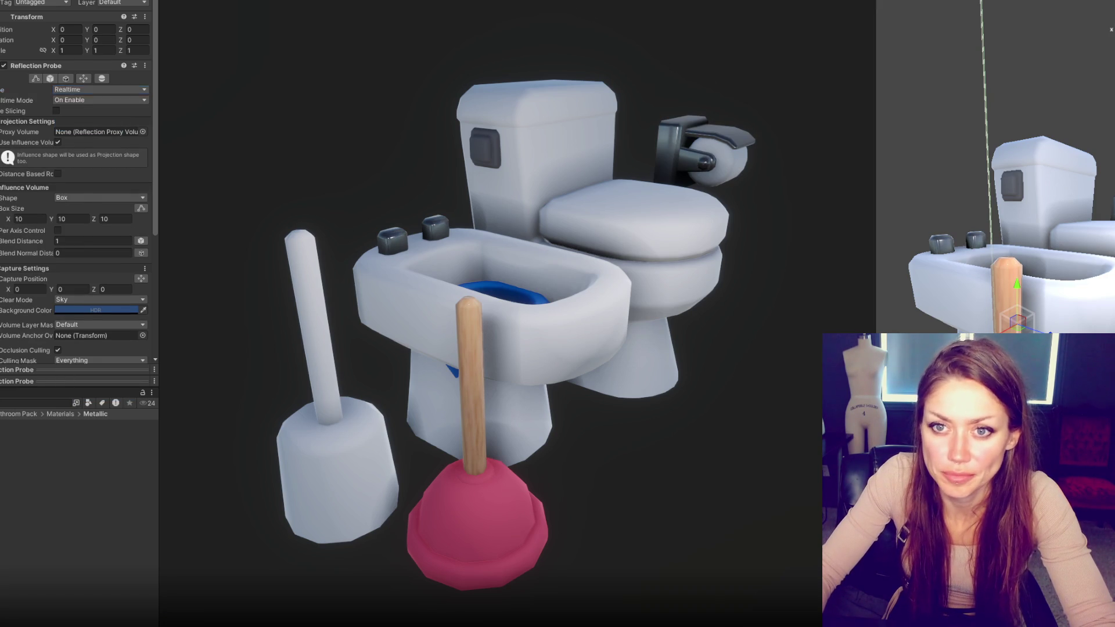
Step: Select the bucket along with several other objects and bring up their context menu
left_click(1017, 302)
left_click(1, 122, "ctrl")
right_click(1, 119)
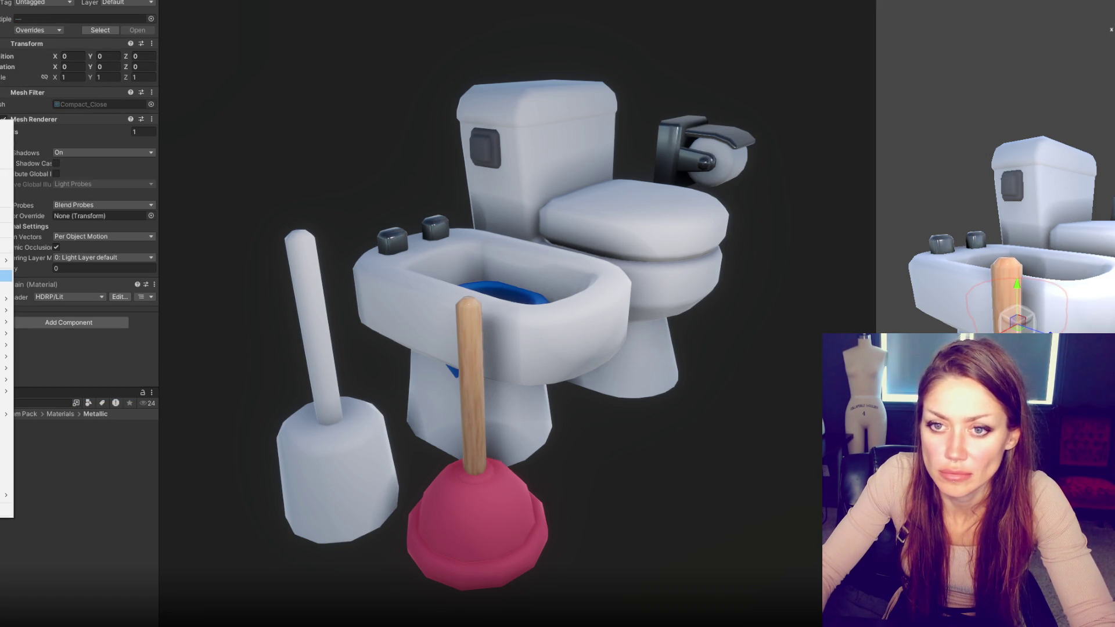
Step: Tone the metal material to 0.56 metallic, 0.76 smoothness and a slightly darker grey
left_click(6, 287)
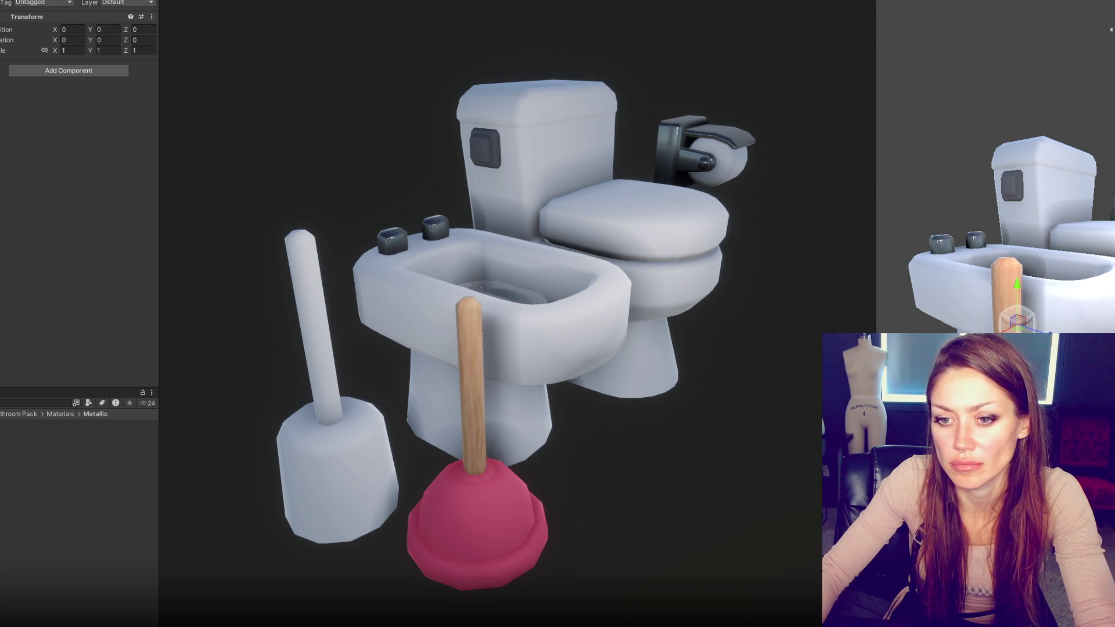
mouse_move(42, 409)
left_mouse_down()
mouse_move(499, 291)
mouse_move(580, 232)
mouse_move(333, 393)
mouse_move(63, 509)
mouse_move(76, 447)
left_mouse_up()
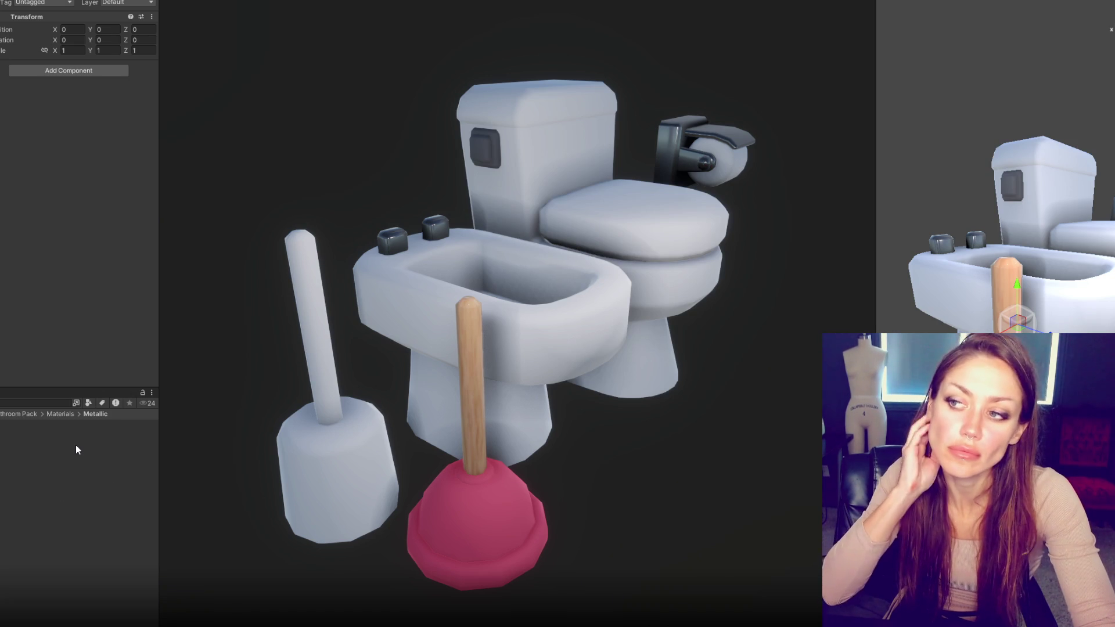
left_click(75, 445)
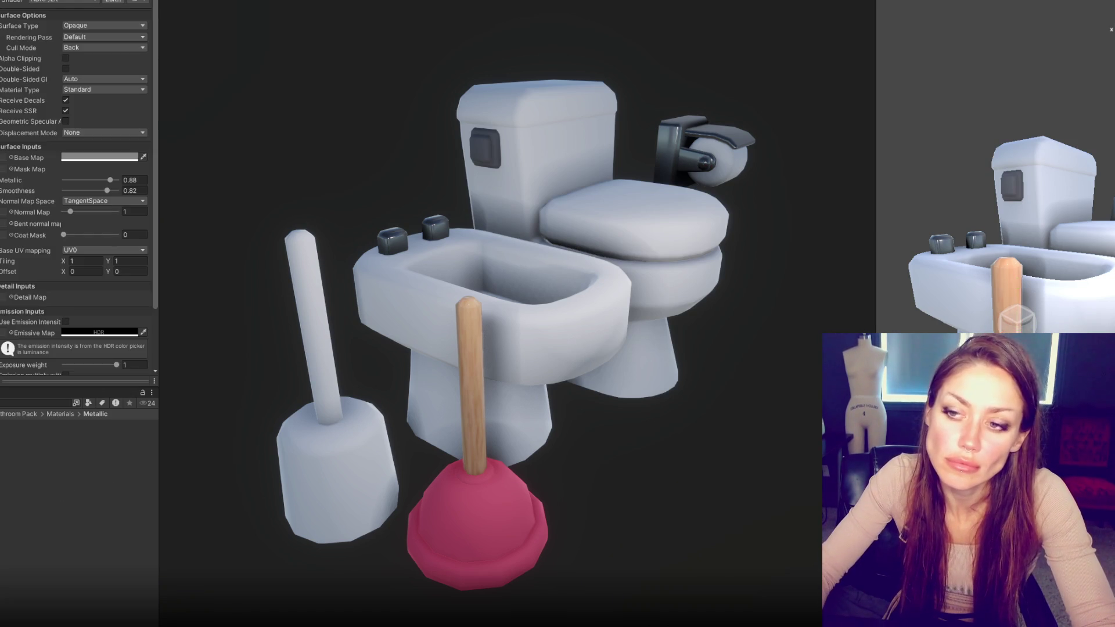
left_click(114, 158)
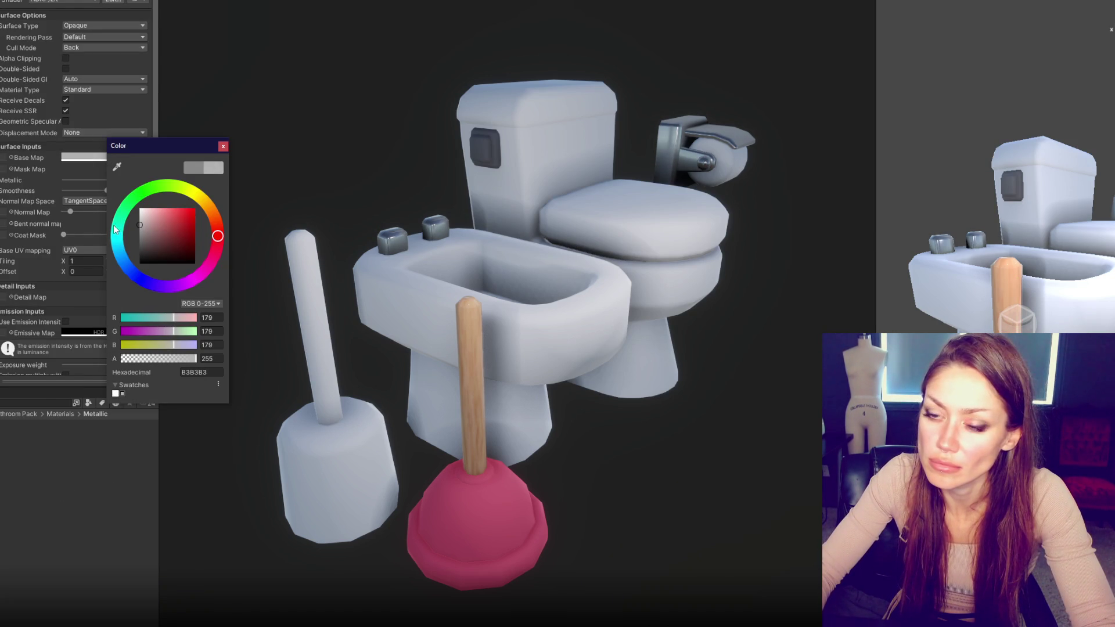
left_click(223, 145)
mouse_move(110, 180)
left_mouse_down()
mouse_move(84, 182)
mouse_move(101, 191)
left_mouse_up()
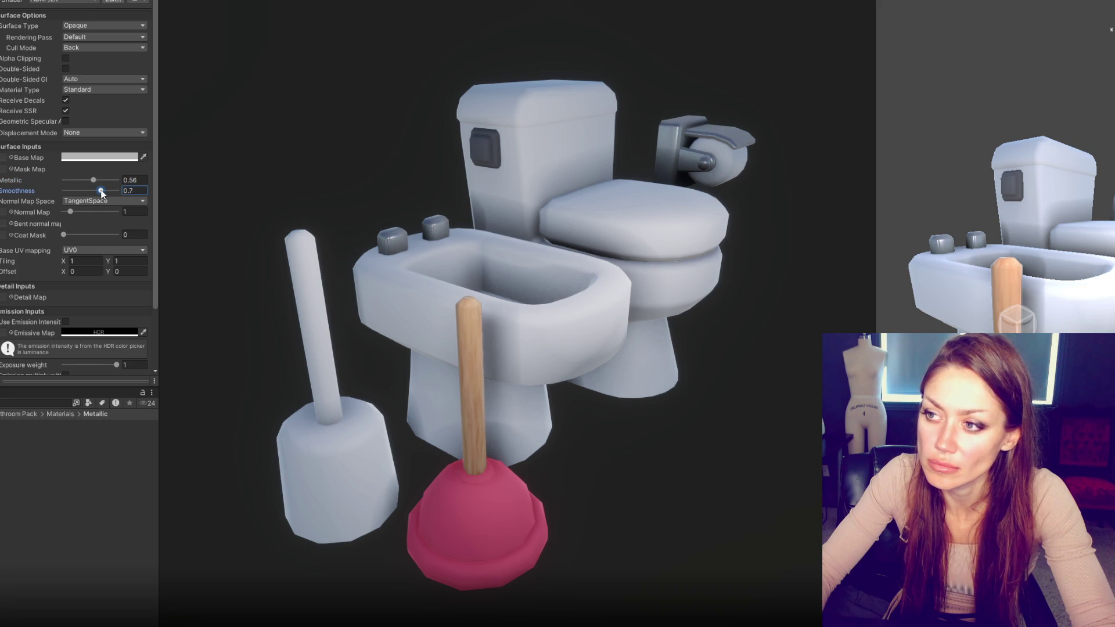
left_click(98, 157)
left_click_drag(107, 238, 98, 244)
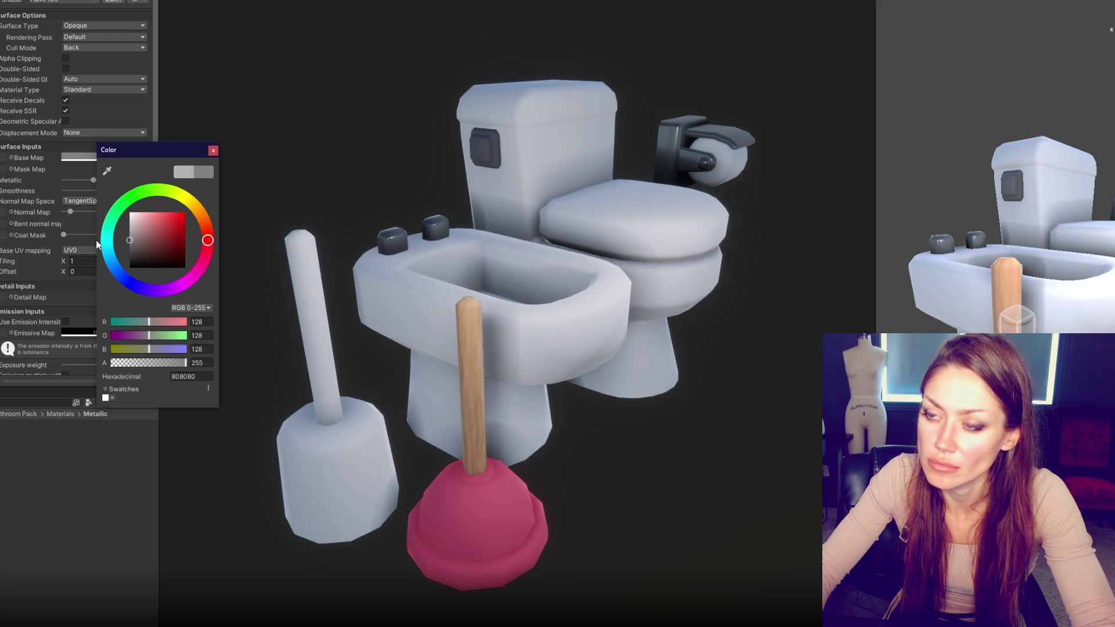
left_click(213, 150)
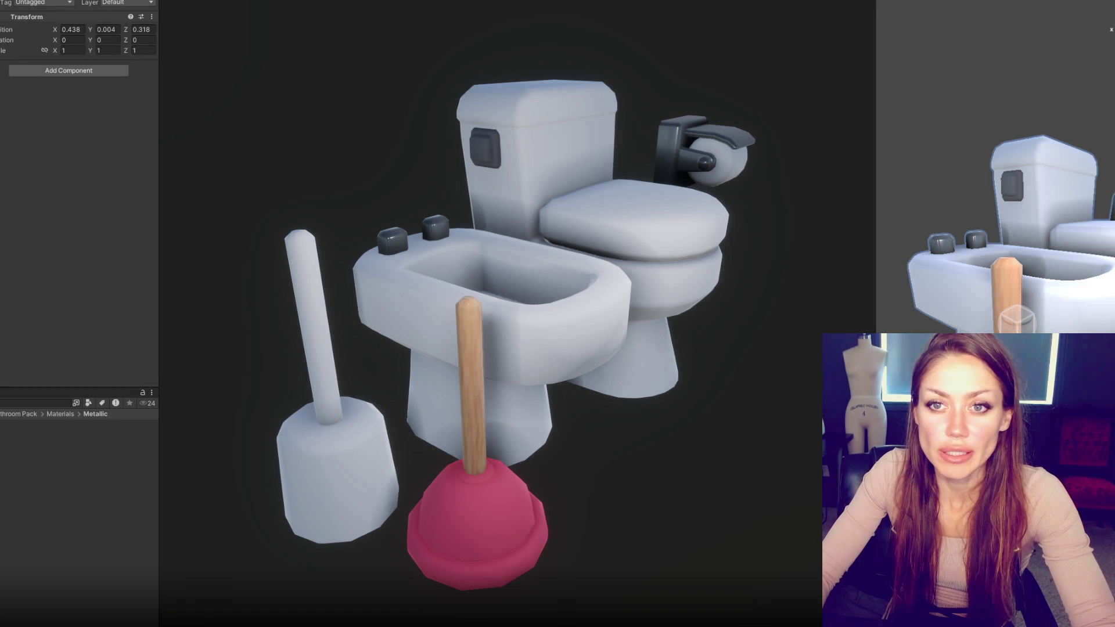
key("ctrl+z")
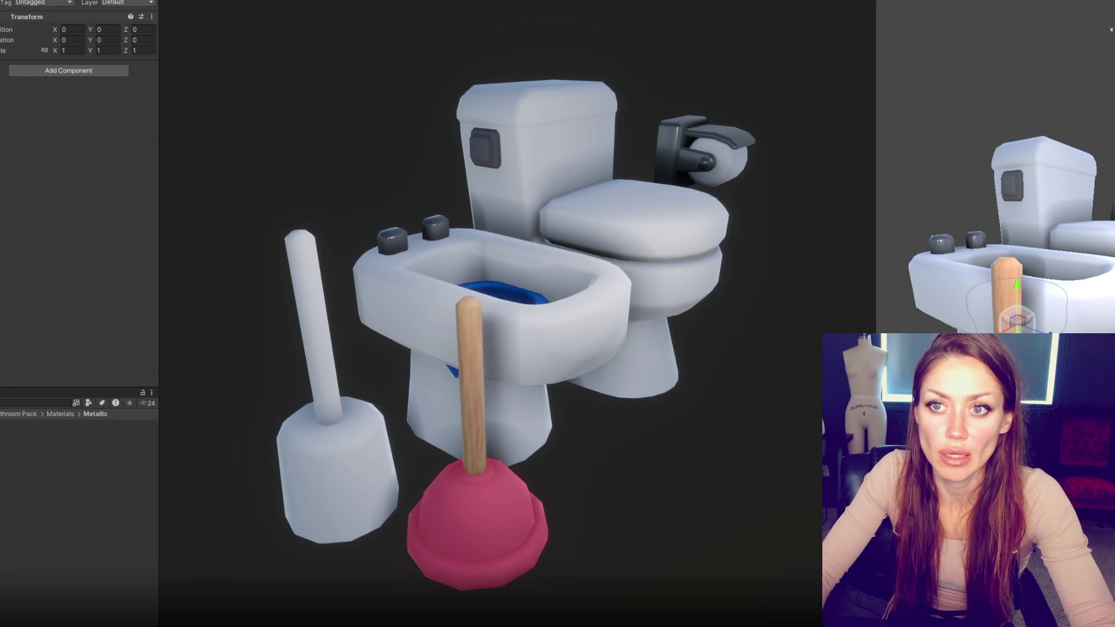
Step: Step back through the Prefabs folder, then redo to restore the teal and pink cloths over the bucket
key("ctrl+z")
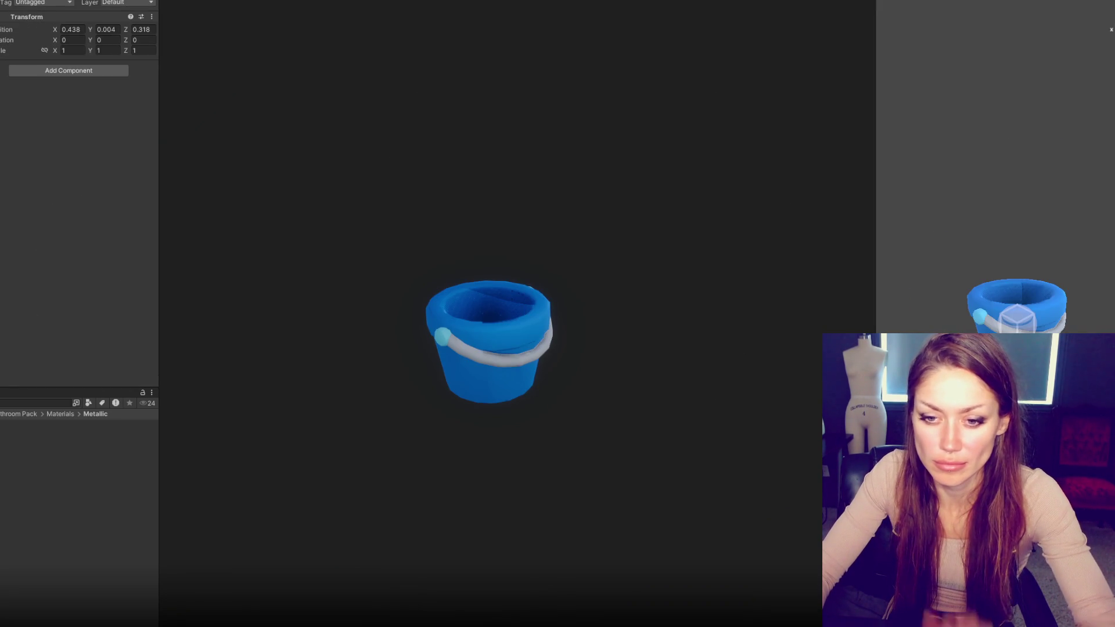
left_click(20, 558)
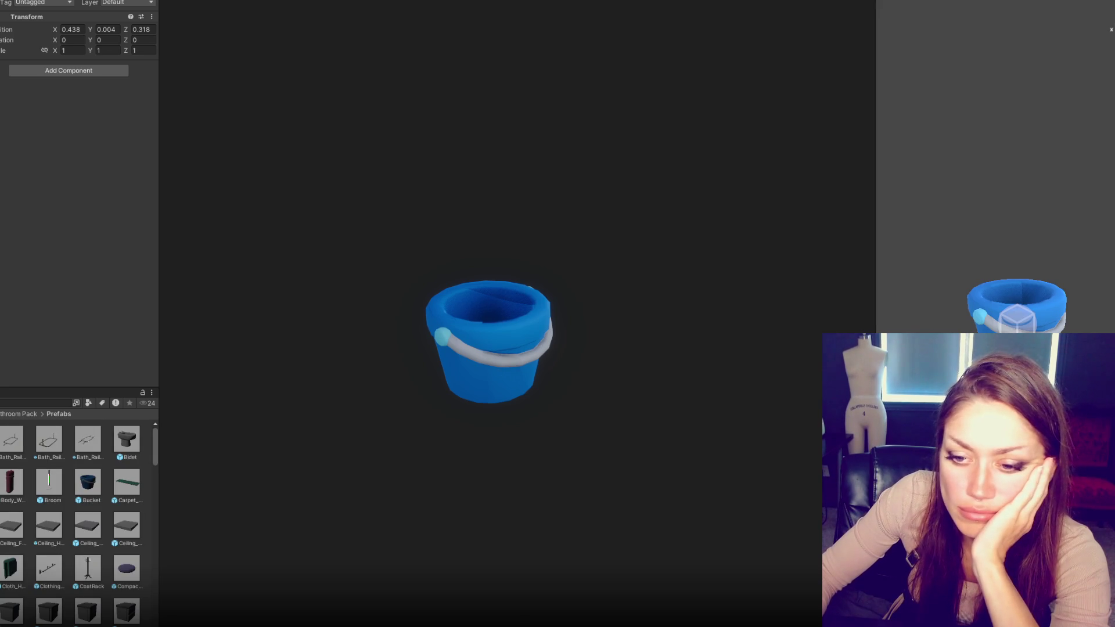
key("ctrl+z")
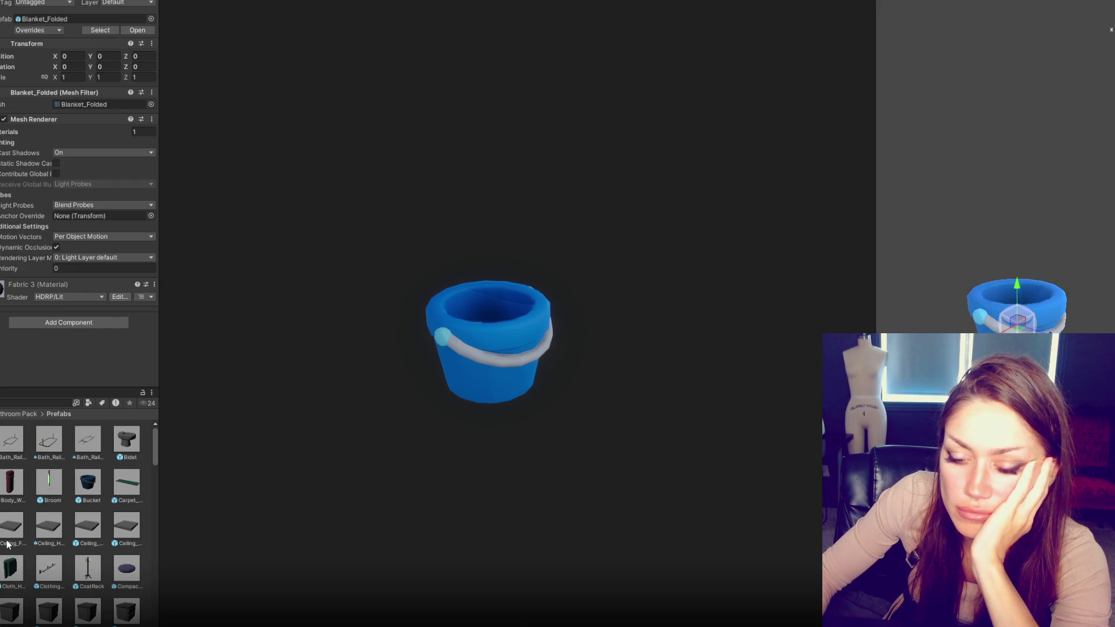
scroll(14, 522, "down", 3)
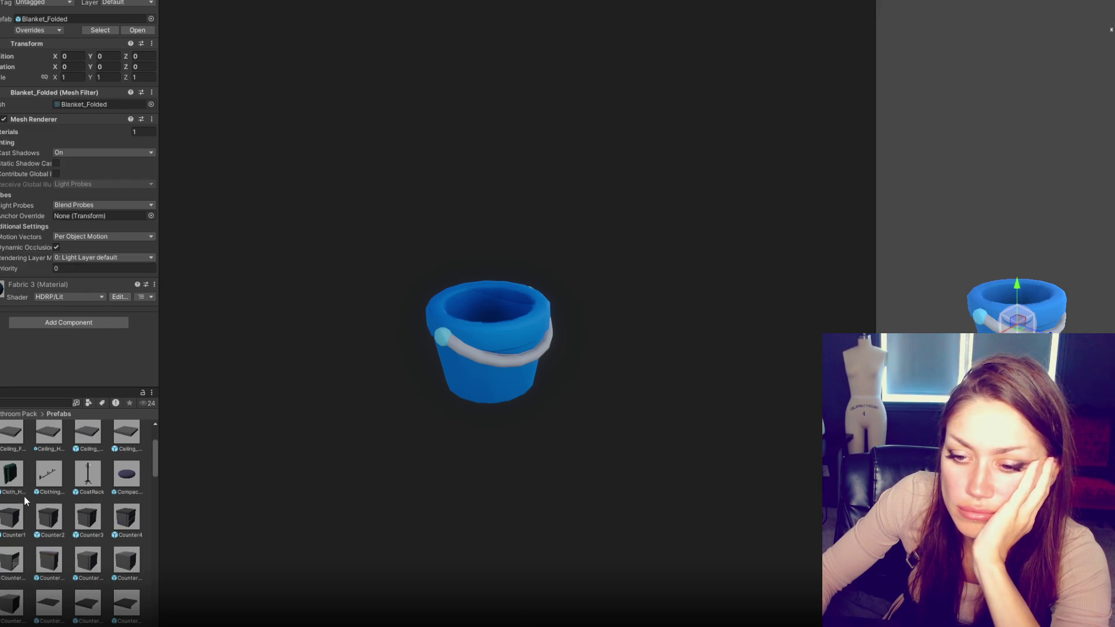
scroll(23, 495, "up", 1)
key("ctrl+y")
key("ctrl+y")
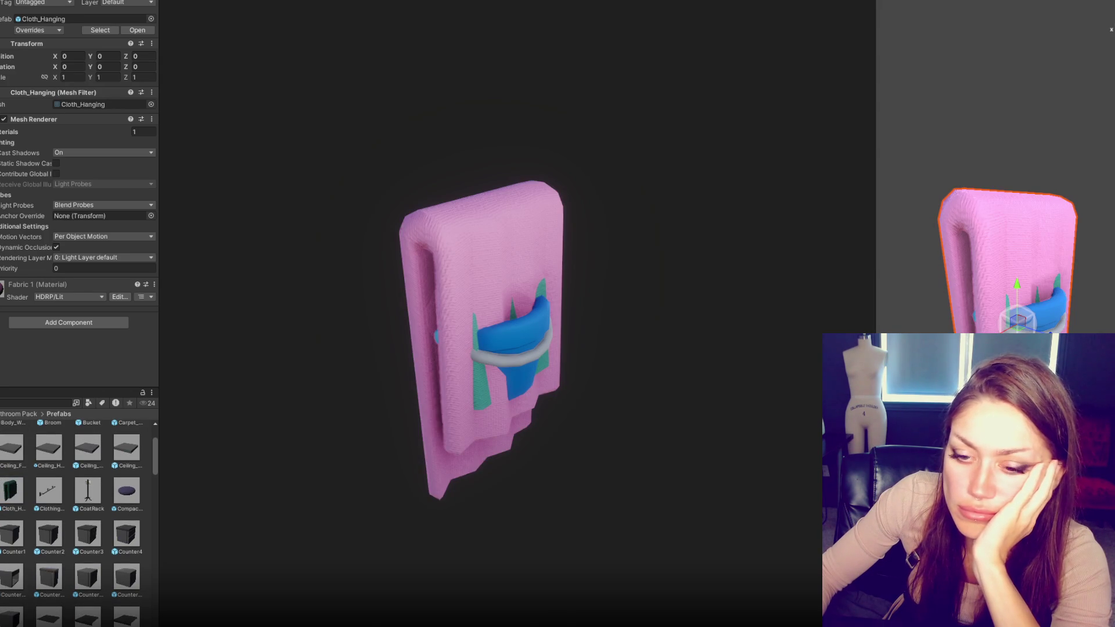
key("ctrl+y")
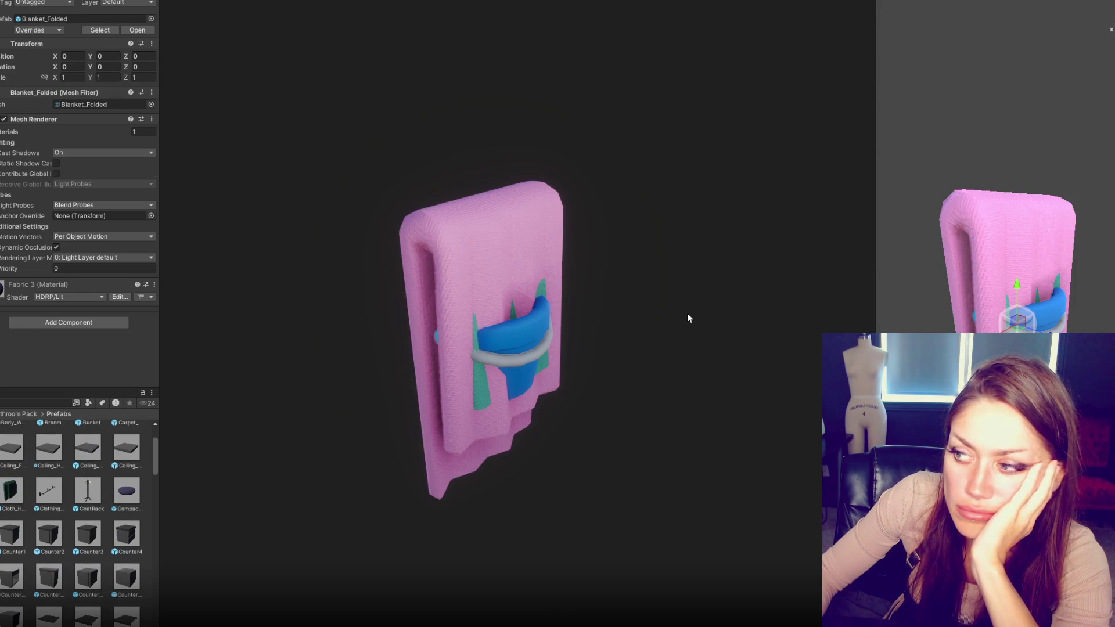
Step: Slide Blanket_Folded along X to 0.597 and start editing its Scale X field
left_click_drag(480, 361, 357, 416)
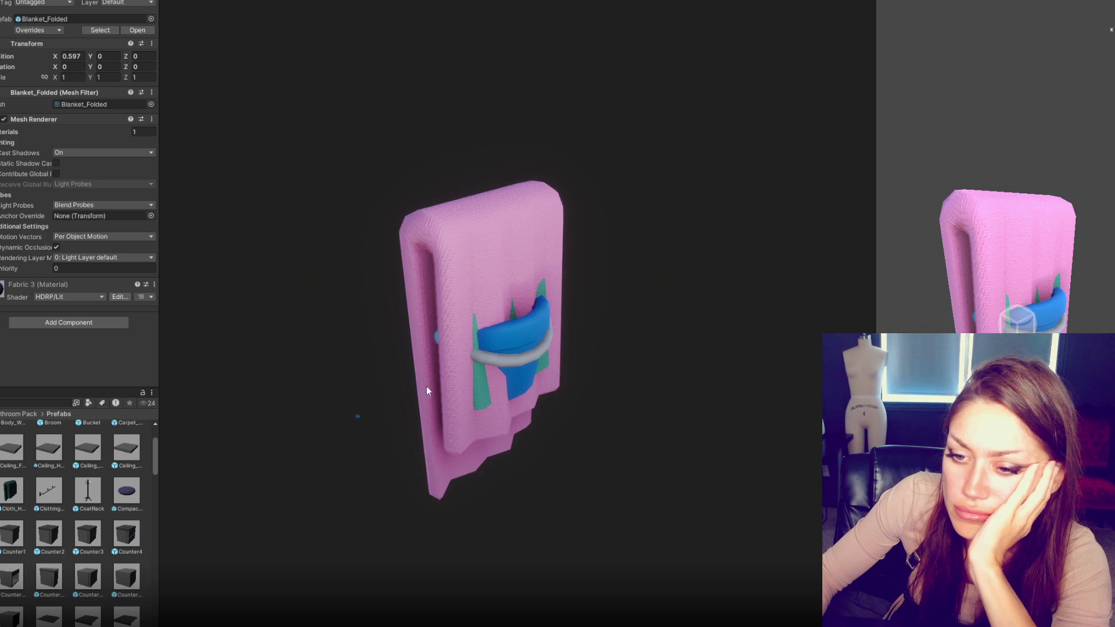
scroll(50, 511, "up", 2)
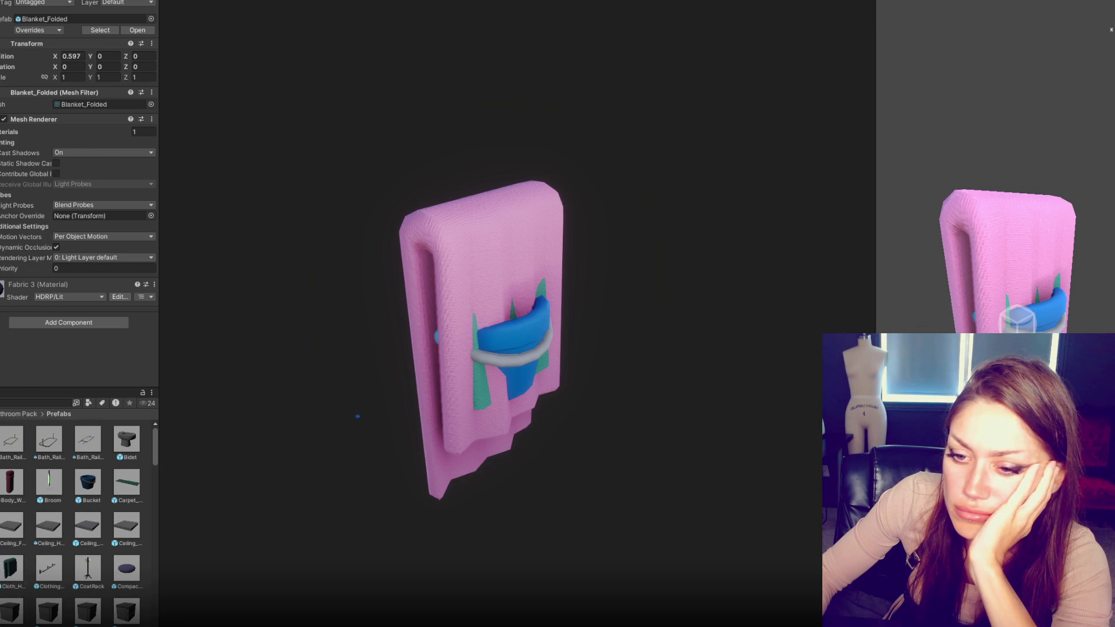
key("ctrl+z")
key("ctrl+z")
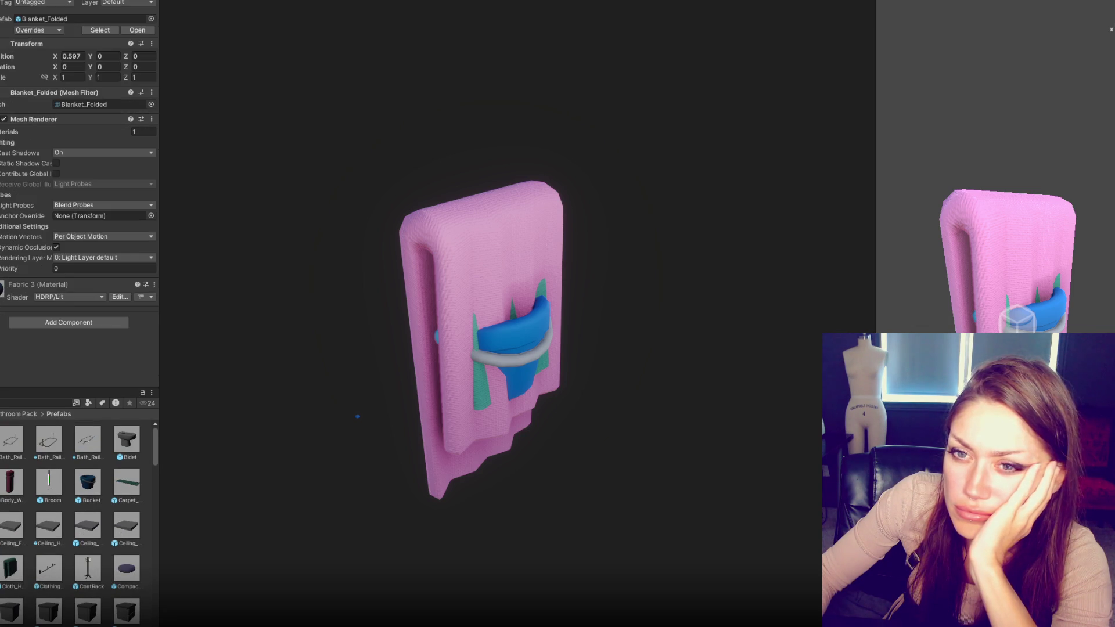
left_click(80, 77)
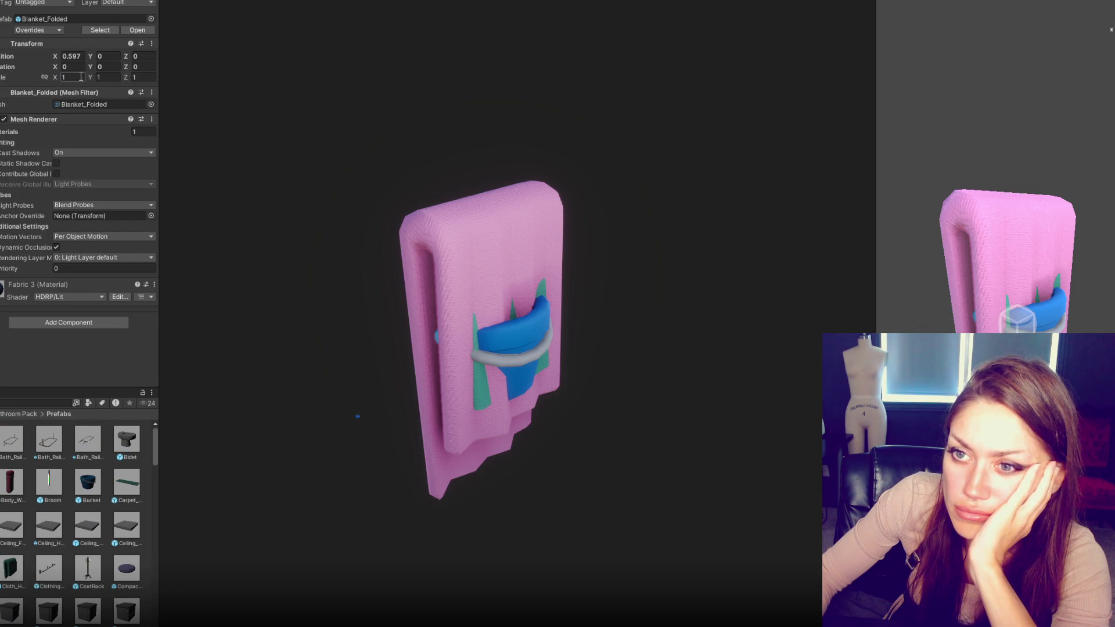
key("Return")
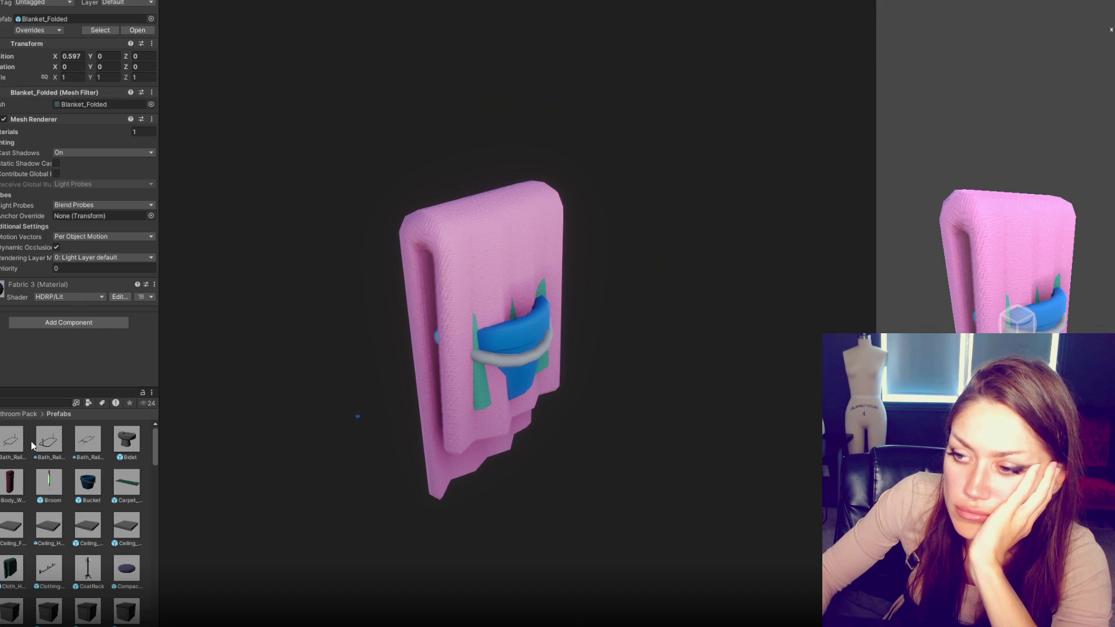
left_click(71, 77)
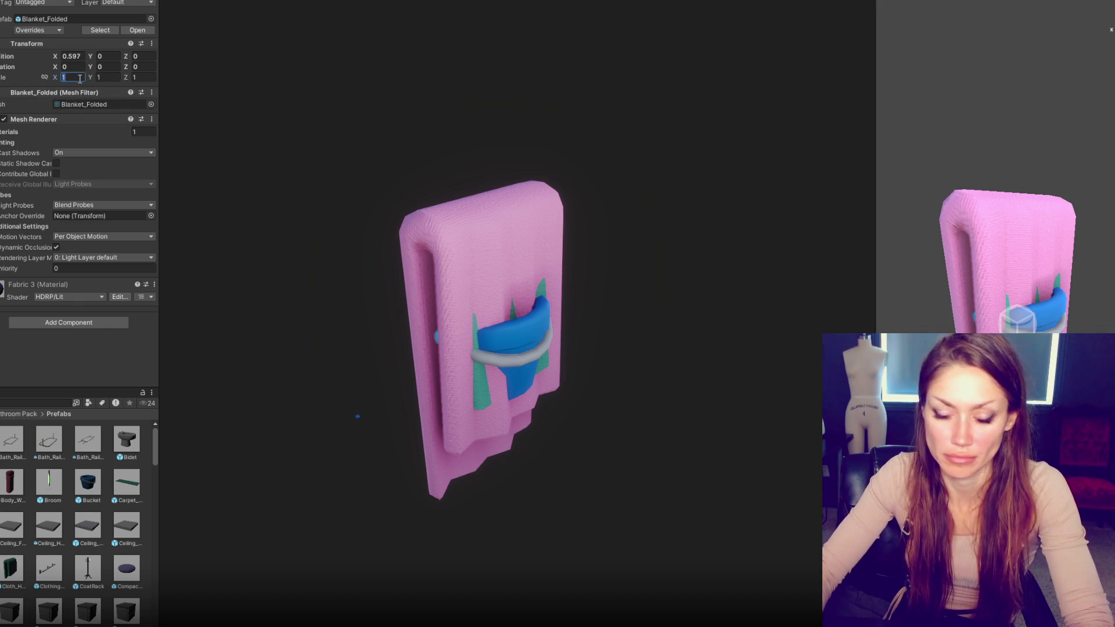
Step: Scale Blanket_Folded to 100 on all axes, shrink it, and slide it beside the pink cloth
type("100")
key("Tab")
type("100")
key("Tab")
type("00")
key("Return")
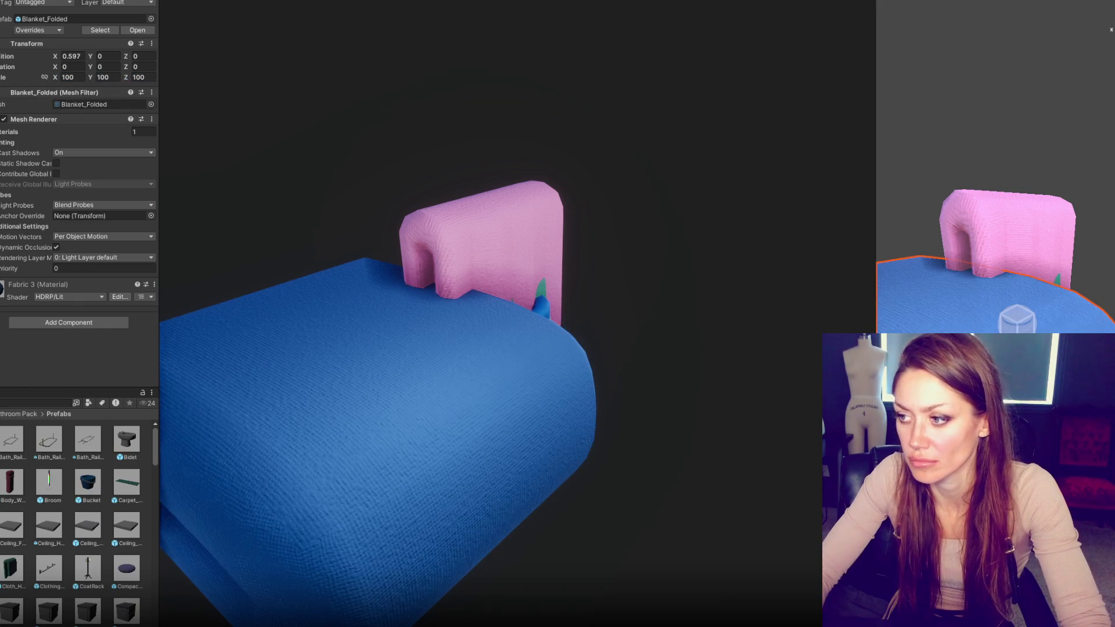
left_click_drag(2, 77, 0, 77)
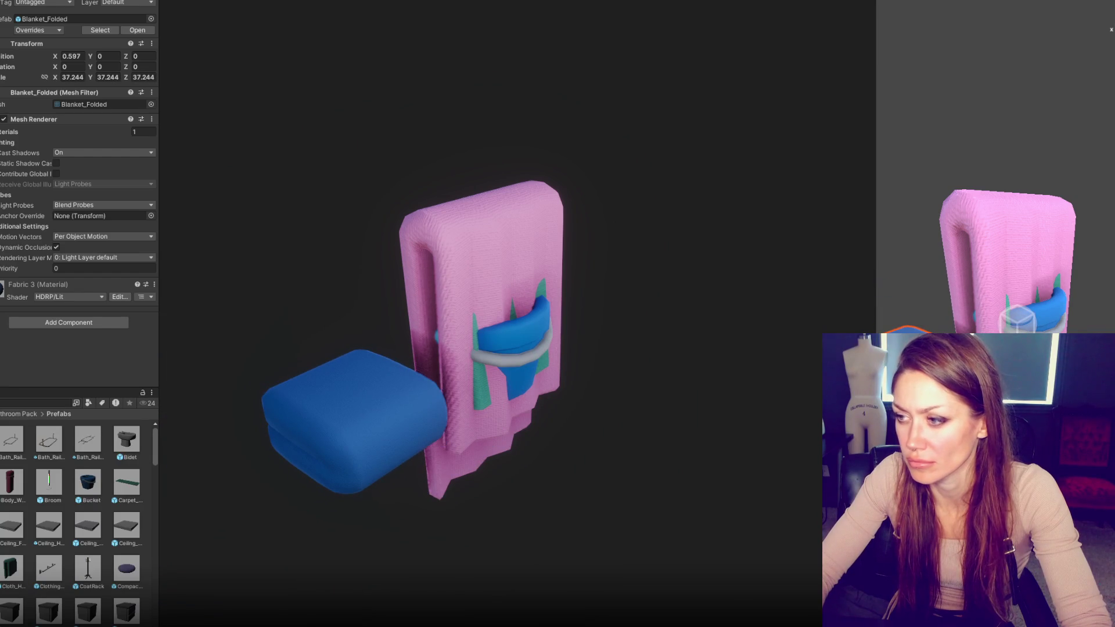
left_click_drag(126, 56, 112, 56)
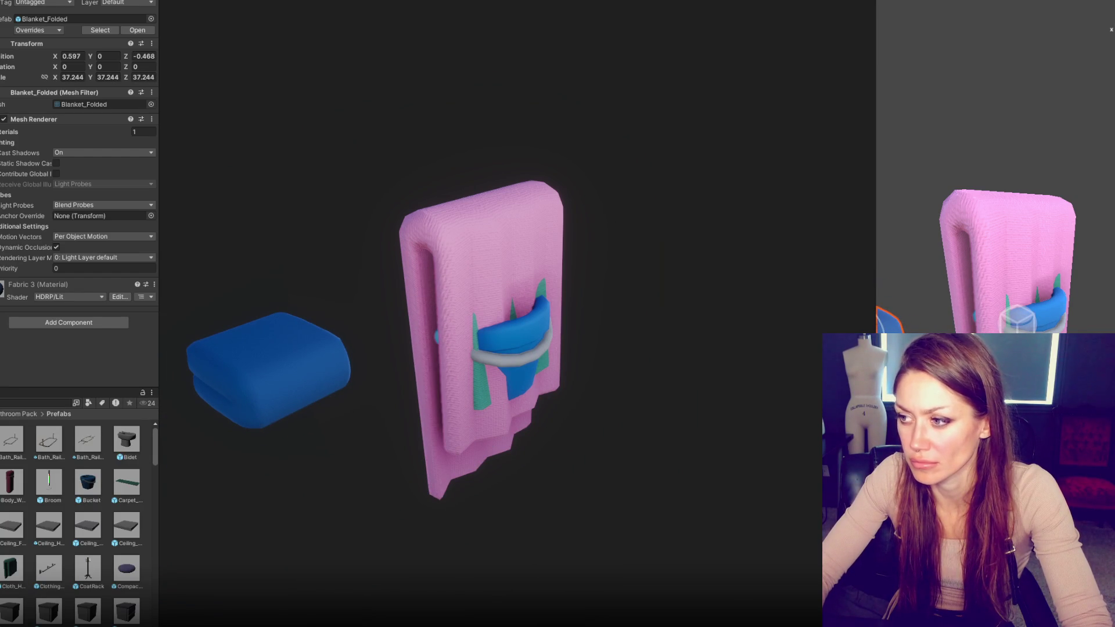
mouse_move(876, 360)
left_mouse_down()
mouse_move(851, 372)
mouse_move(759, 360)
mouse_move(883, 377)
left_mouse_up()
key("f")
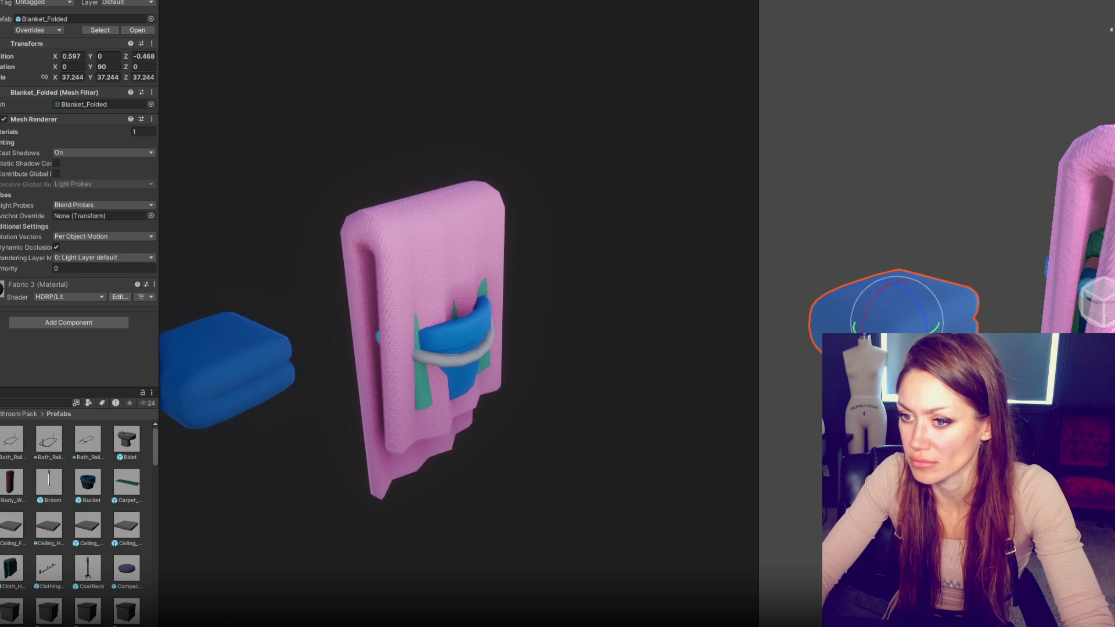
Step: Move the pink cloth left beside the bucket and raise the teal cloth behind it
left_click(1082, 219)
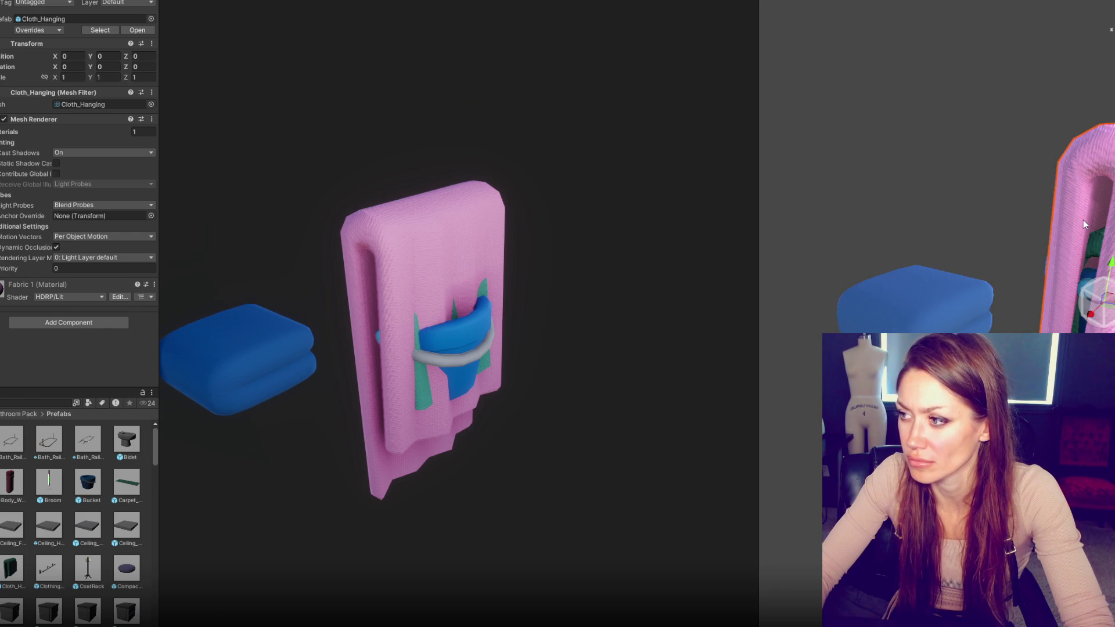
mouse_move(1083, 220)
left_mouse_down()
mouse_move(1044, 302)
mouse_move(1001, 308)
mouse_move(1019, 152)
mouse_move(1023, 201)
left_mouse_up()
left_click(981, 296)
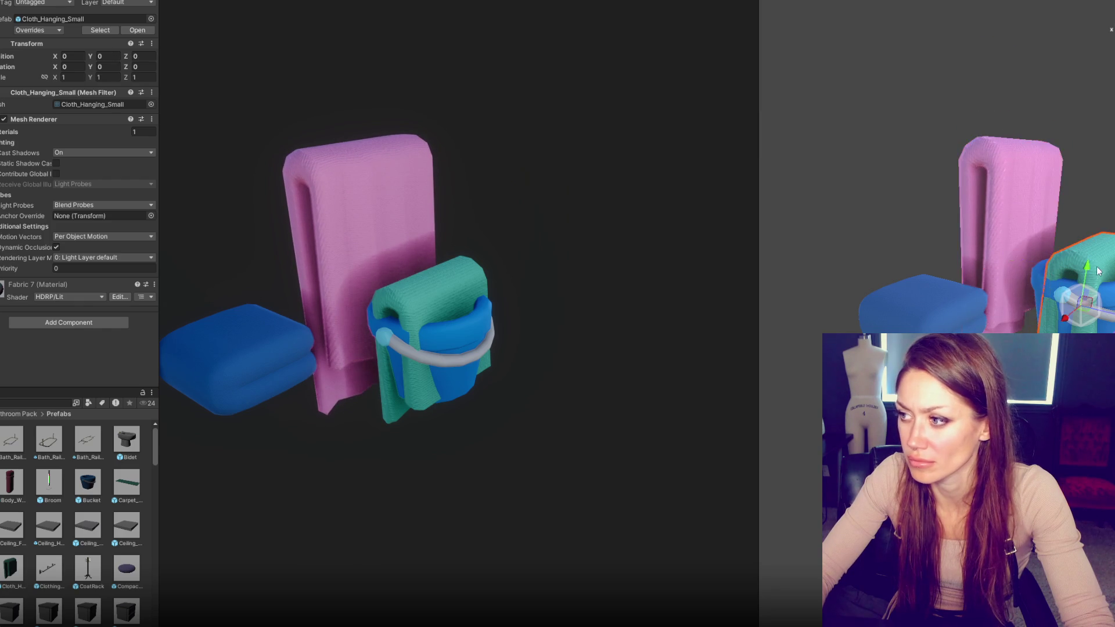
left_click(1036, 318)
left_click_drag(1037, 318, 1051, 290)
Step: Select the blanket, pink cloth and bucket together, group them, and nudge the teal cloth left
left_click(1039, 307)
left_click(964, 302)
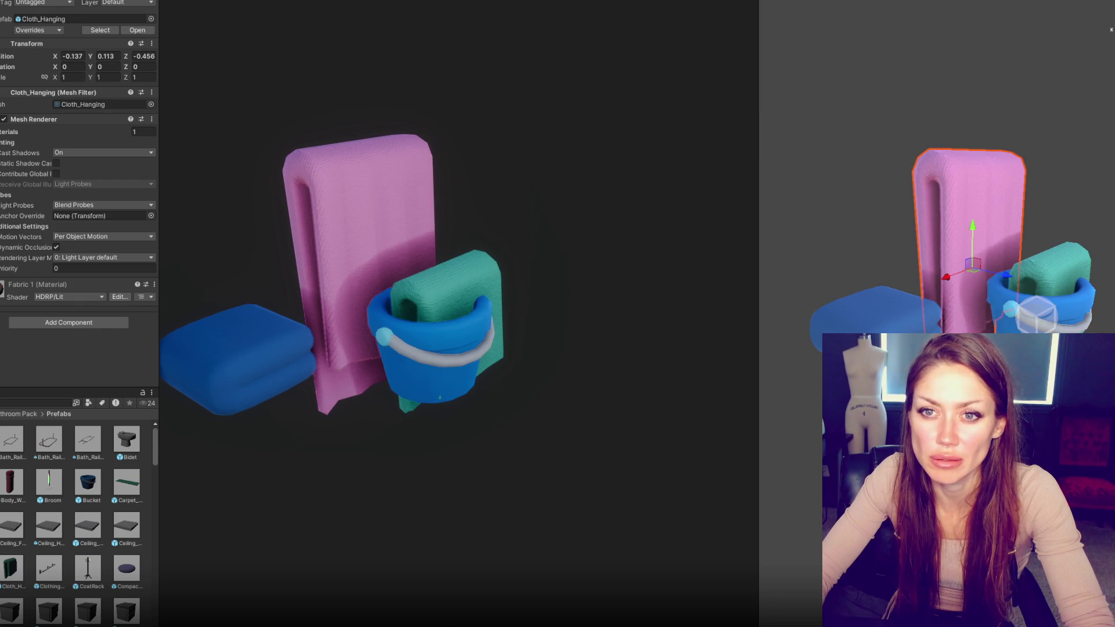
left_click(1037, 313)
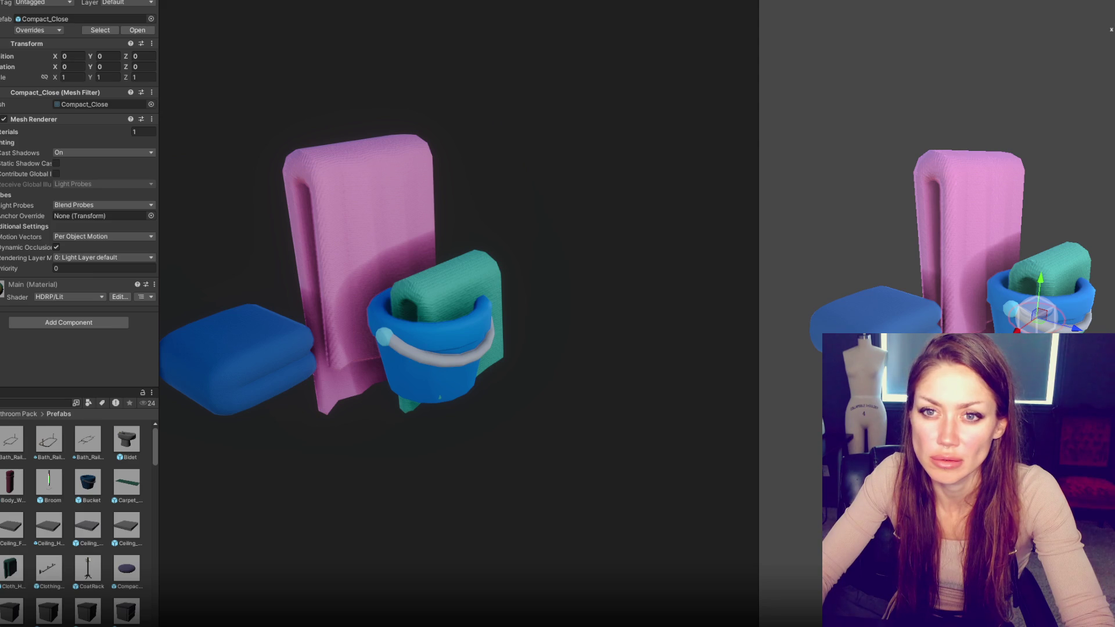
mouse_move(981, 381)
left_mouse_down()
mouse_move(877, 325)
mouse_move(982, 378)
left_mouse_up()
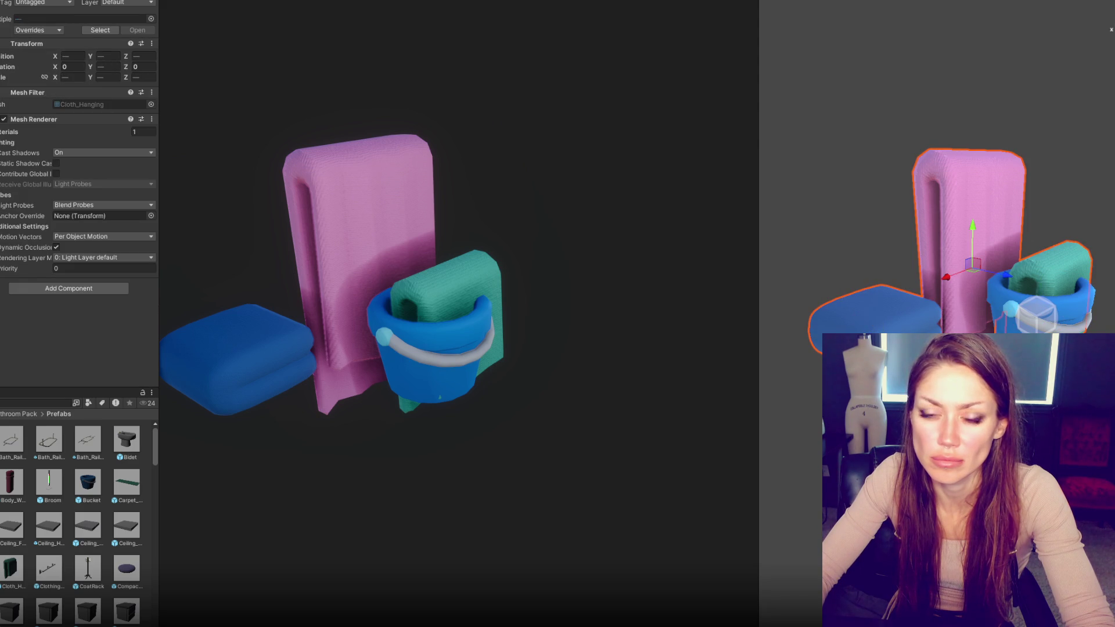
key("ctrl+shift+g")
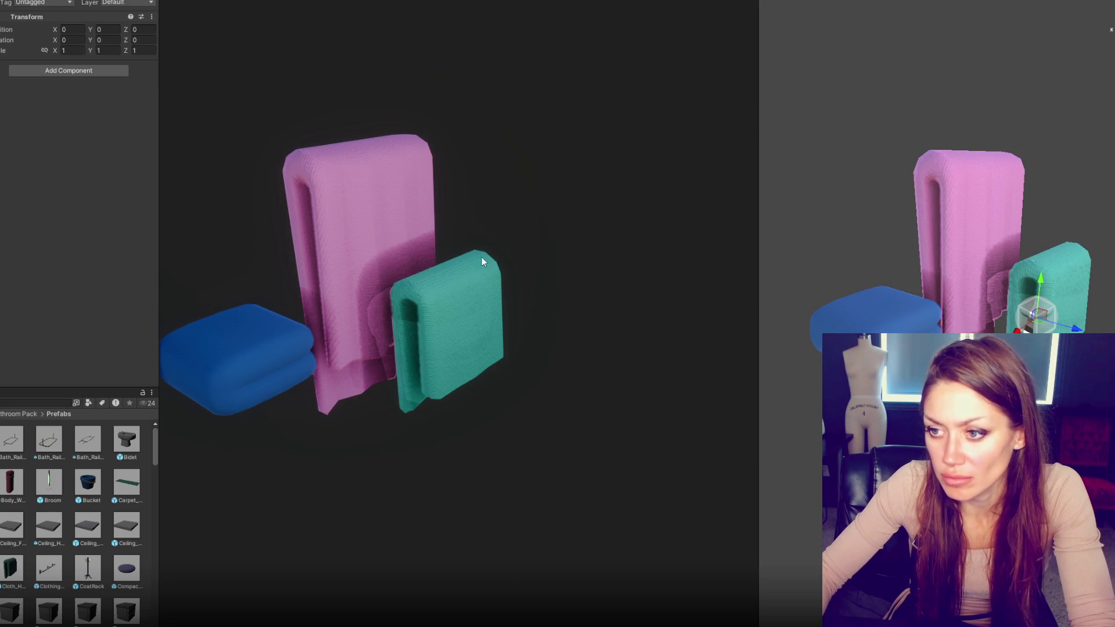
left_click_drag(1035, 319, 1033, 323)
Step: Undo the teal cloth nudge and try placing a small hanger beside the teal cloth
key("ctrl+z")
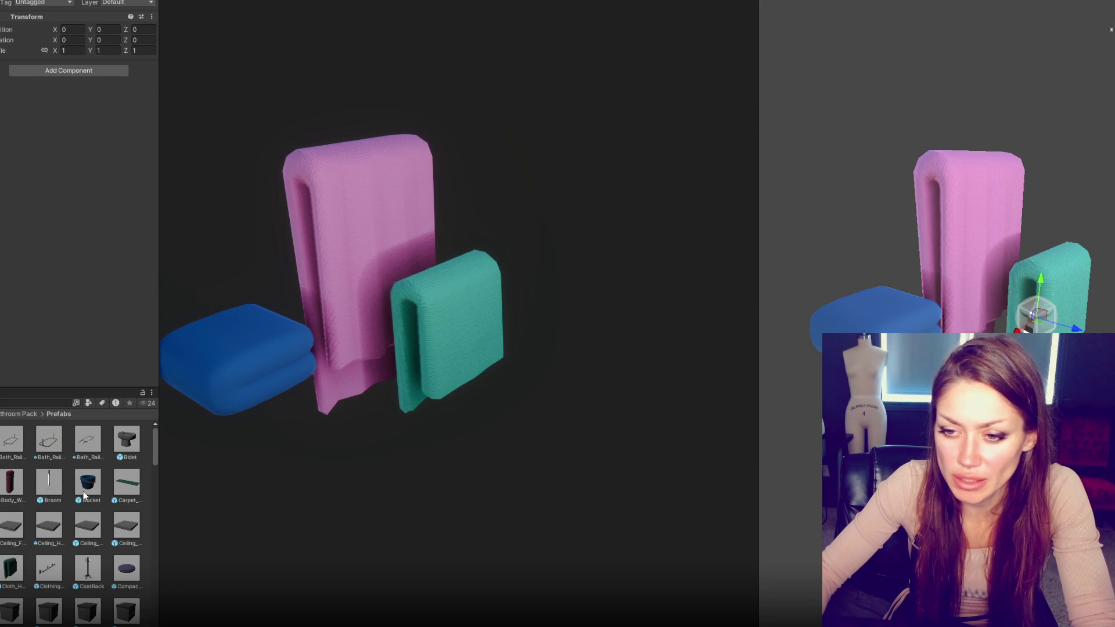
scroll(84, 490, "down", 2)
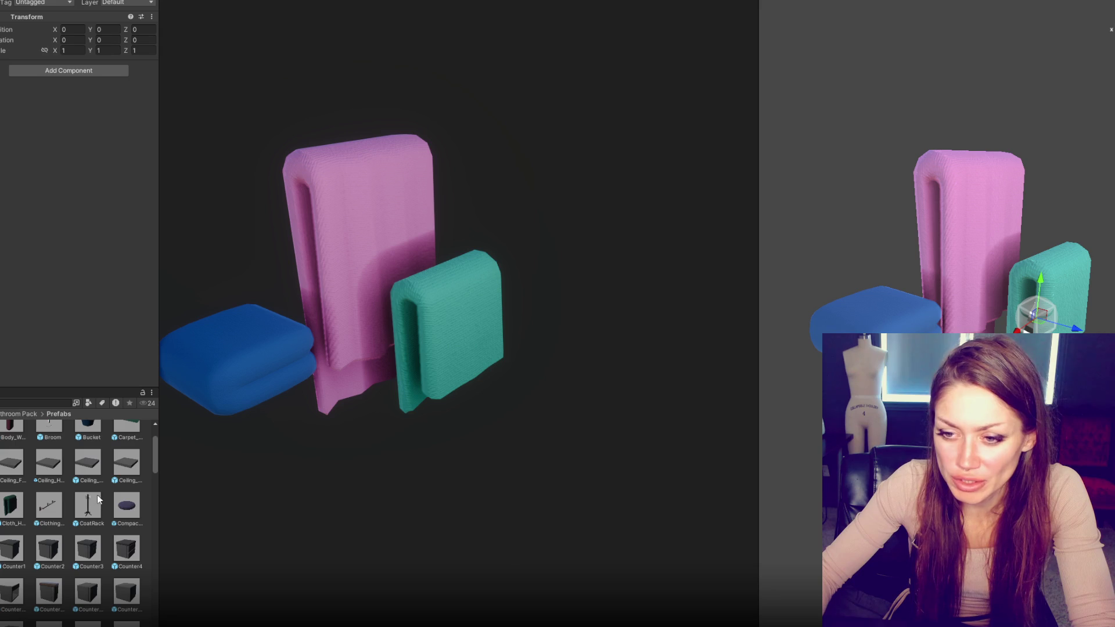
scroll(72, 499, "down", 4)
scroll(72, 500, "down", 2)
scroll(84, 471, "down", 1)
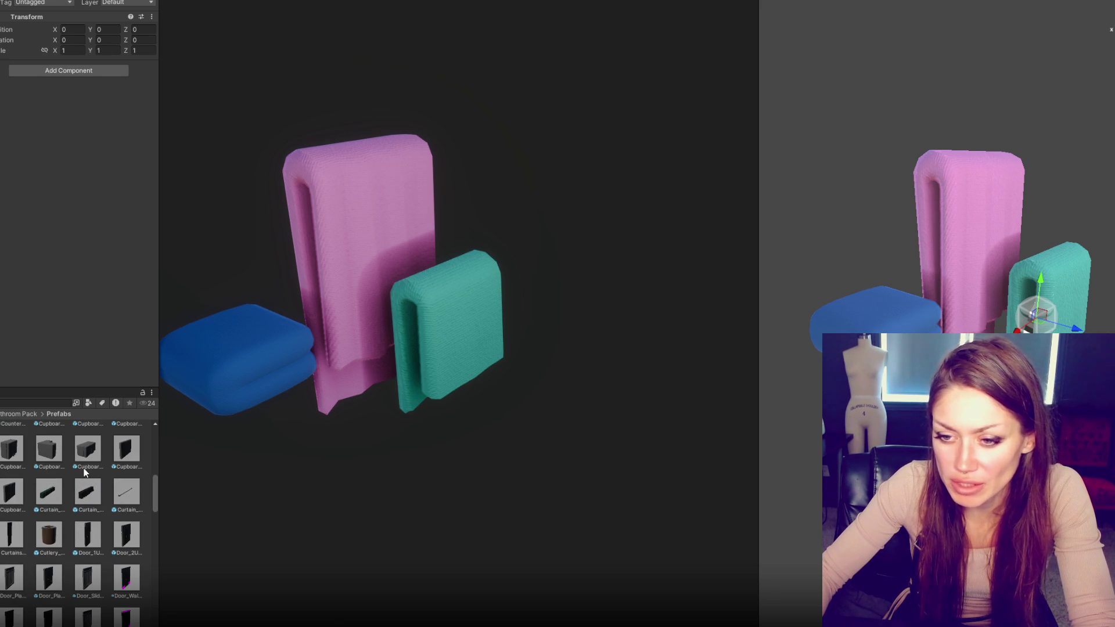
scroll(60, 533, "down", 2)
scroll(60, 532, "down", 2)
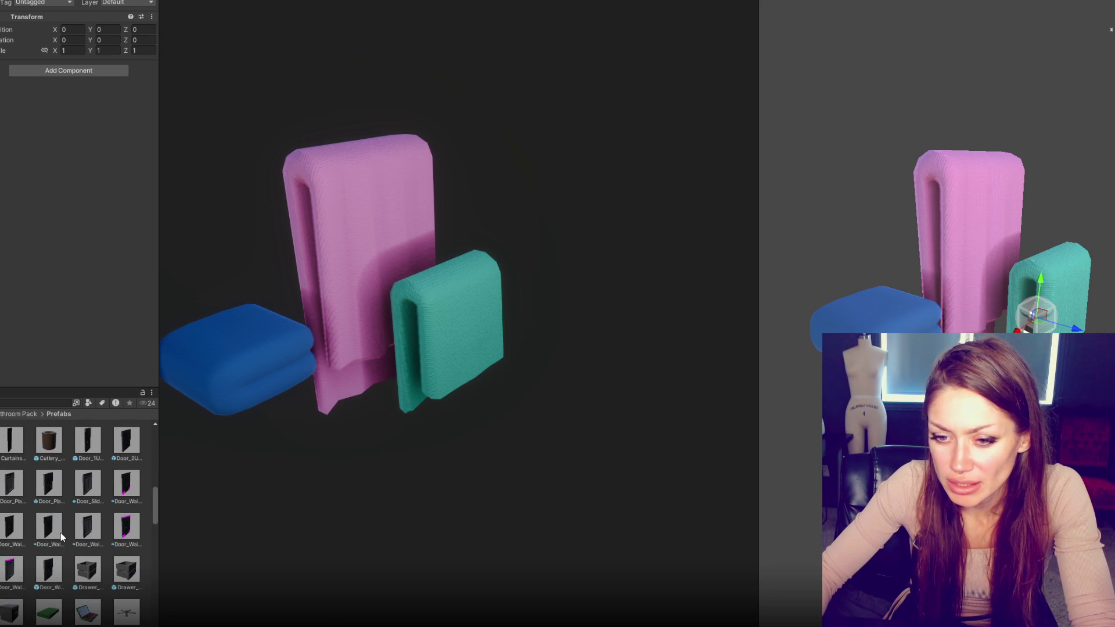
scroll(61, 532, "down", 2)
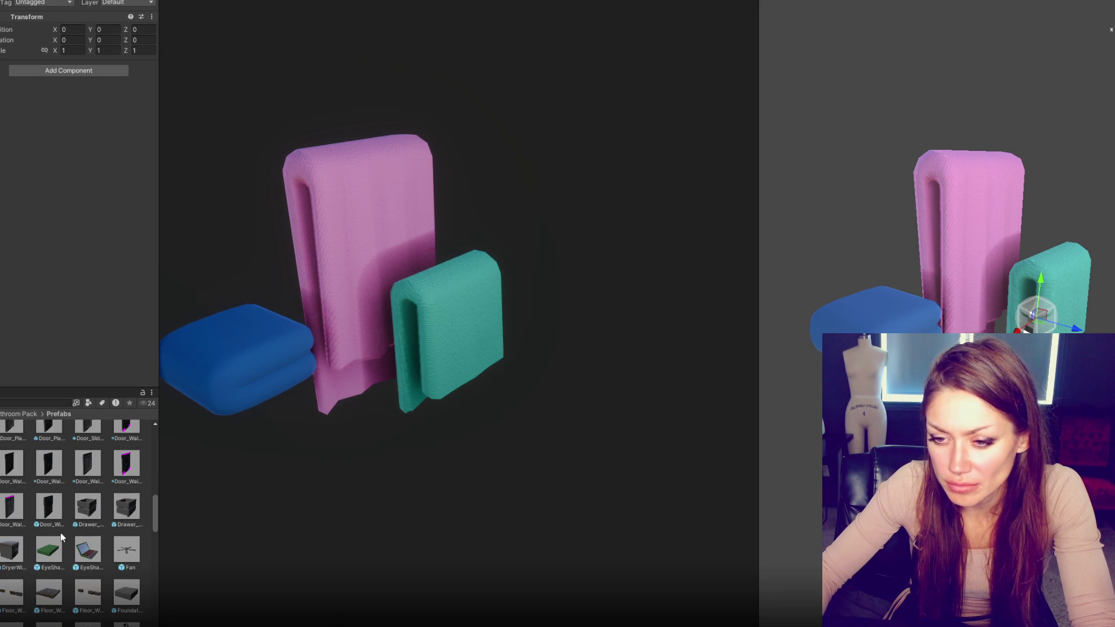
scroll(60, 532, "down", 2)
left_click_drag(87, 572, 407, 377)
key("ctrl+z")
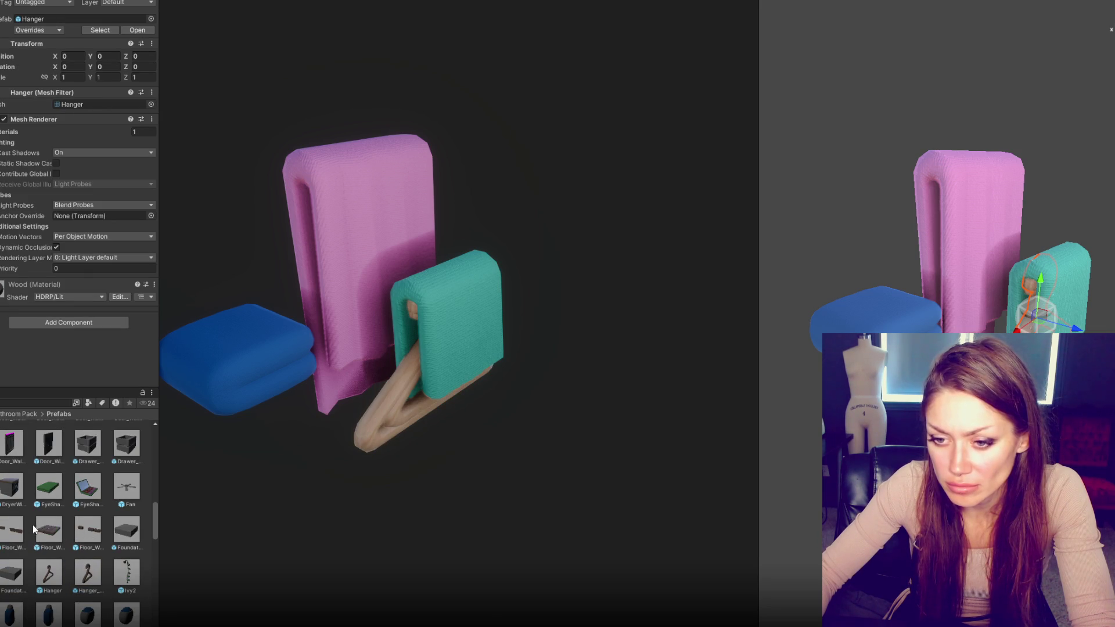
Step: Add a white laundry basket, blue detergent bottle and small hanger, then raise the hanger out
scroll(30, 569, "down", 1)
left_click_drag(88, 551, 424, 348)
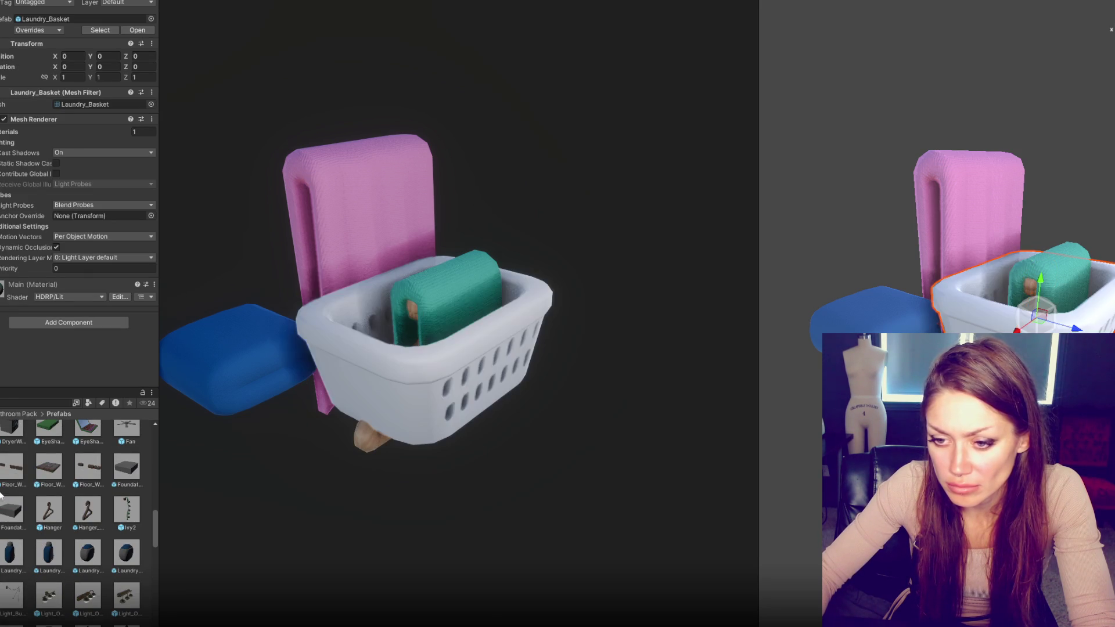
left_click_drag(24, 558, 407, 325)
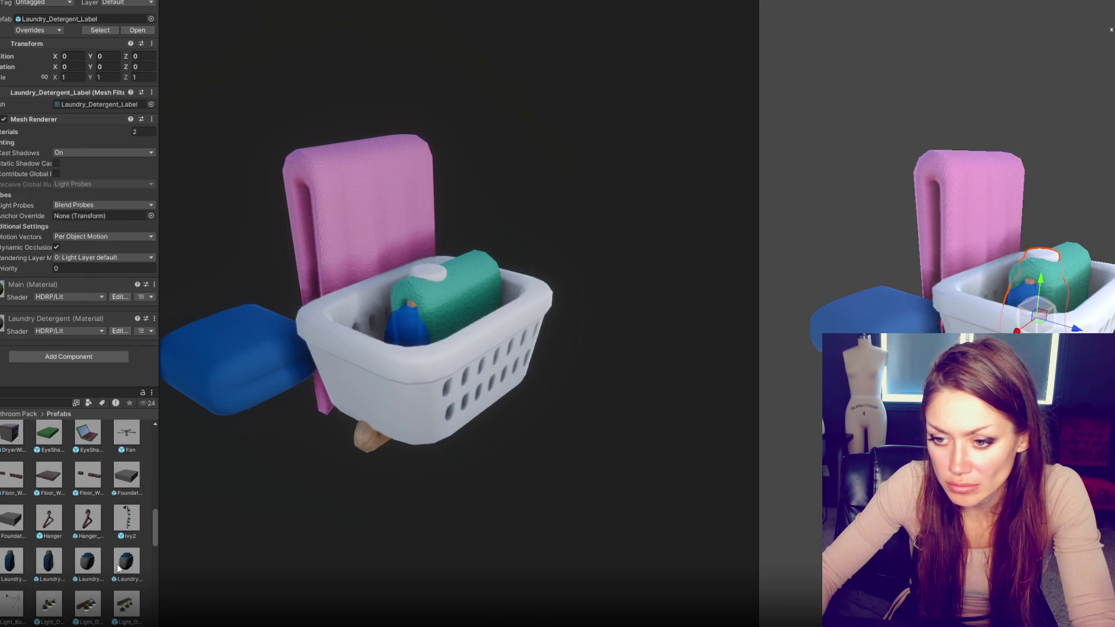
left_click_drag(87, 518, 445, 286)
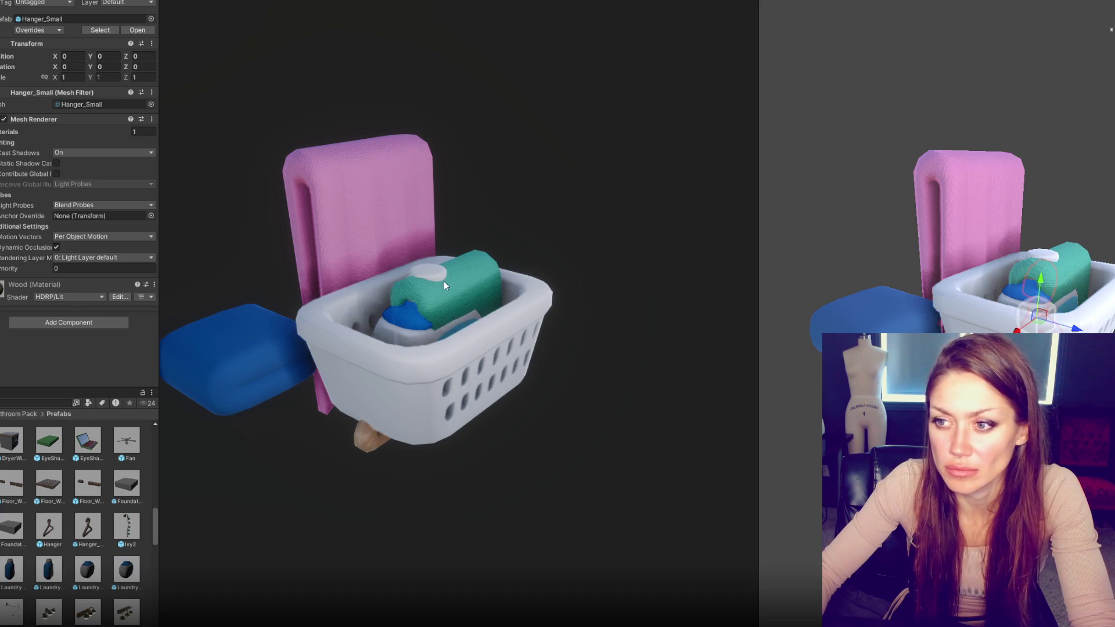
mouse_move(1040, 283)
left_mouse_down()
mouse_move(967, 174)
mouse_move(924, 168)
left_mouse_up()
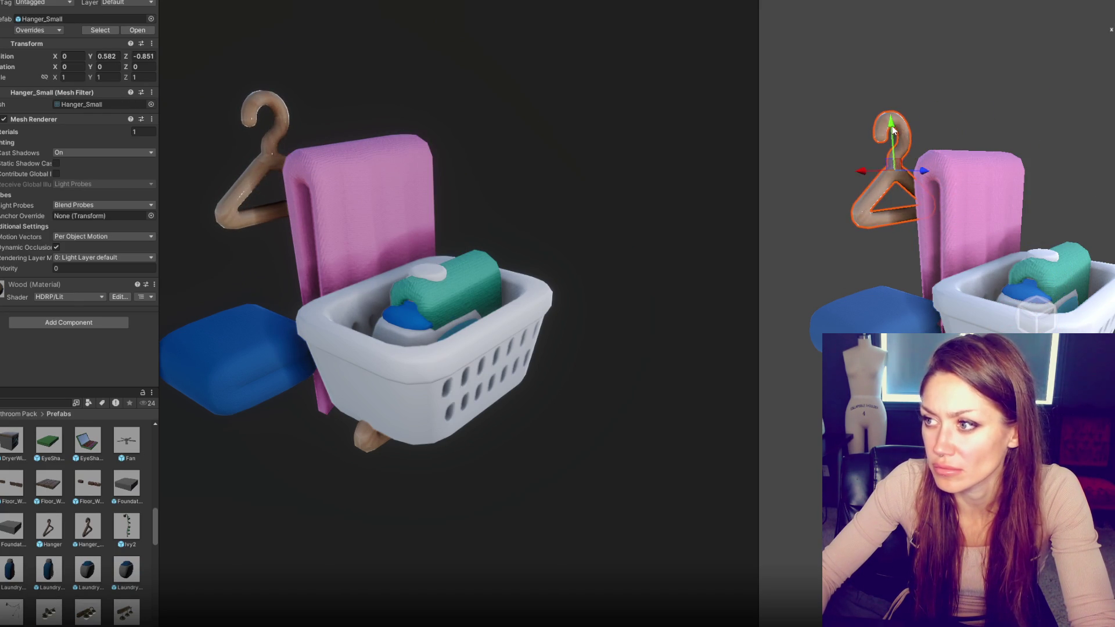
left_click_drag(894, 130, 892, 60)
Step: Lift the large hanger out of the basket to sit above the cloth
left_click(952, 318)
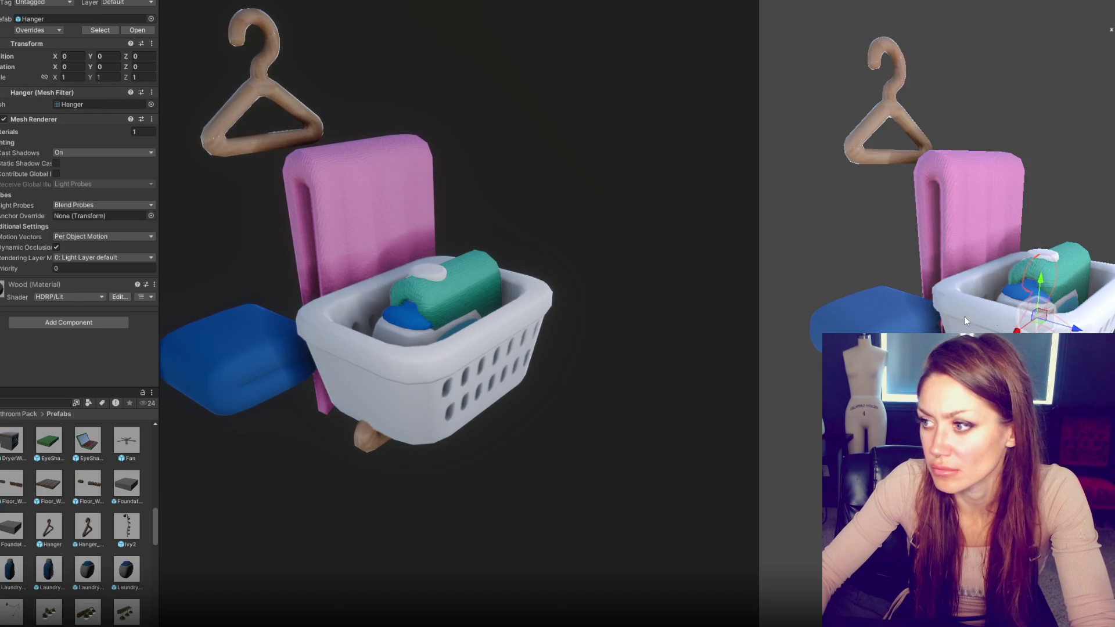
left_click_drag(1074, 327, 871, 259)
mouse_move(835, 222)
left_mouse_down()
mouse_move(848, 78)
mouse_move(854, 116)
mouse_move(941, 130)
mouse_move(891, 129)
left_mouse_up()
left_click(891, 129)
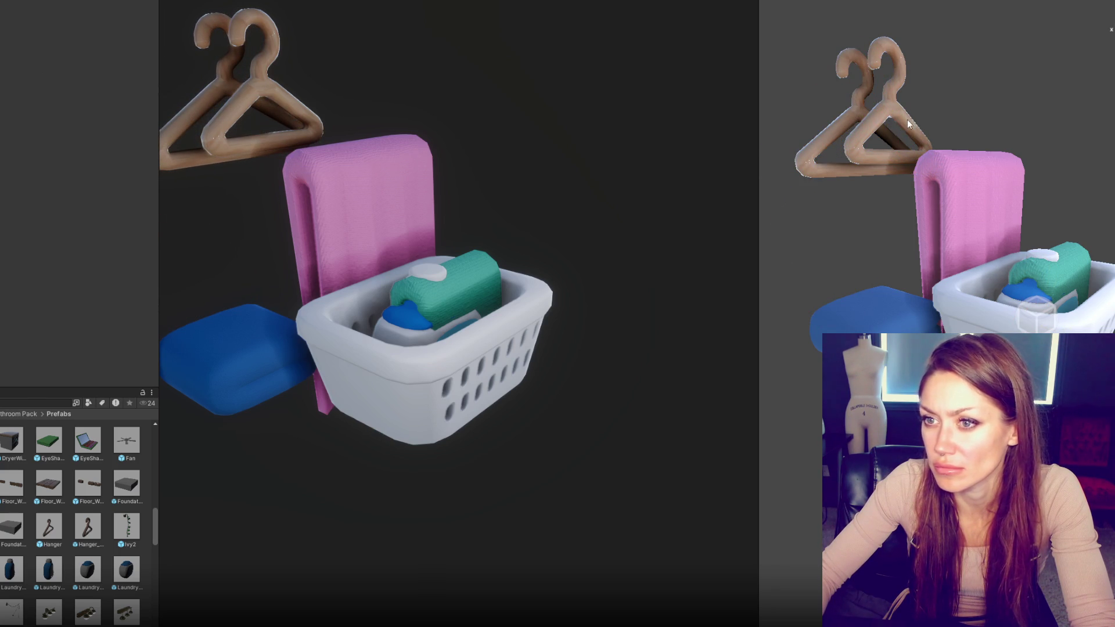
Step: Lower the wooden hangers a little, shift them slightly left, and slide the basket right
left_click(899, 110)
left_click_drag(857, 70, 871, 150)
left_click_drag(899, 186, 892, 189)
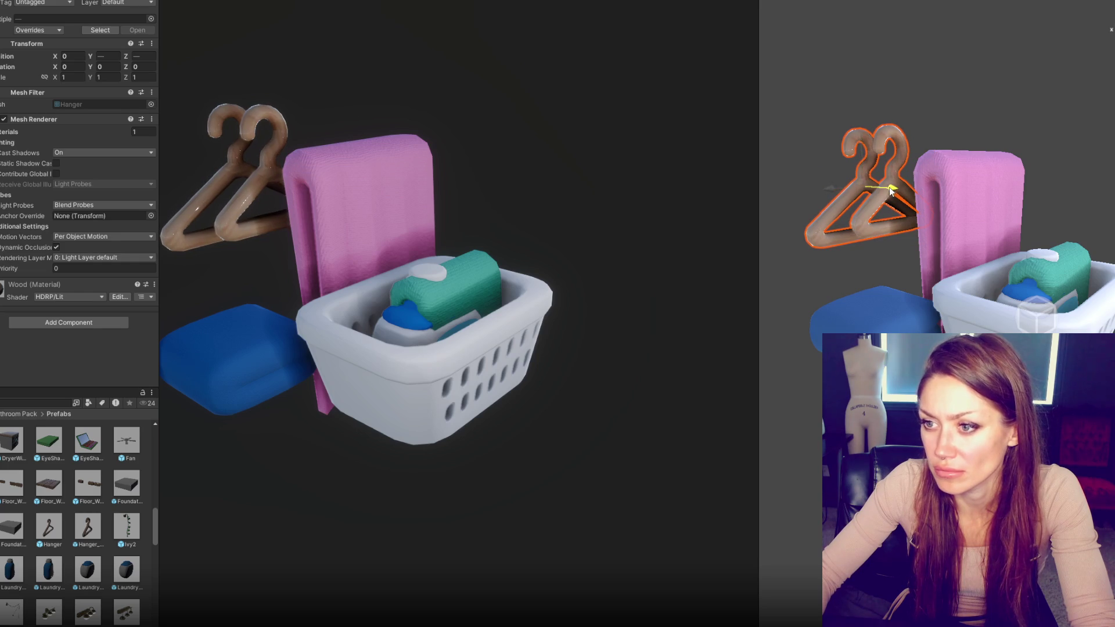
left_click(994, 284)
mouse_move(1036, 299)
left_mouse_down()
mouse_move(1076, 309)
mouse_move(967, 328)
mouse_move(1031, 331)
left_mouse_up()
Step: Pull the small green towel forward in front of the basket
left_click(1051, 273)
mouse_move(1040, 278)
left_mouse_down()
mouse_move(961, 333)
mouse_move(850, 333)
mouse_move(953, 327)
mouse_move(928, 378)
mouse_move(916, 377)
left_mouse_up()
left_click(883, 327)
Step: Move the detergent bottle and pods tub out front, adding the labelled laundry pods tub
left_click(1012, 295)
mouse_move(1012, 295)
left_mouse_down()
mouse_move(895, 348)
mouse_move(953, 357)
mouse_move(1019, 344)
left_mouse_up()
left_click(1068, 318)
mouse_move(1068, 318)
left_mouse_down()
mouse_move(1054, 354)
mouse_move(1028, 371)
mouse_move(987, 372)
left_mouse_up()
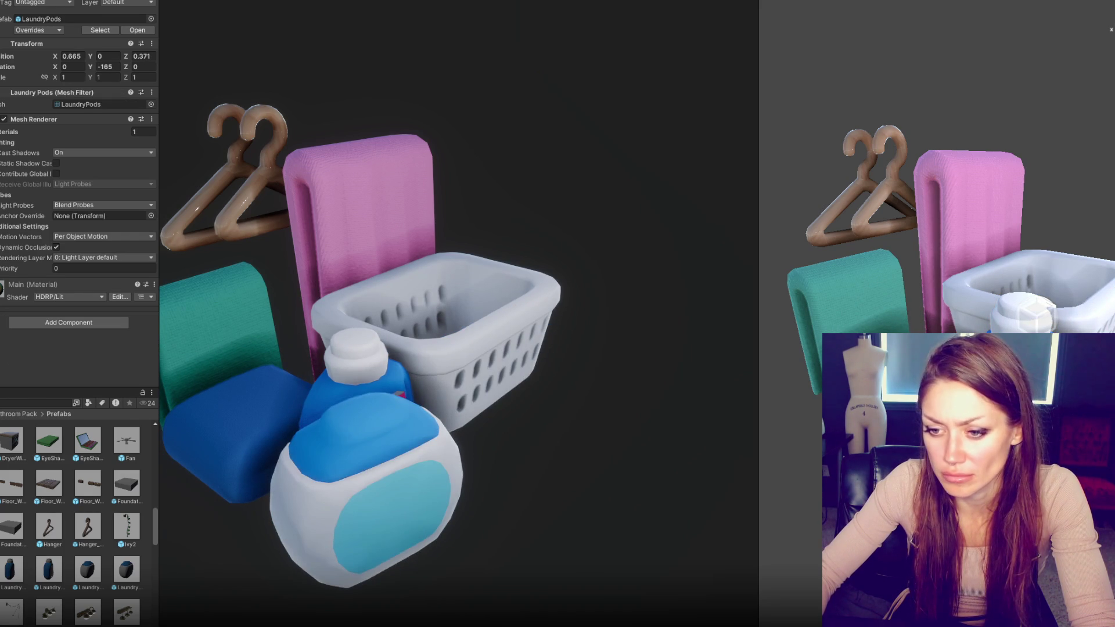
left_click_drag(103, 557, 422, 387)
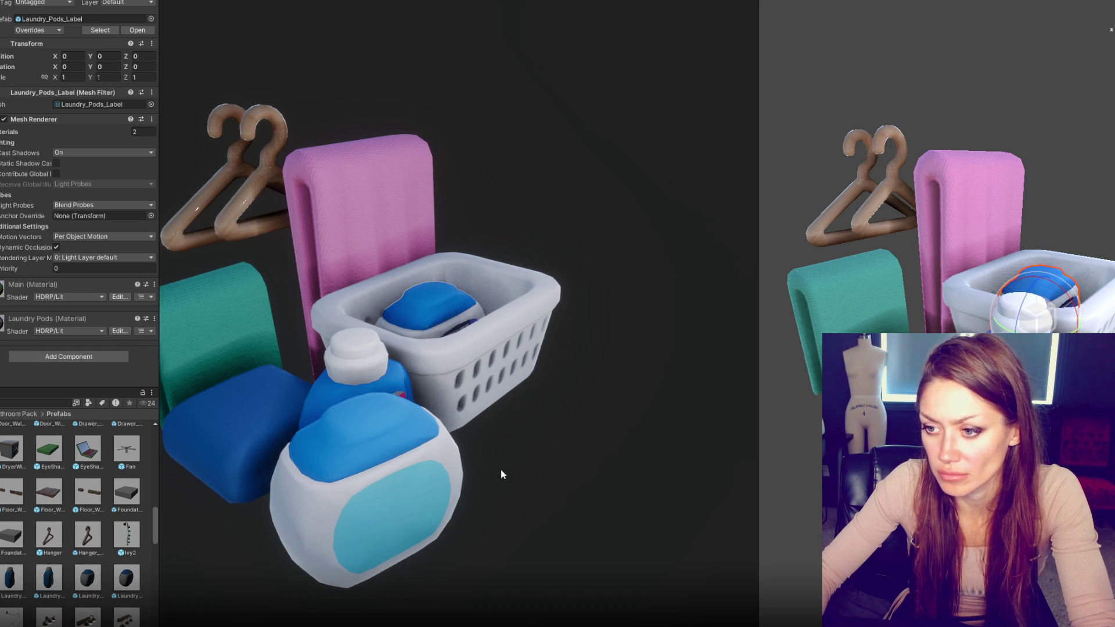
mouse_move(1058, 327)
left_mouse_down()
mouse_move(917, 453)
mouse_move(1039, 290)
mouse_move(1103, 291)
mouse_move(1111, 306)
left_mouse_up()
Step: Try moving the detergent bottle toward the pods tub, revert it, and adjust the tub
scroll(1109, 299, "down", 2)
left_click(1005, 316)
left_click_drag(1004, 317, 1109, 308)
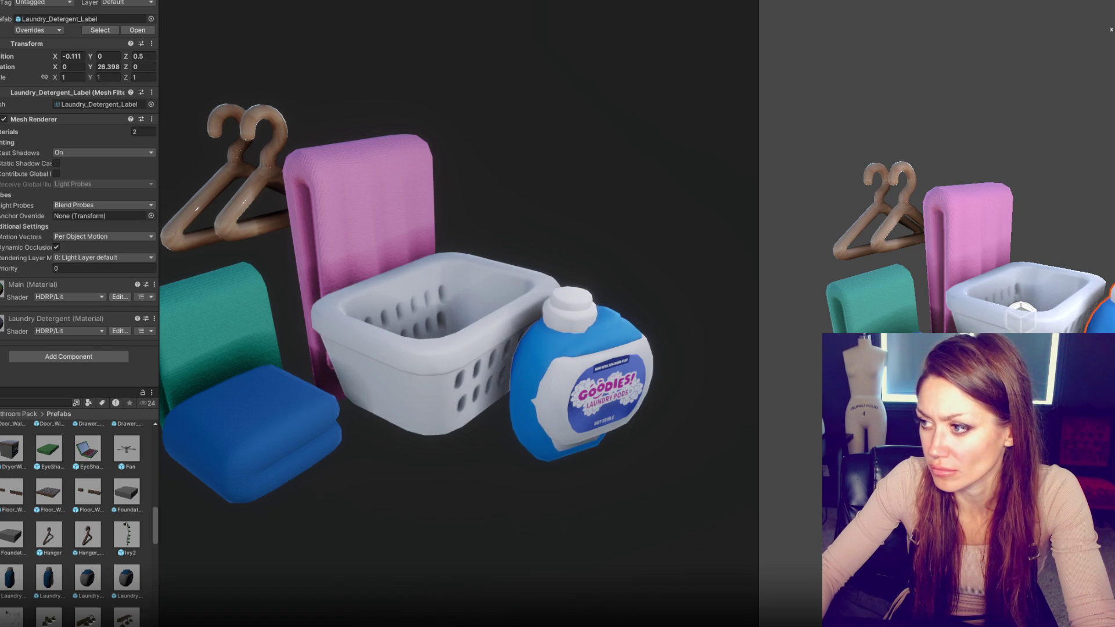
key("ctrl+z")
key("ctrl+z")
left_click_drag(1023, 318, 1014, 323)
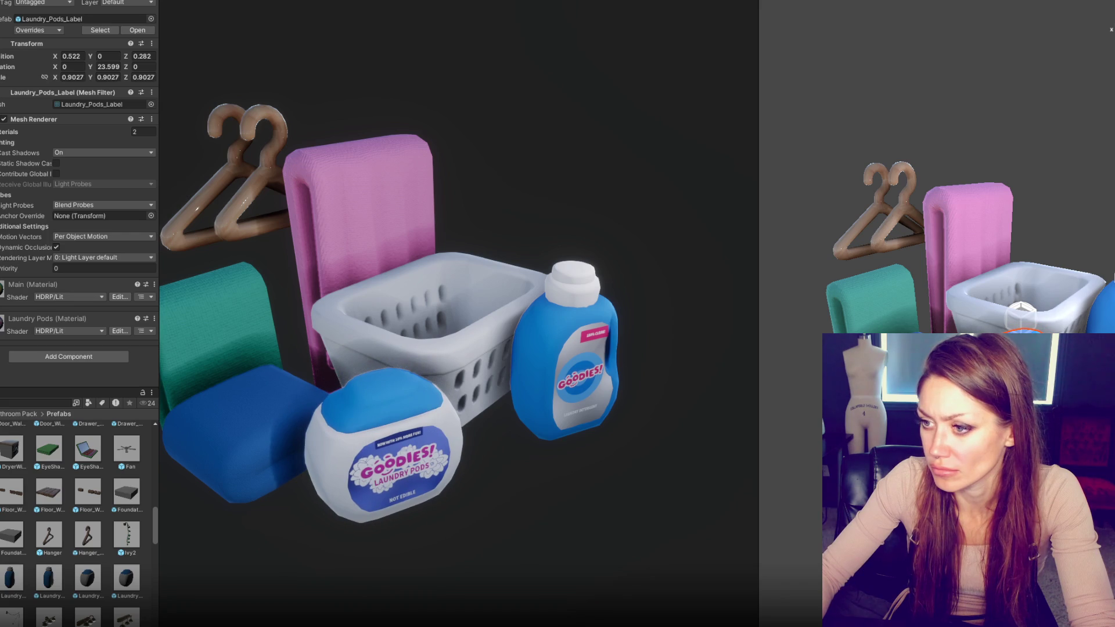
key("f")
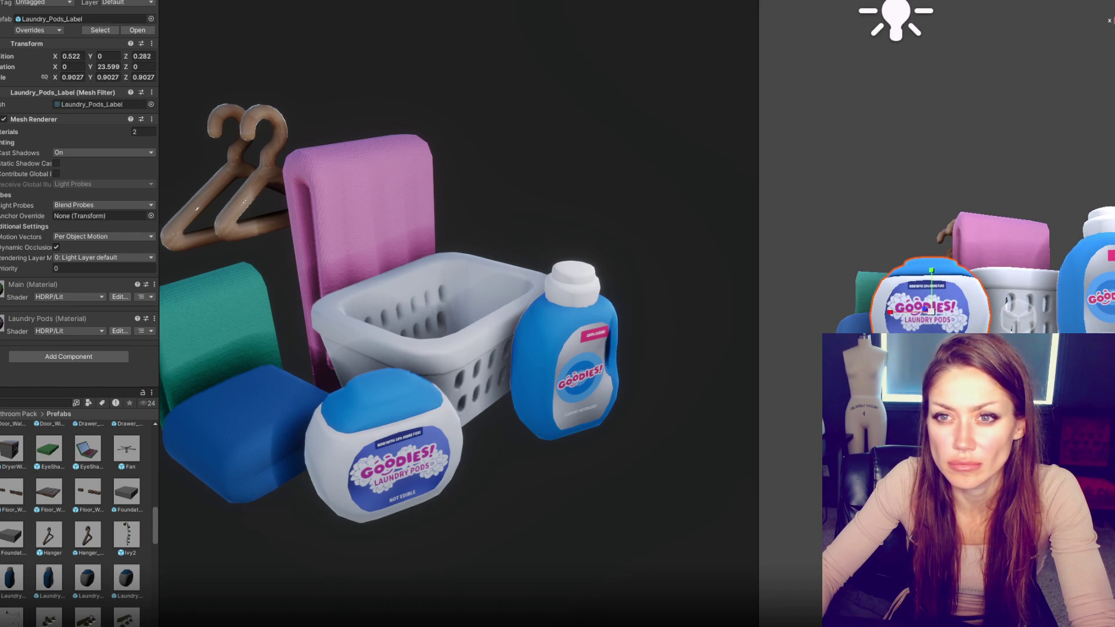
Step: Bring the pods tub, detergent bottle and laundry basket forward
left_click(958, 406)
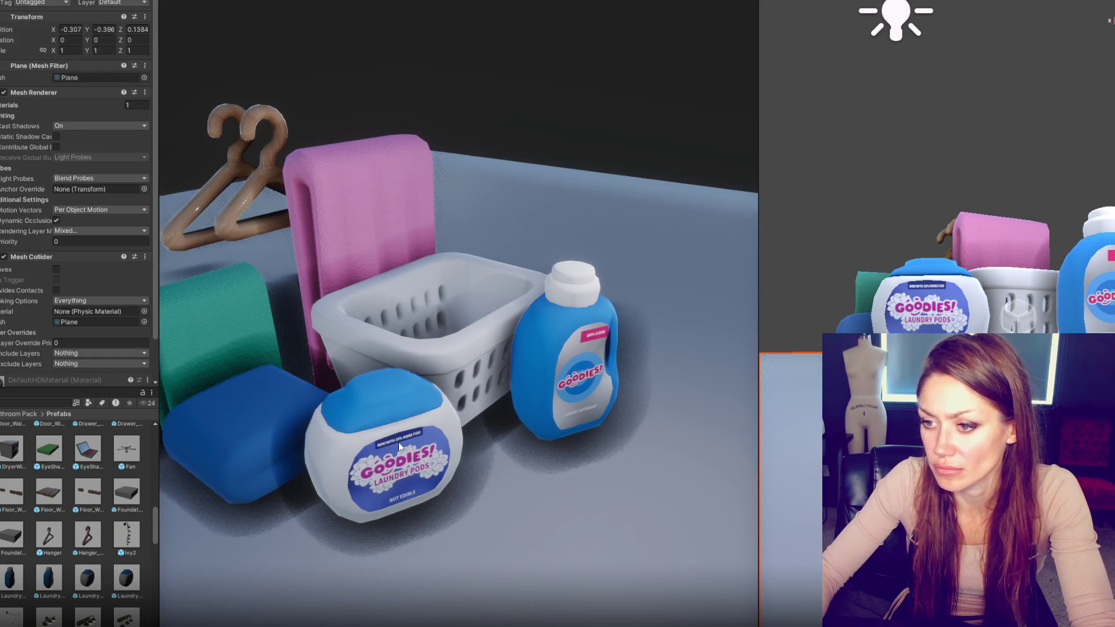
left_click(929, 314)
left_click_drag(929, 337, 929, 401)
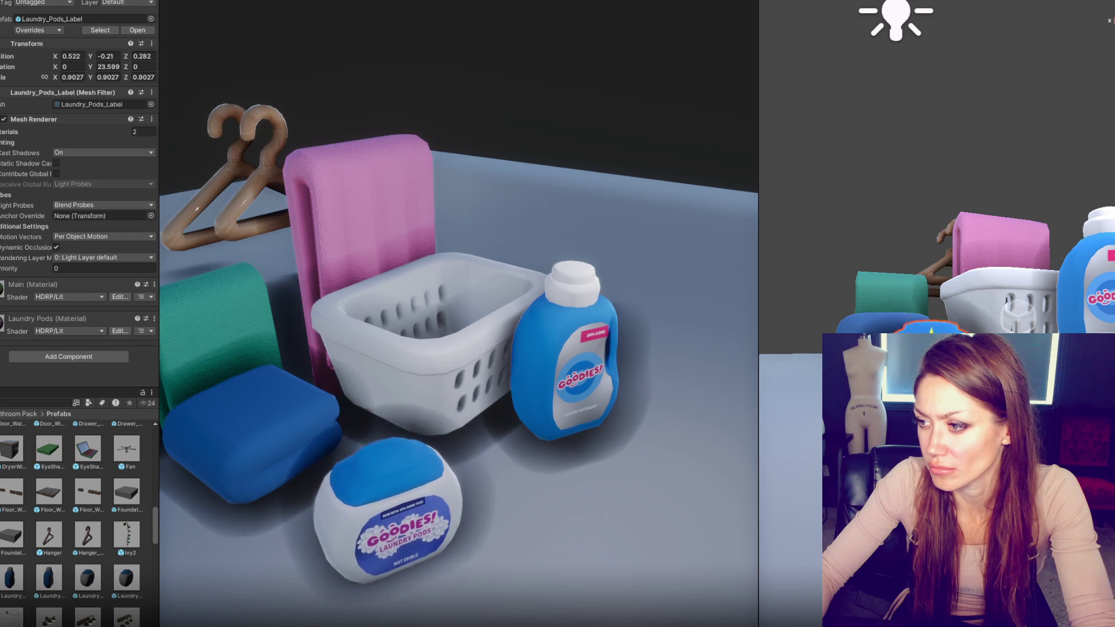
left_click(1104, 261)
left_click_drag(1106, 258, 1107, 314)
left_click(980, 307)
left_click_drag(1027, 281, 1029, 329)
Step: Lower the pink towel, the hanger and the green towel
left_click(1007, 270)
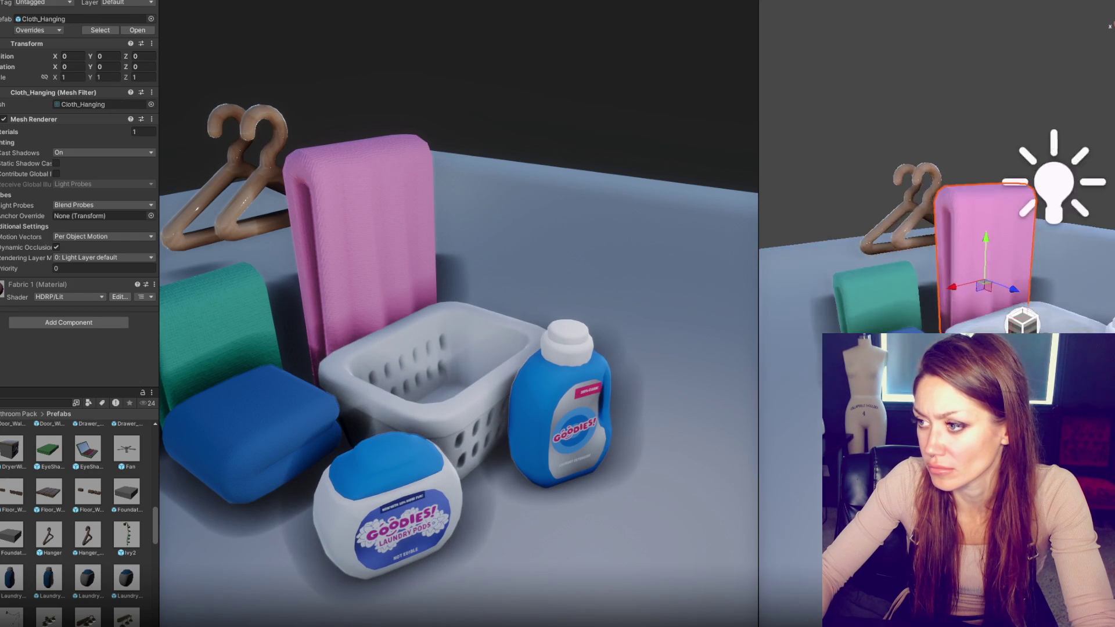
key("f")
left_click(882, 324)
key("f")
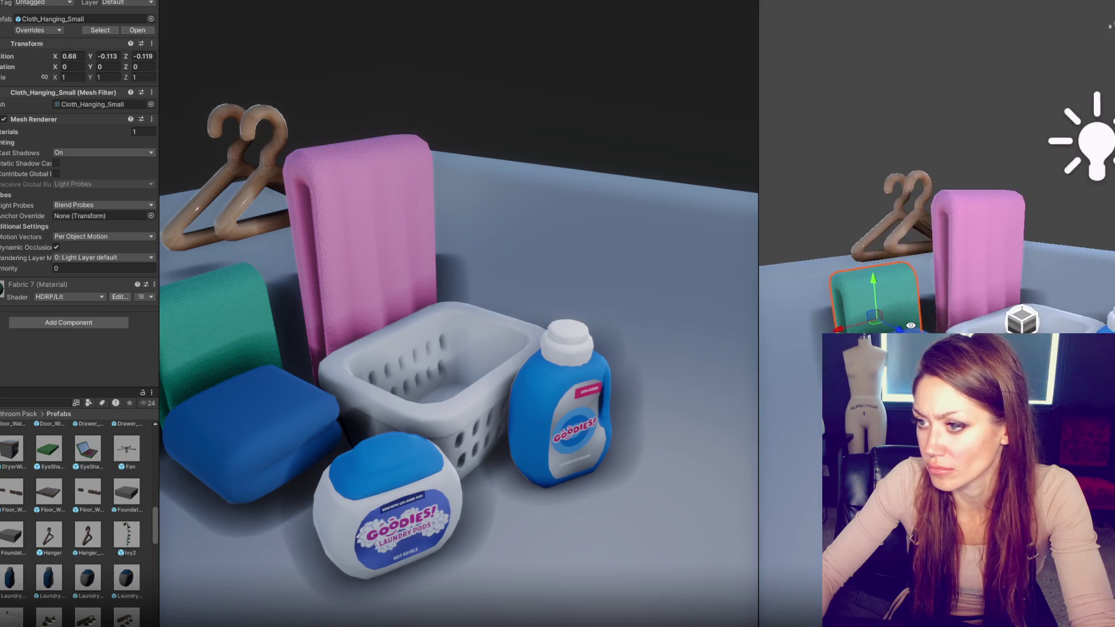
key("ctrl+z")
key("ctrl+z")
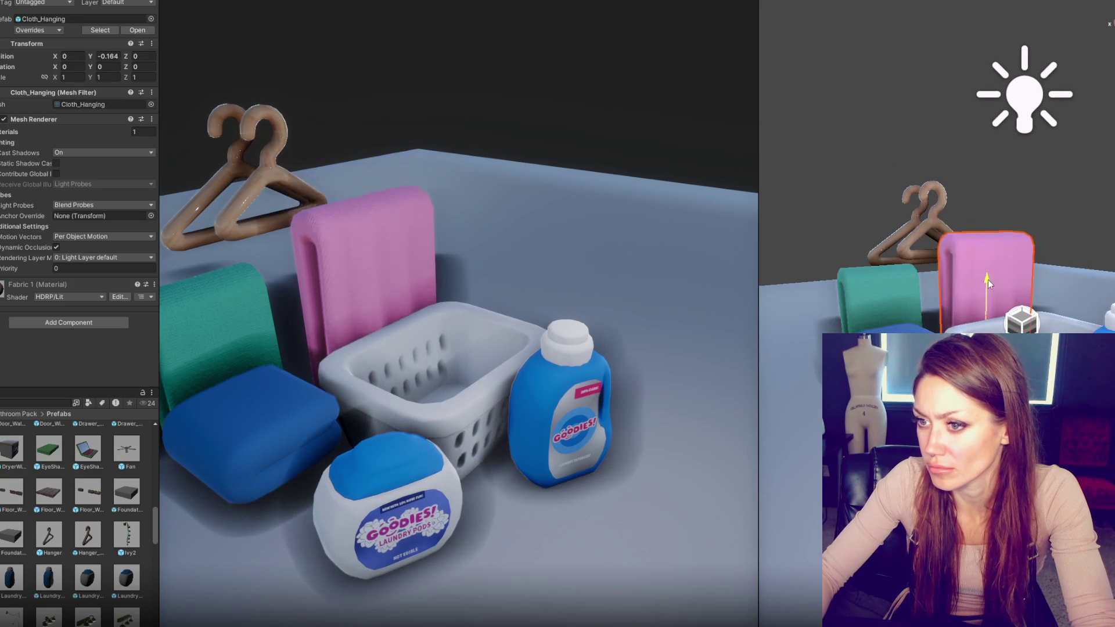
left_click(920, 247)
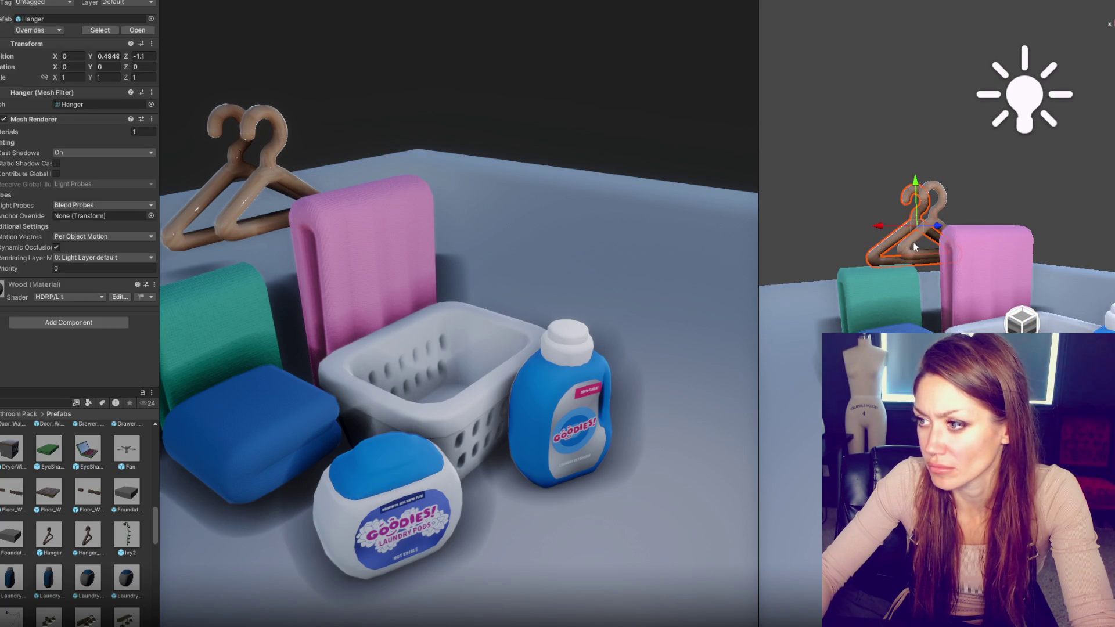
key("ctrl+z")
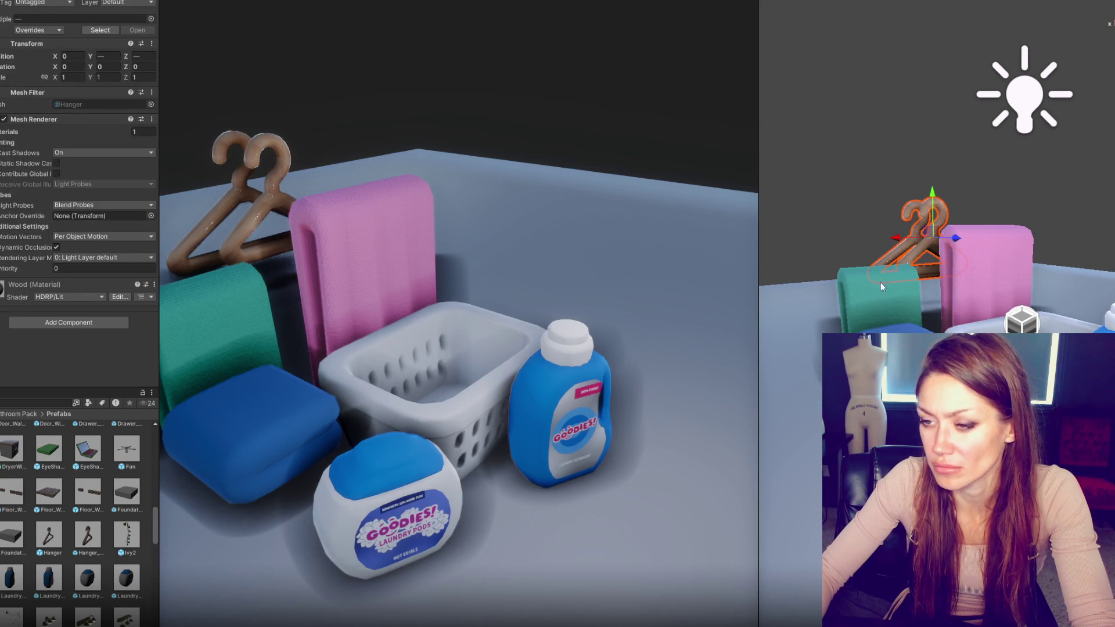
left_click(890, 274)
left_click_drag(889, 272, 878, 298)
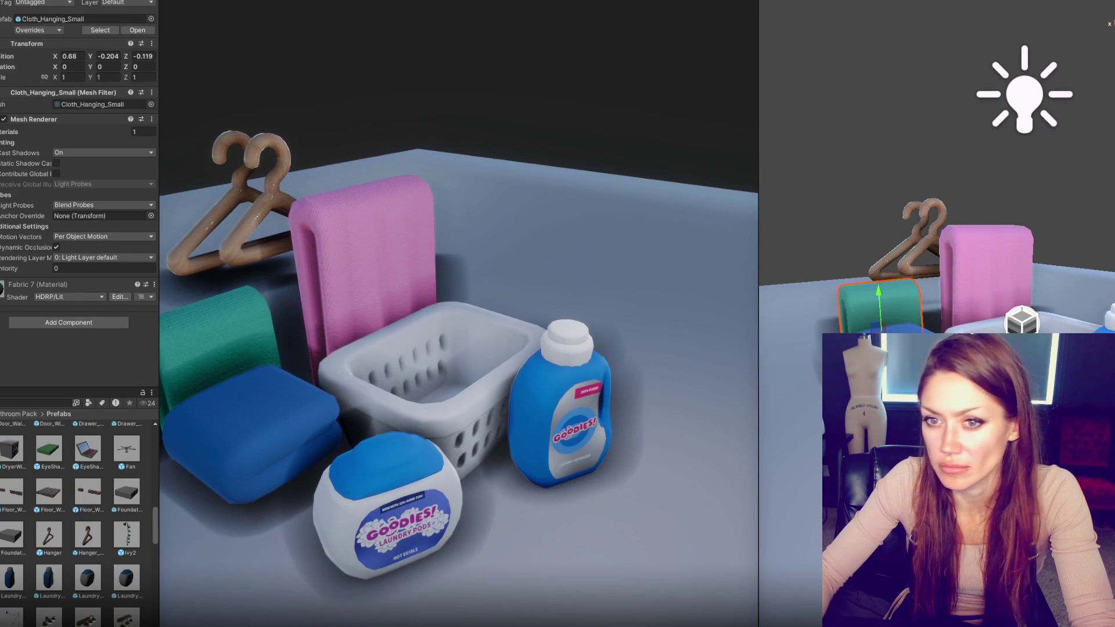
left_click(789, 308)
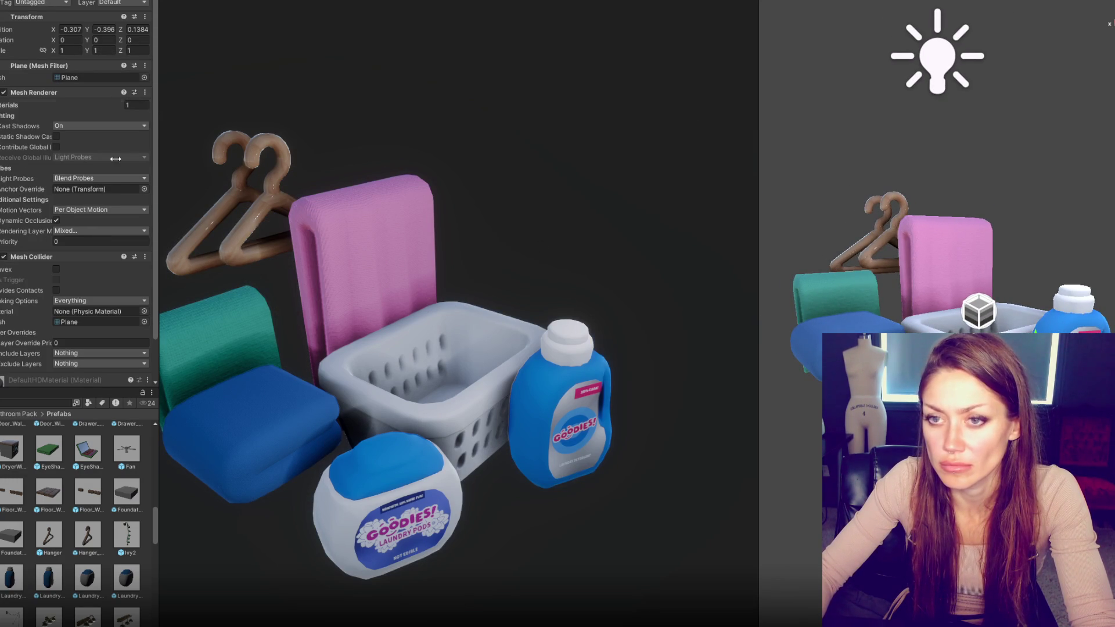
Step: Group all laundry props under a new parent, centre the group, and capture the game view
left_click(883, 232, "shift")
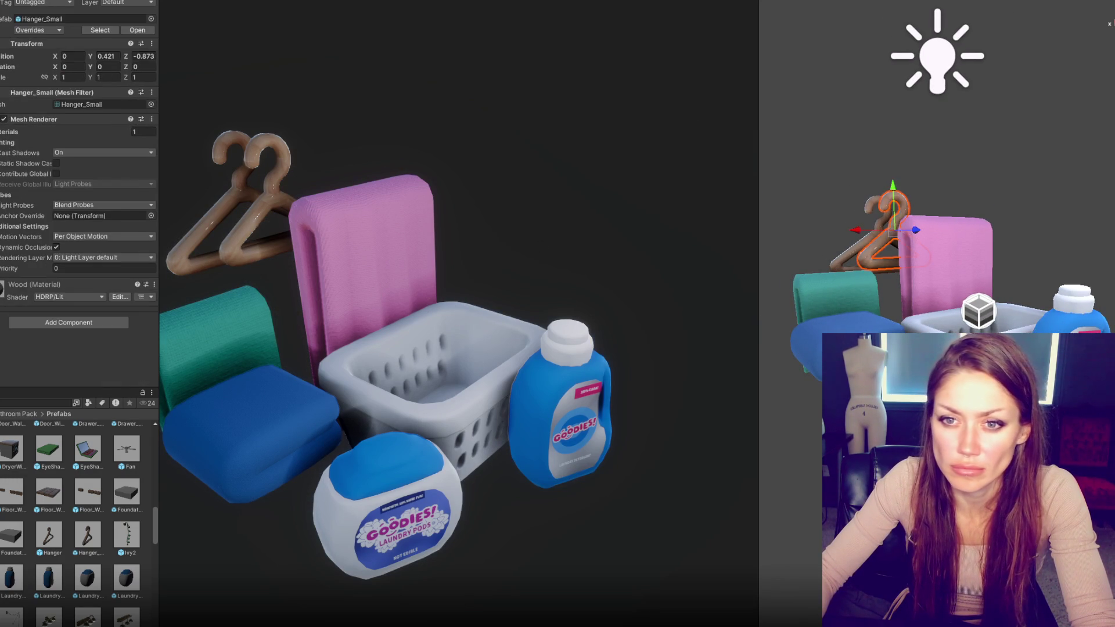
key("ctrl+shift+n")
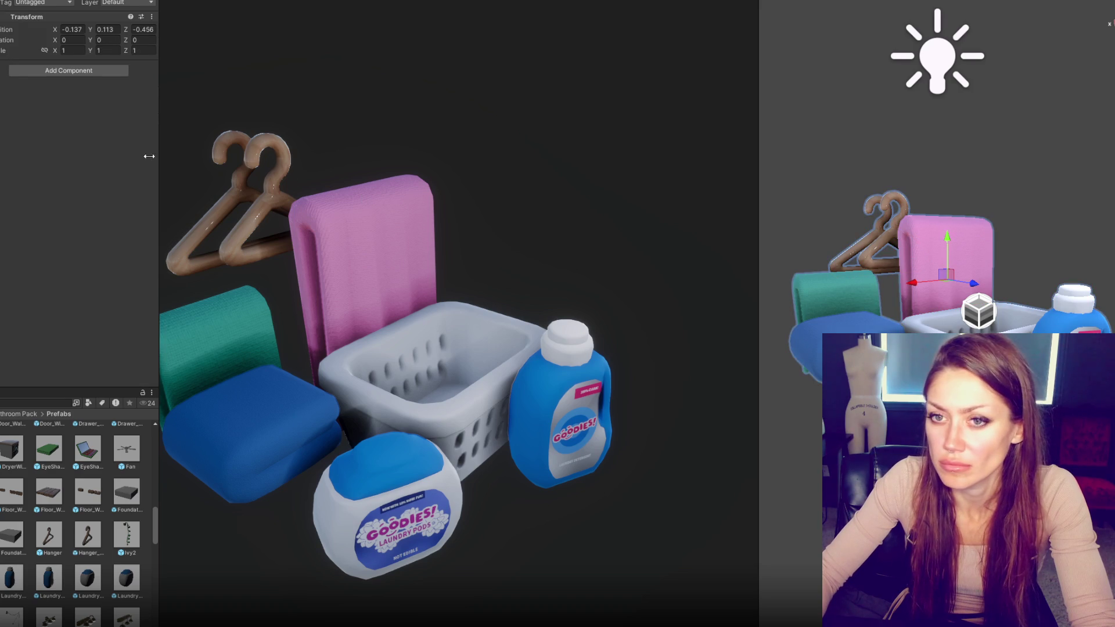
mouse_move(982, 245)
left_mouse_down()
mouse_move(950, 228)
mouse_move(915, 260)
mouse_move(987, 263)
mouse_move(1015, 277)
left_mouse_up()
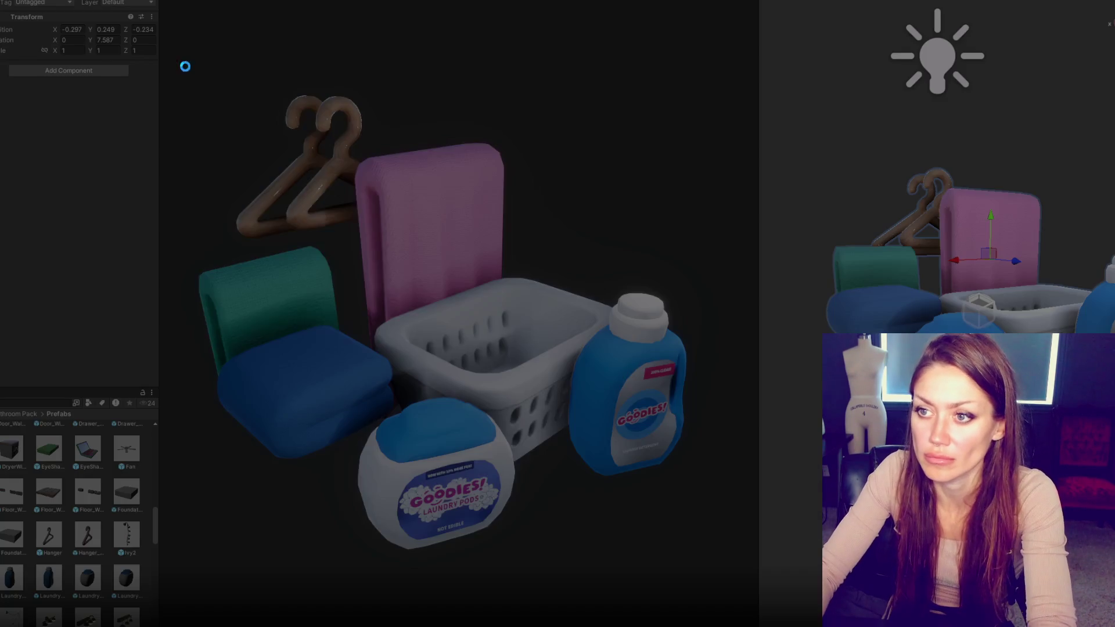
mouse_move(185, 65)
left_mouse_down()
mouse_move(674, 592)
mouse_move(717, 603)
left_mouse_up()
left_click(683, 617)
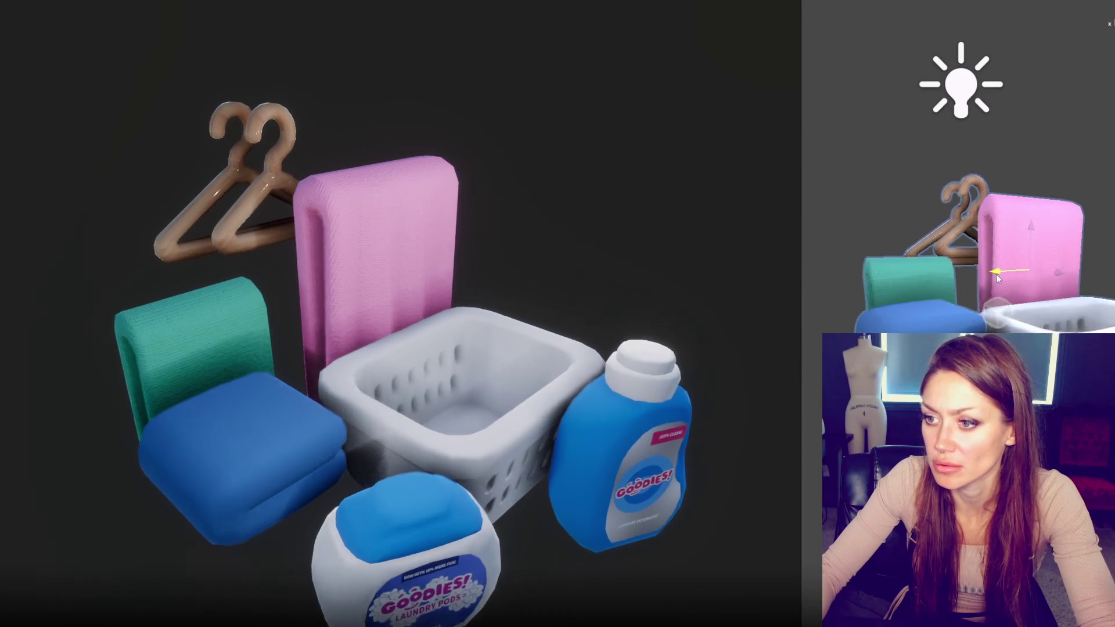
Step: Raise the laundry group slightly, then capture the game view and paste it onto a new canvas
left_click_drag(1024, 235, 1023, 198)
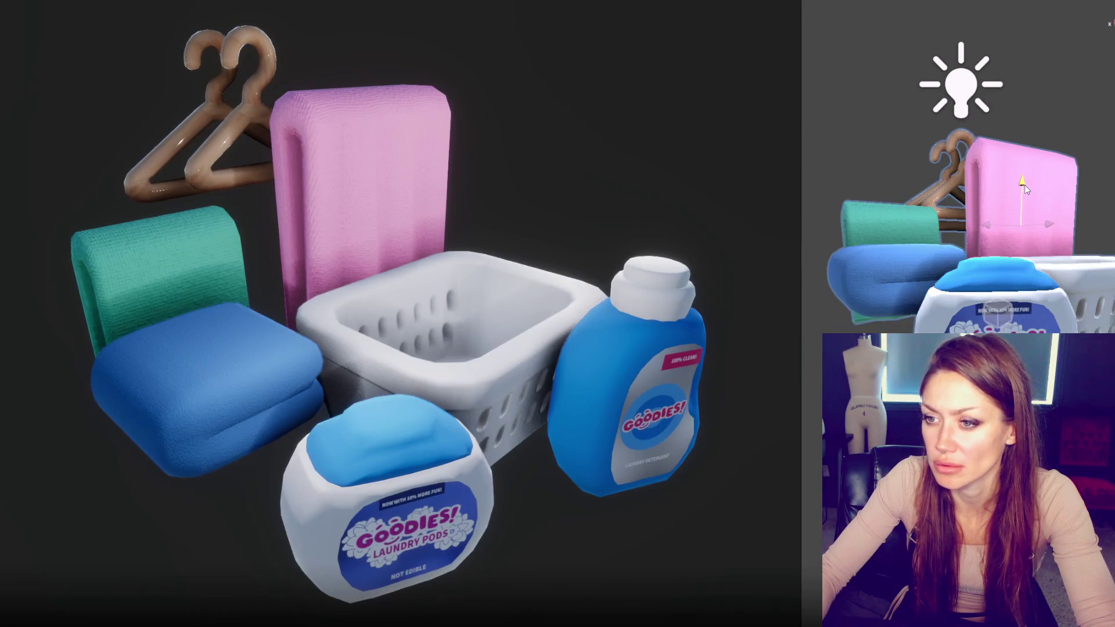
key("Print")
mouse_move(46, 44)
left_mouse_down()
mouse_move(793, 625)
mouse_move(772, 625)
left_mouse_up()
key("ctrl+c")
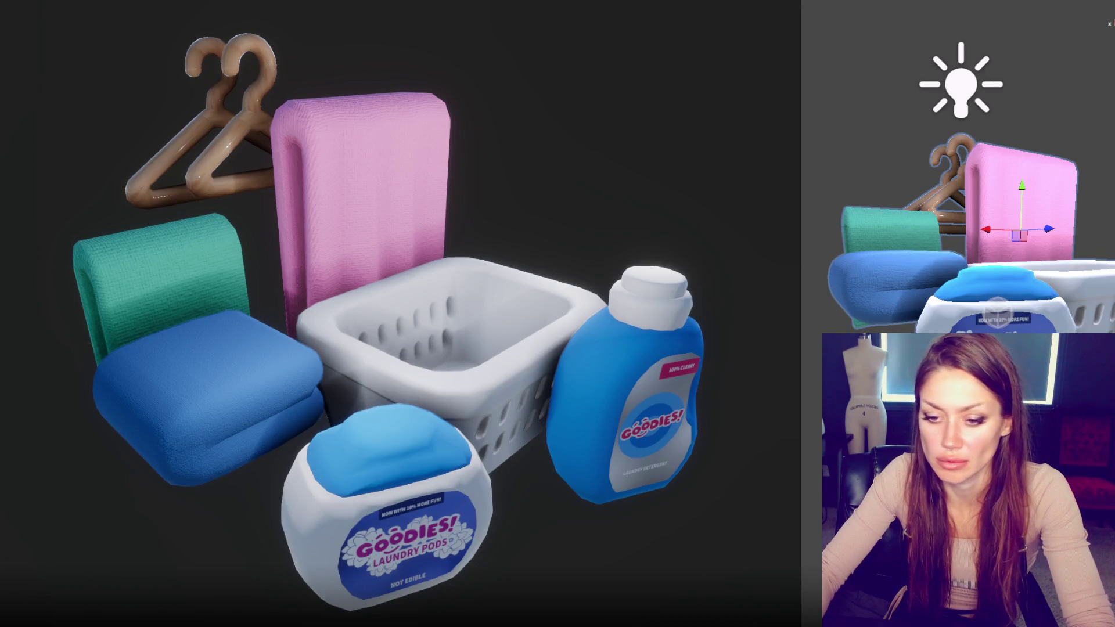
key("ctrl+v")
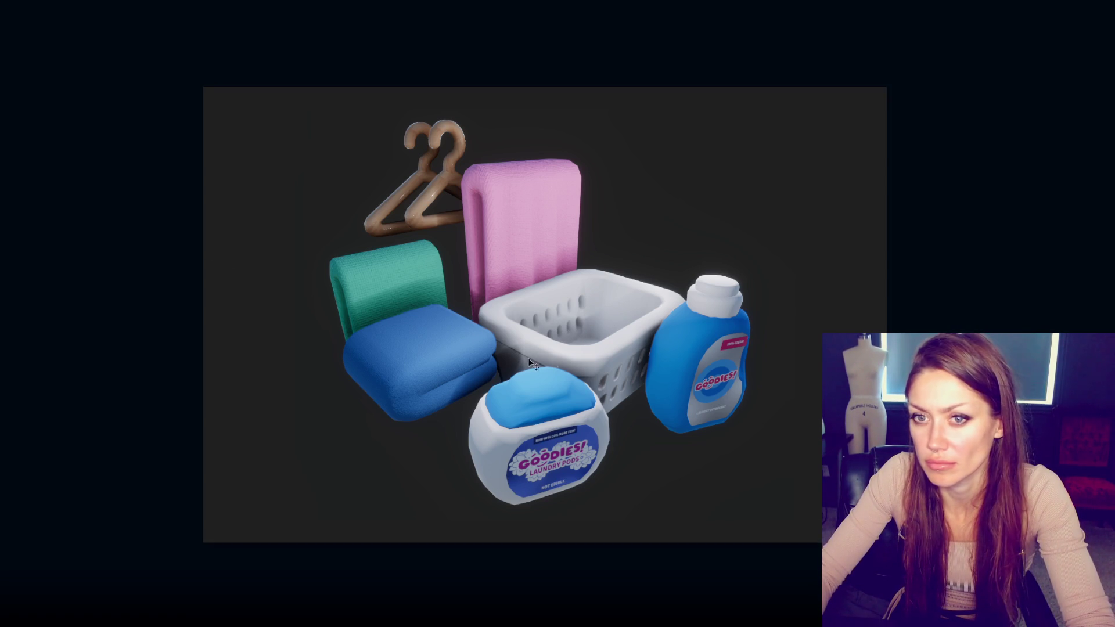
Step: Shift the pasted laundry render about 24 px to the right with the Move tool
left_click_drag(552, 346, 566, 346)
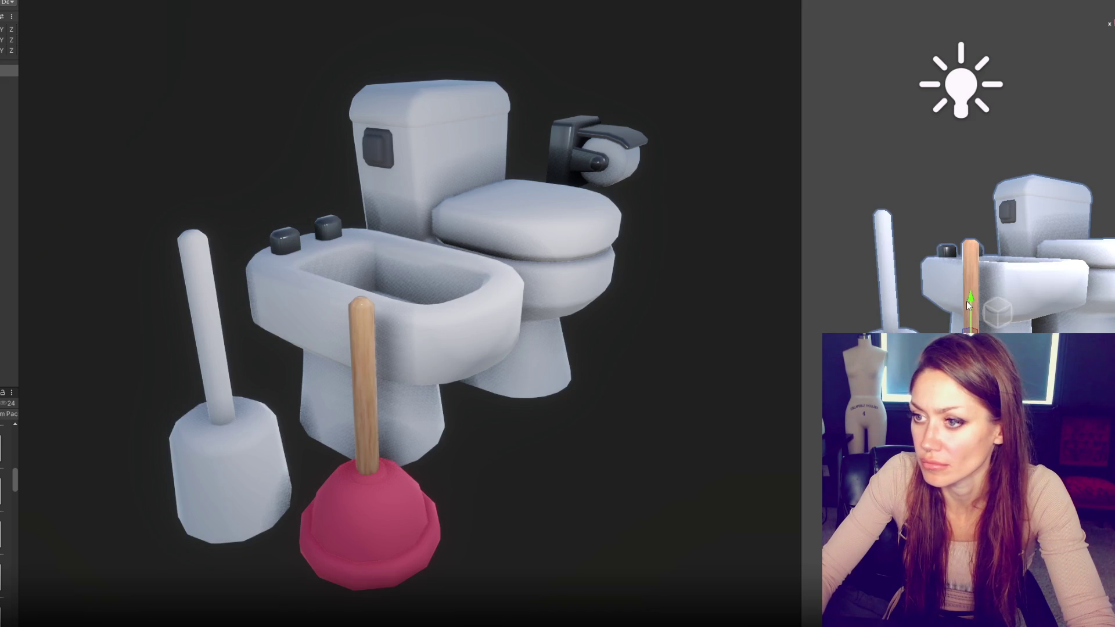
Step: Toggle the plunger between the Rotate and Move tools
key("e")
key("w")
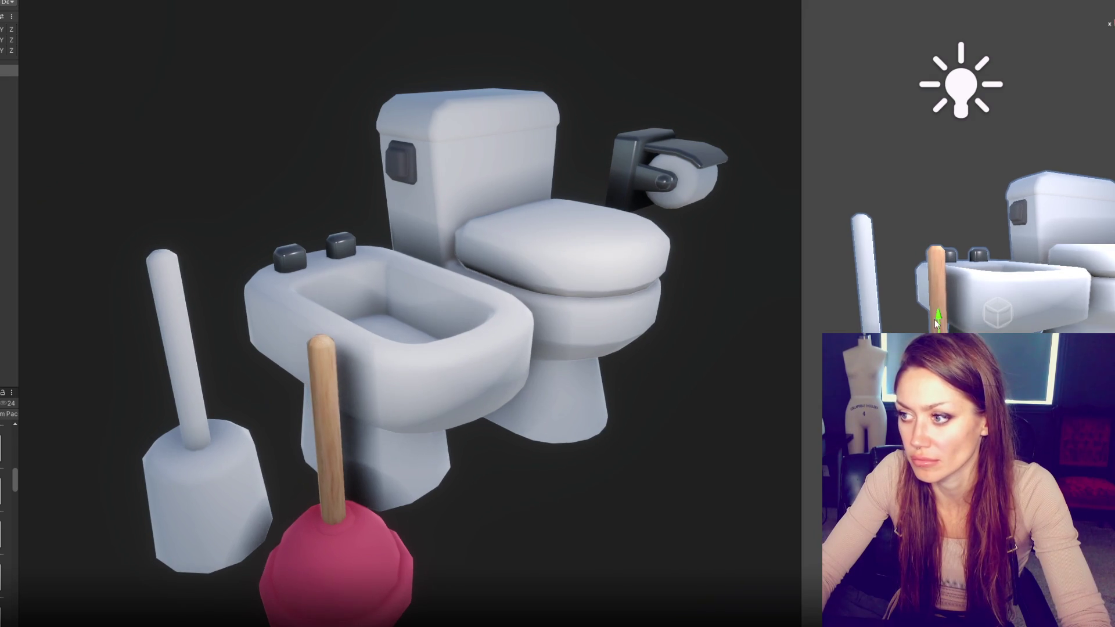
key("e")
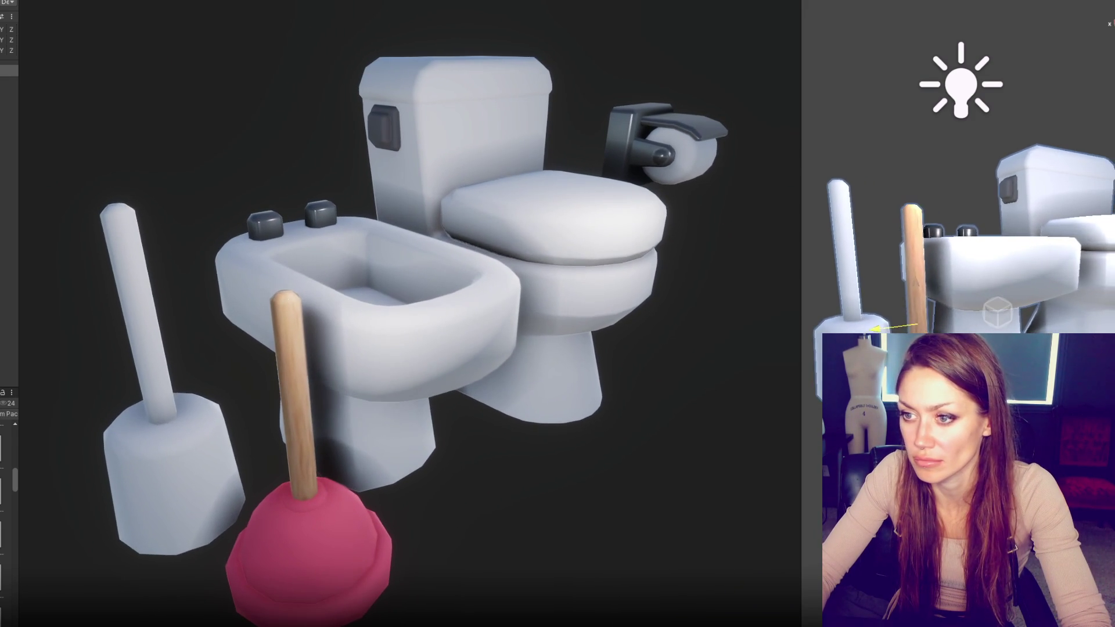
key("w")
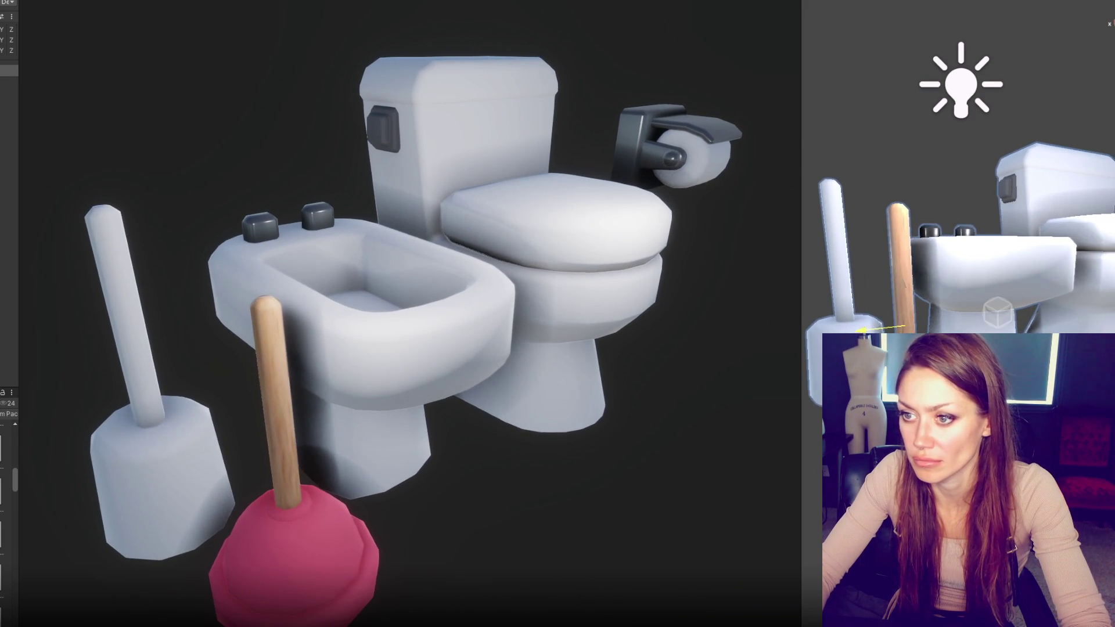
Step: Capture and copy the game view showing the toilet, bidet, brush and plunger
key("Print")
mouse_move(45, 7)
left_mouse_down()
mouse_move(674, 577)
mouse_move(785, 626)
left_mouse_up()
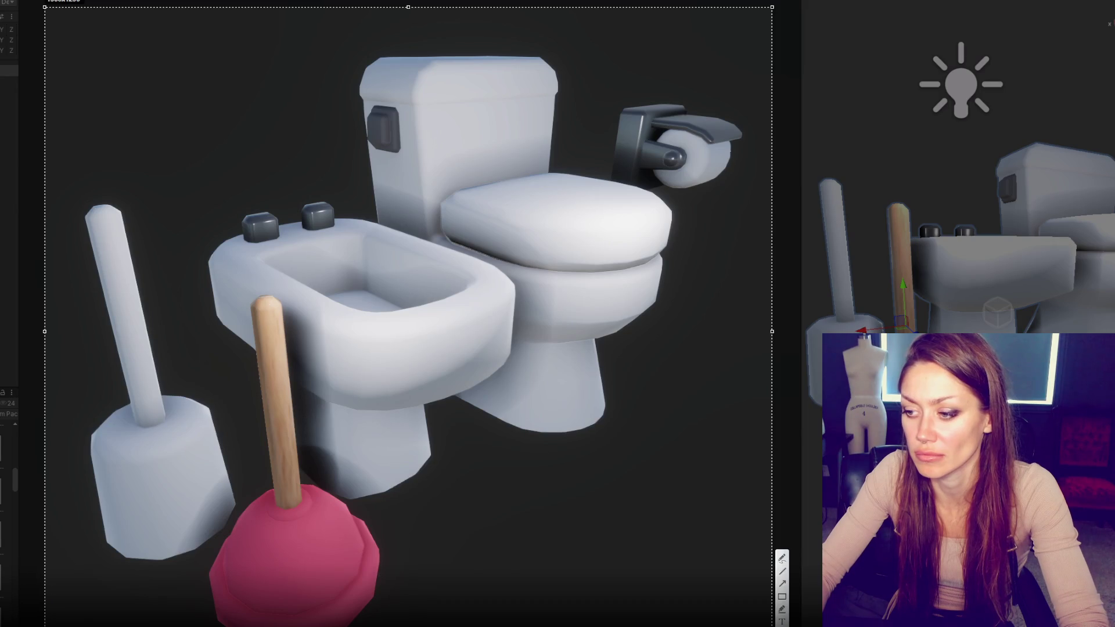
key("ctrl+c")
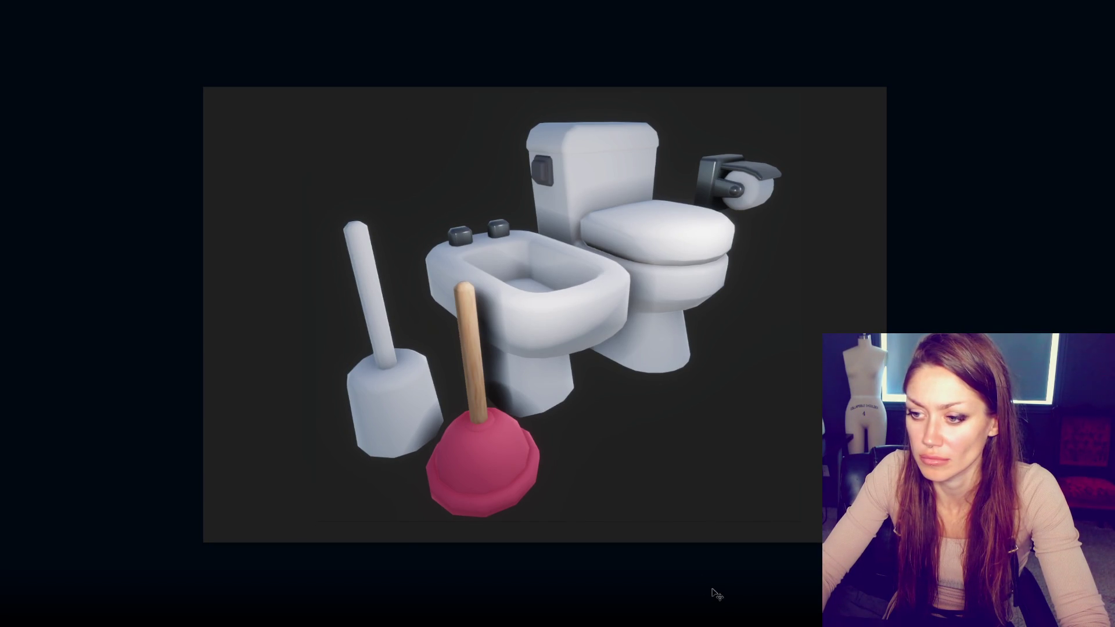
Step: After a discarded bottom-strip selection, select the bathroom props and expand the selection outward
left_click_drag(297, 518, 871, 542)
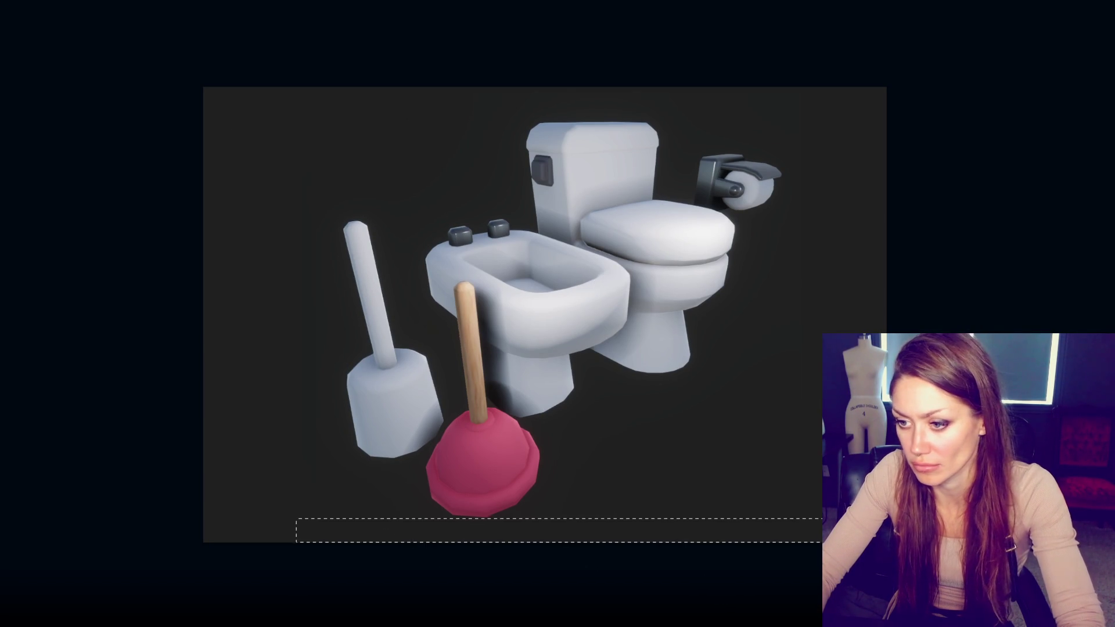
left_click(737, 463)
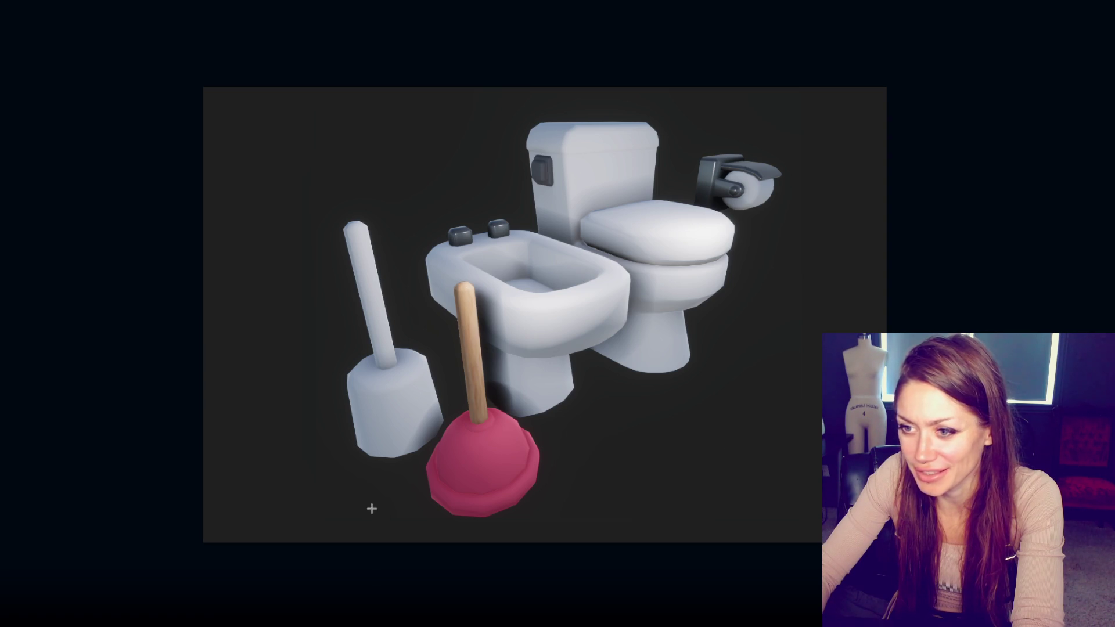
key("ctrl+a")
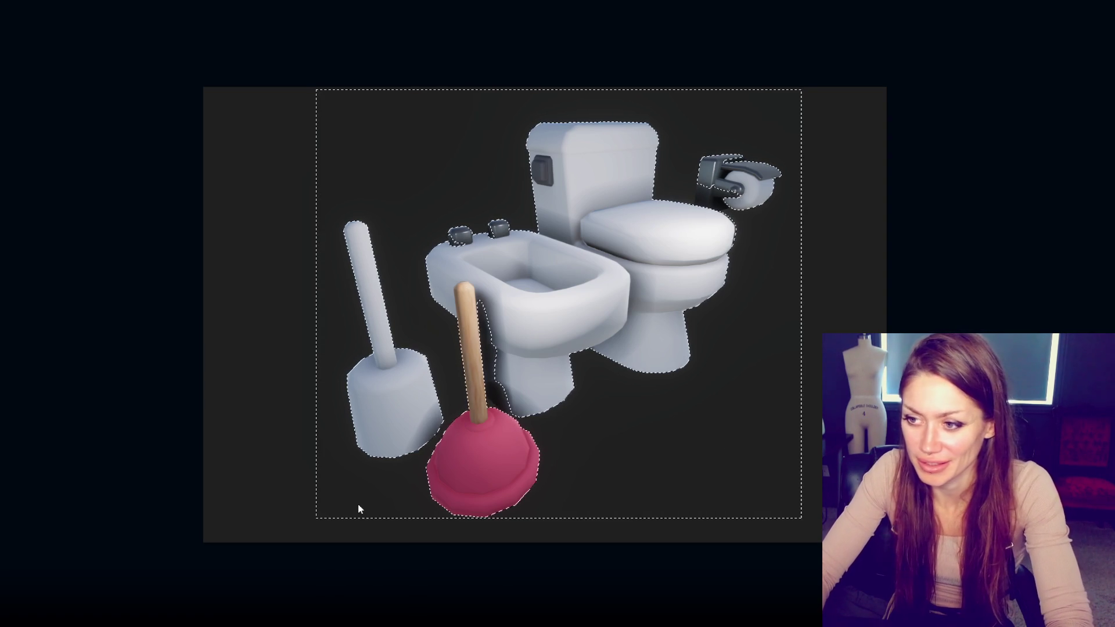
key("Return")
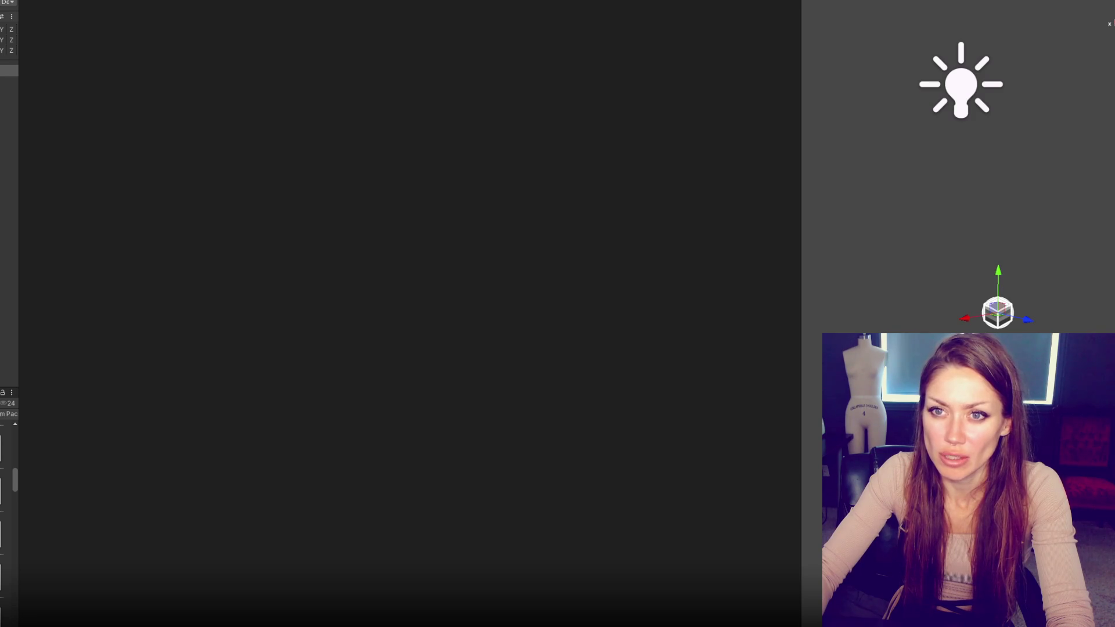
Step: Widen the Project panel, find the Spill prefab, and place the puddle under the blue bucket
scroll(13, 491, "down", 1)
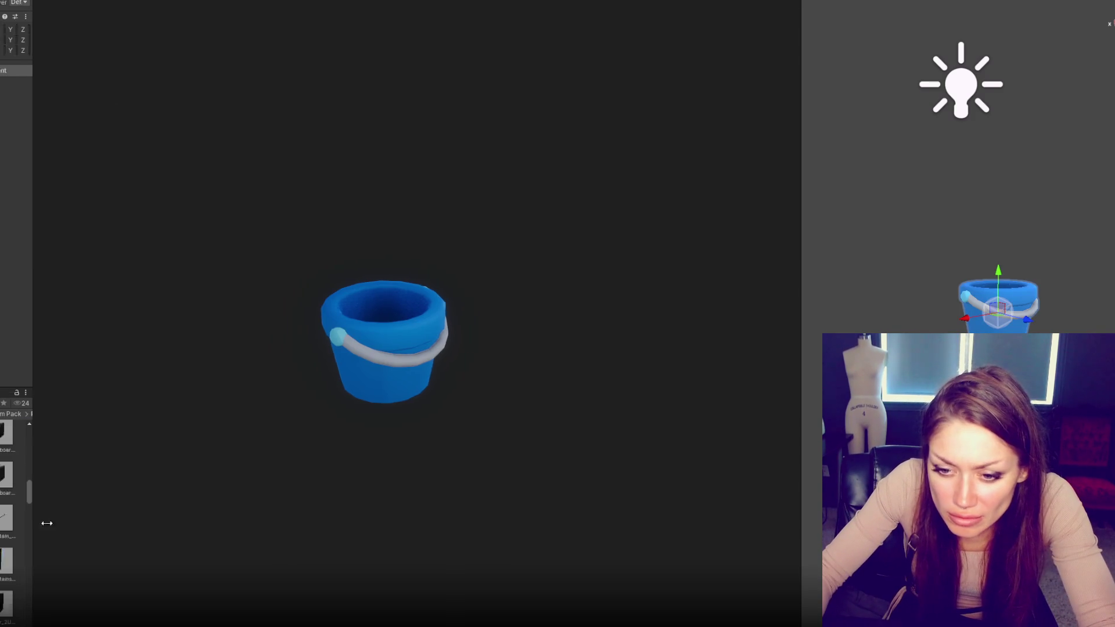
left_click_drag(23, 515, 152, 541)
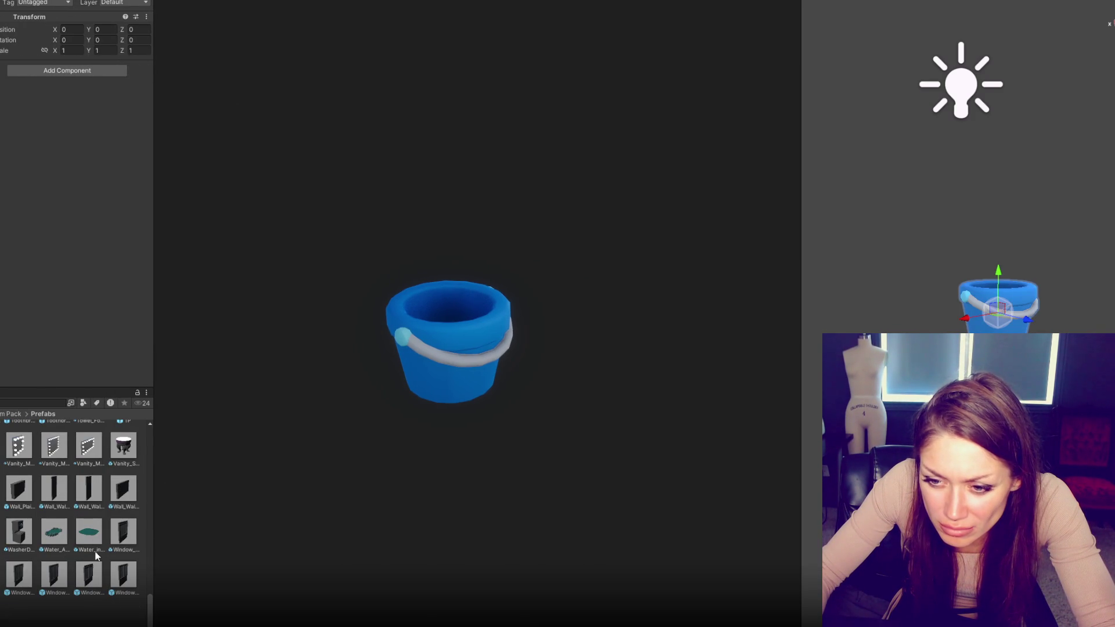
scroll(96, 552, "up", 2)
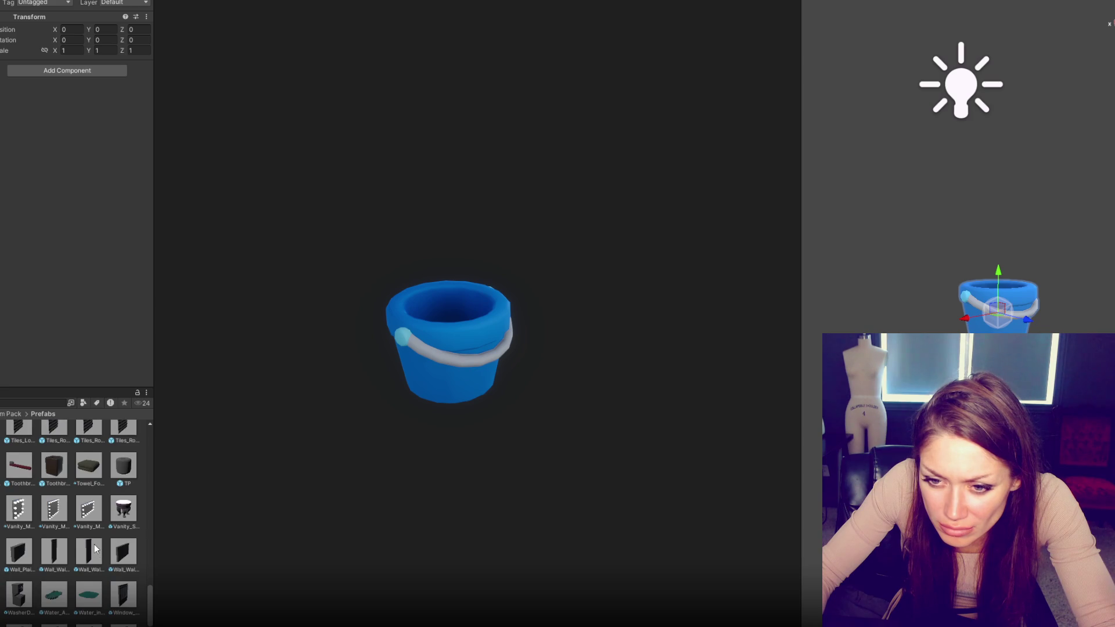
scroll(96, 549, "up", 1)
scroll(94, 516, "up", 1)
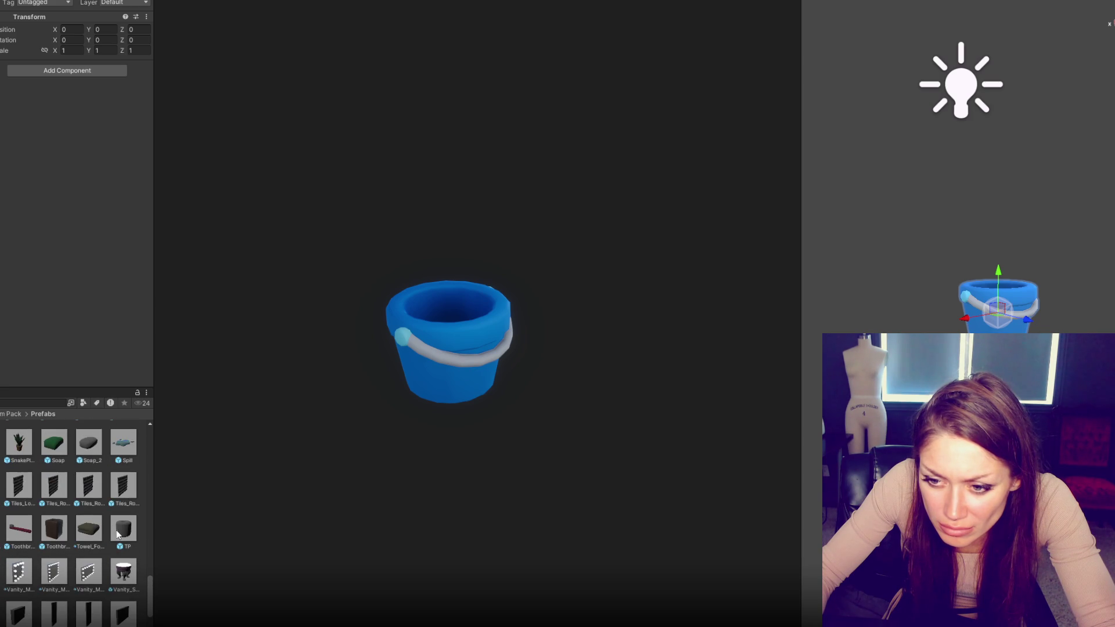
scroll(93, 537, "up", 1)
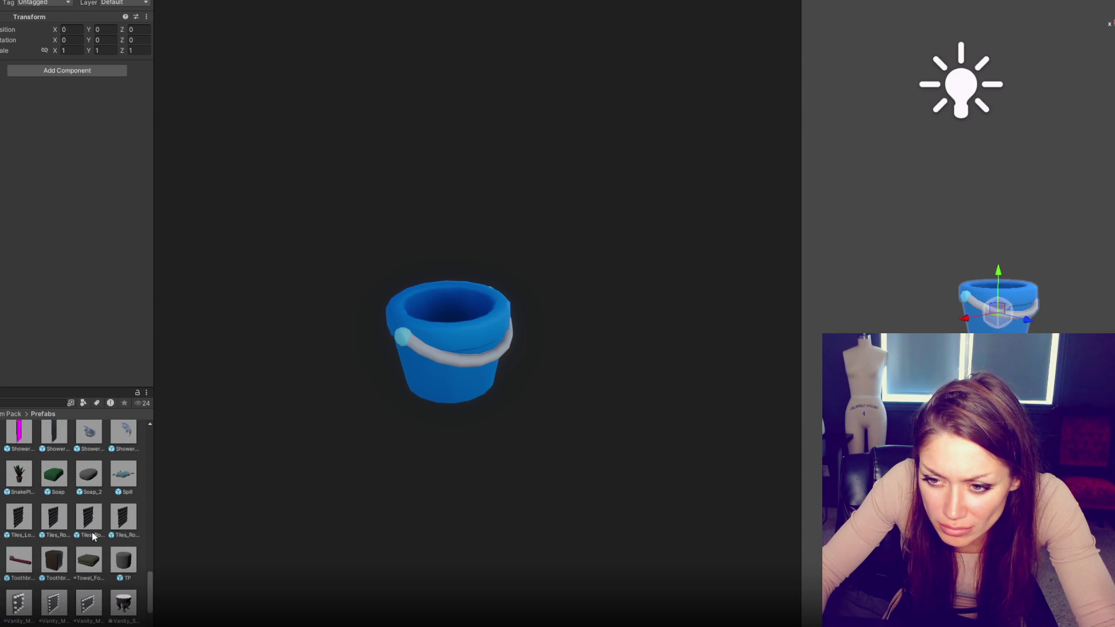
left_click_drag(121, 488, 0, 488)
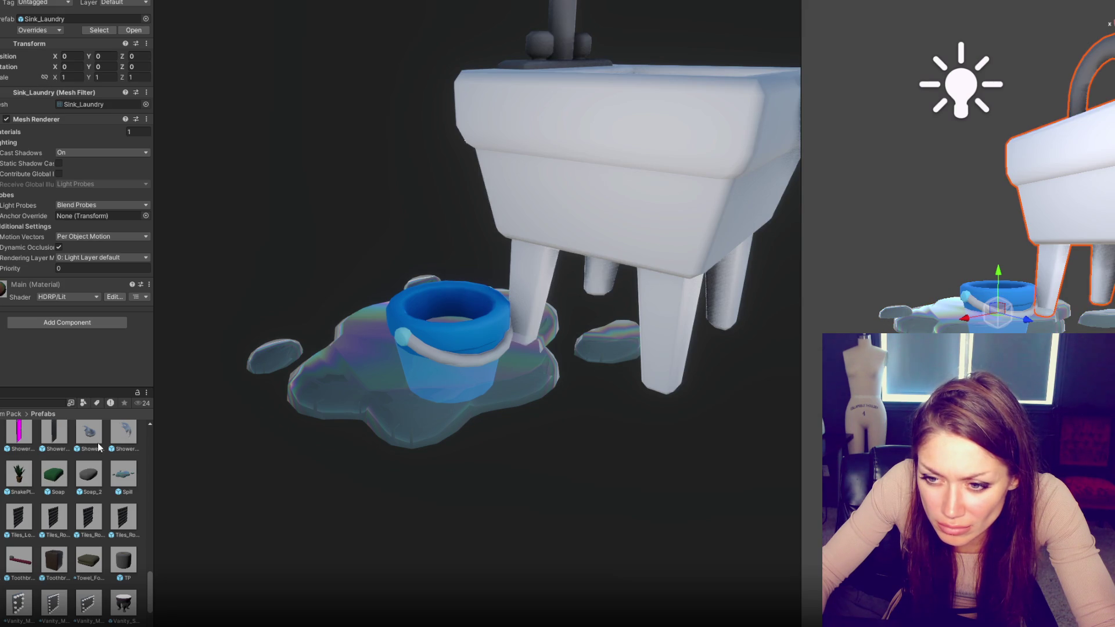
Step: Drag the Rag and Broom prefabs into the Hierarchy
scroll(97, 479, "up", 1)
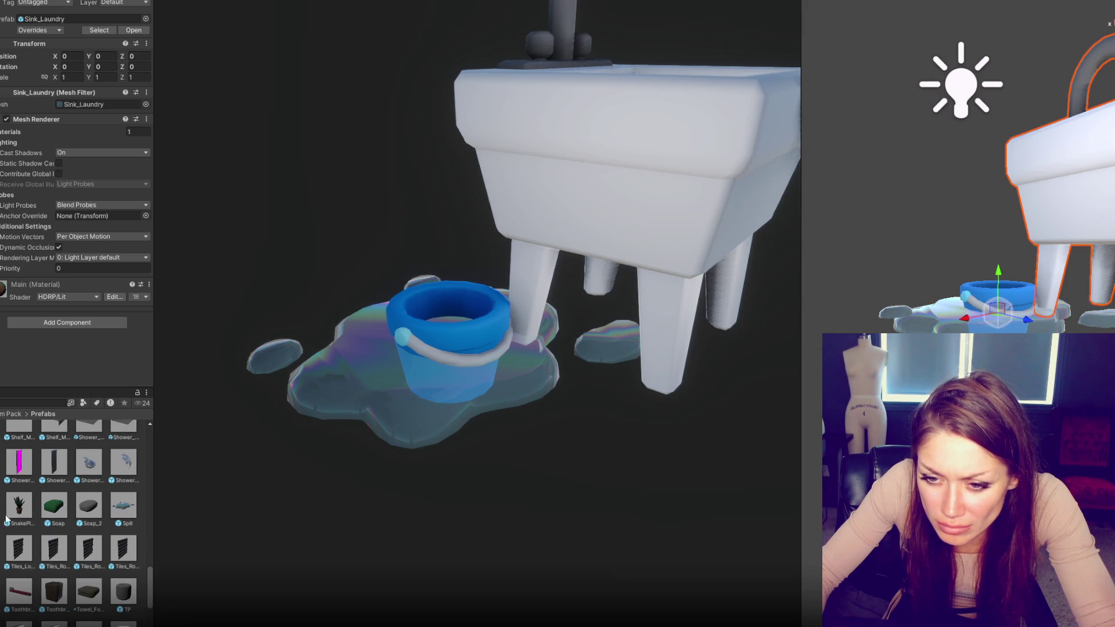
scroll(97, 479, "up", 1)
scroll(1, 503, "up", 3)
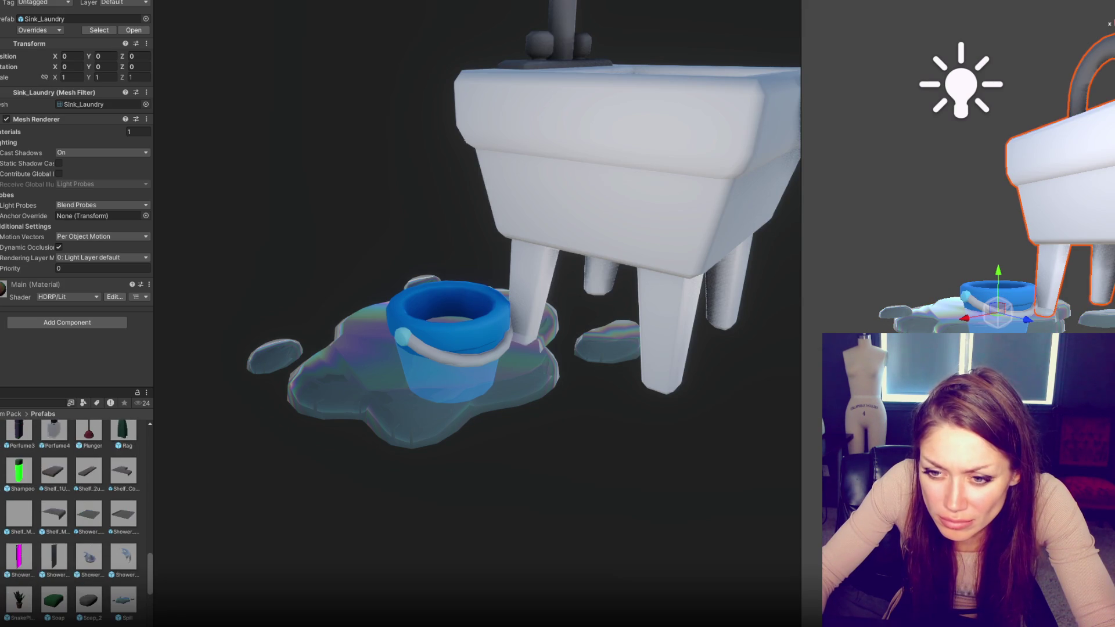
left_click_drag(123, 491, 1, 476)
scroll(63, 532, "up", 1)
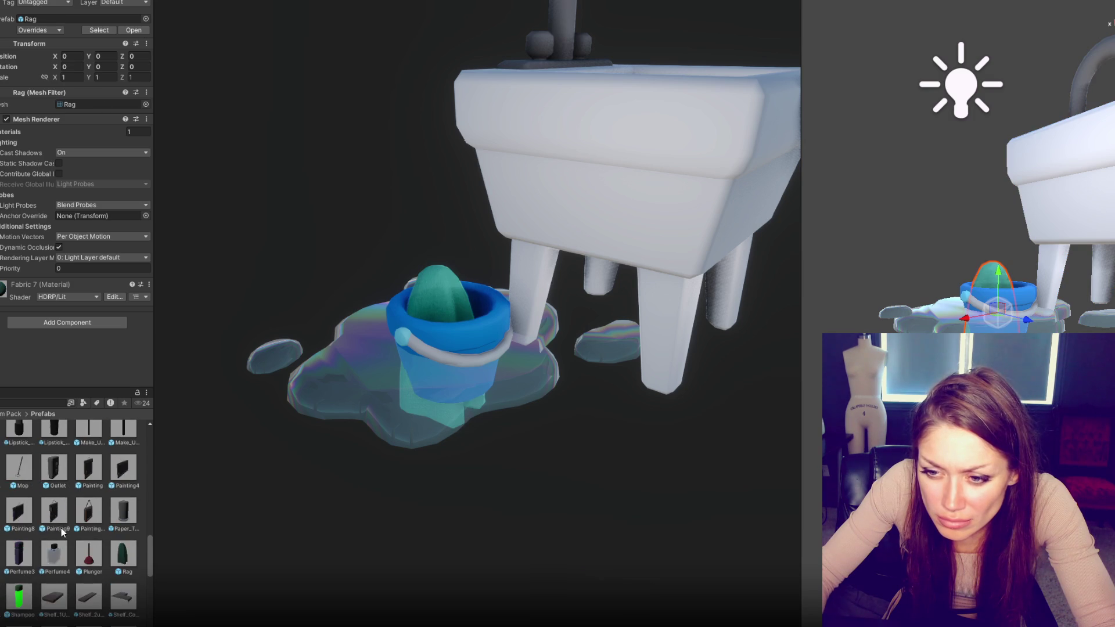
scroll(63, 531, "up", 1)
left_click_drag(132, 547, 1, 540)
Step: Undo the misplaced drop so the broom stands in the bucket
scroll(63, 531, "up", 1)
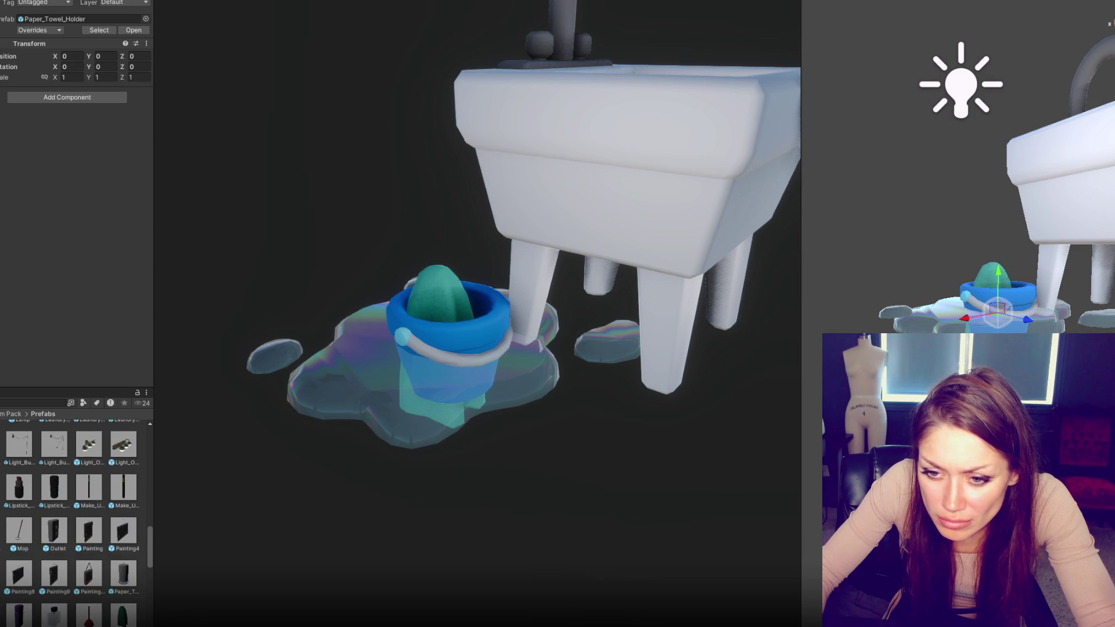
scroll(17, 509, "up", 2)
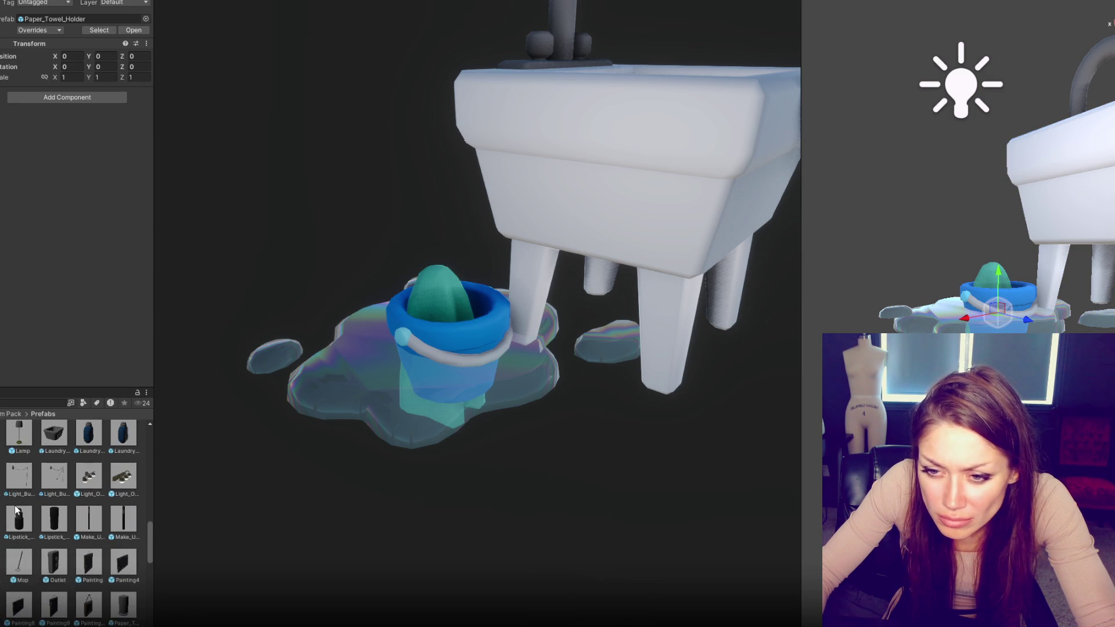
scroll(17, 509, "up", 1)
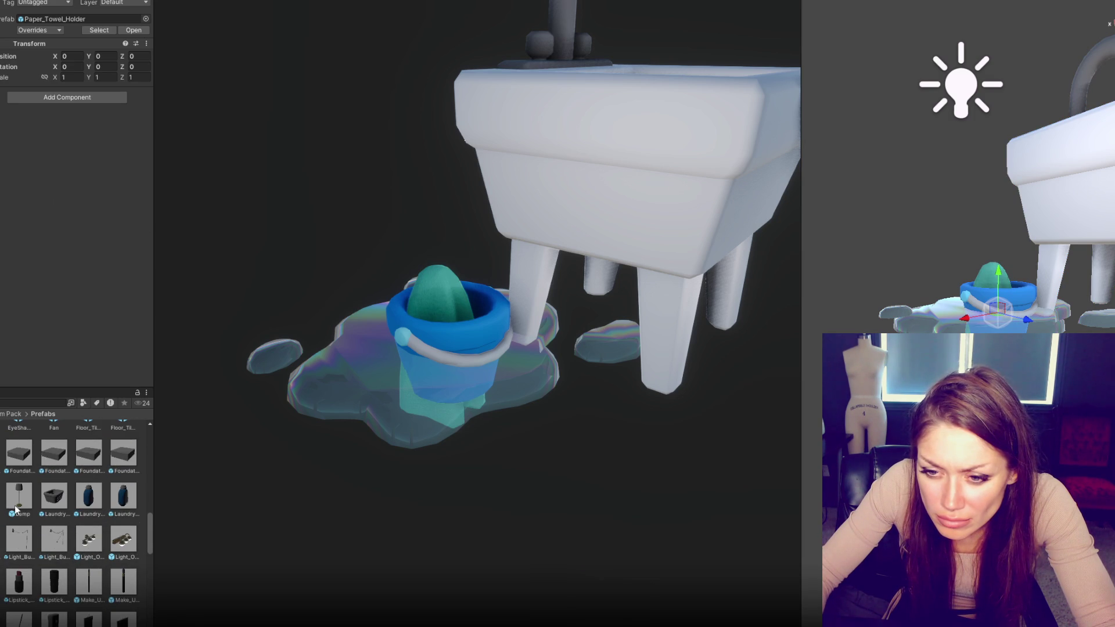
scroll(16, 509, "up", 3)
scroll(17, 510, "up", 5)
scroll(16, 510, "up", 5)
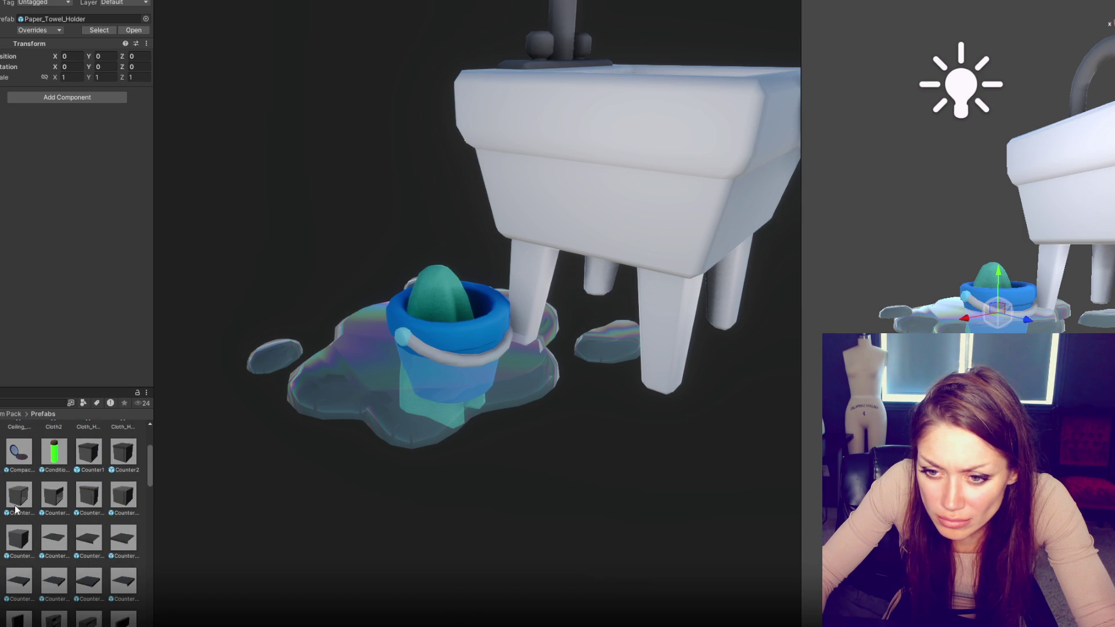
scroll(16, 509, "up", 3)
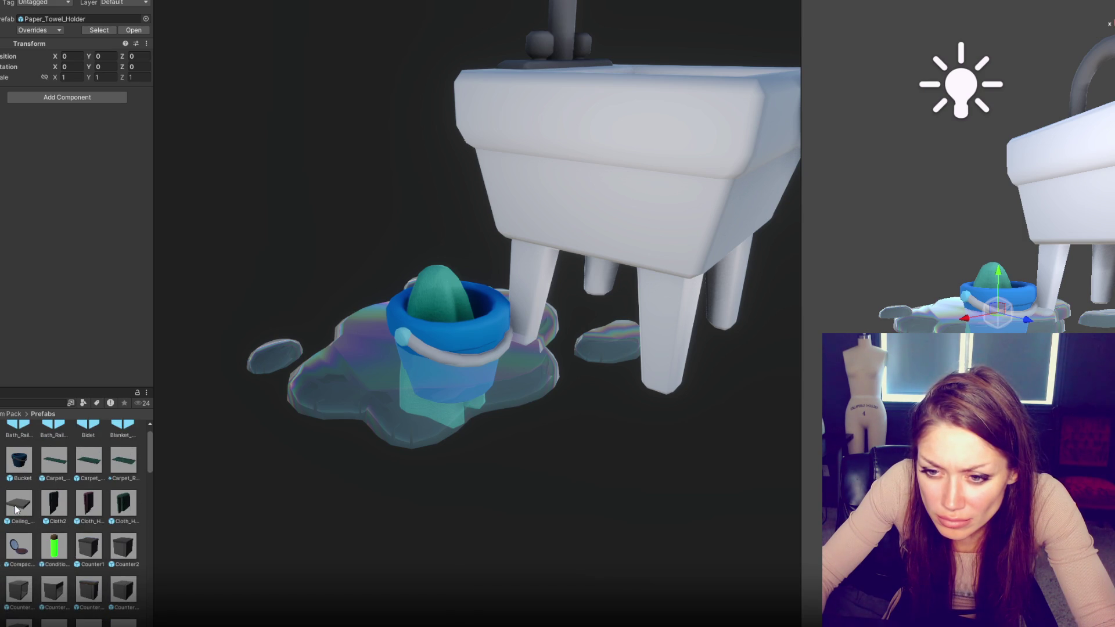
scroll(16, 509, "up", 1)
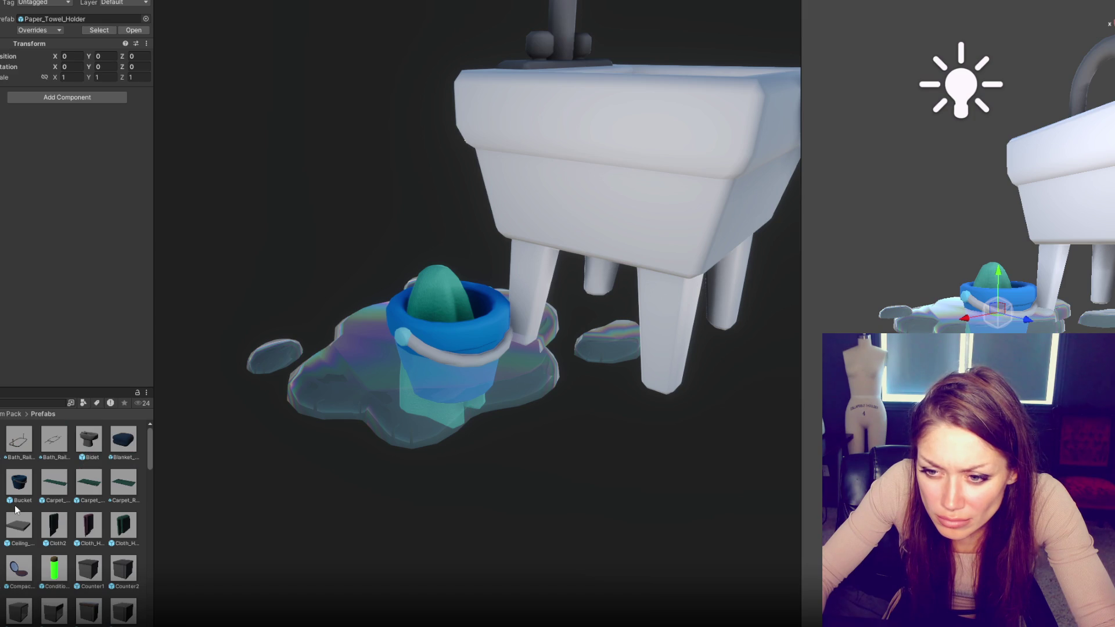
scroll(16, 509, "down", 5)
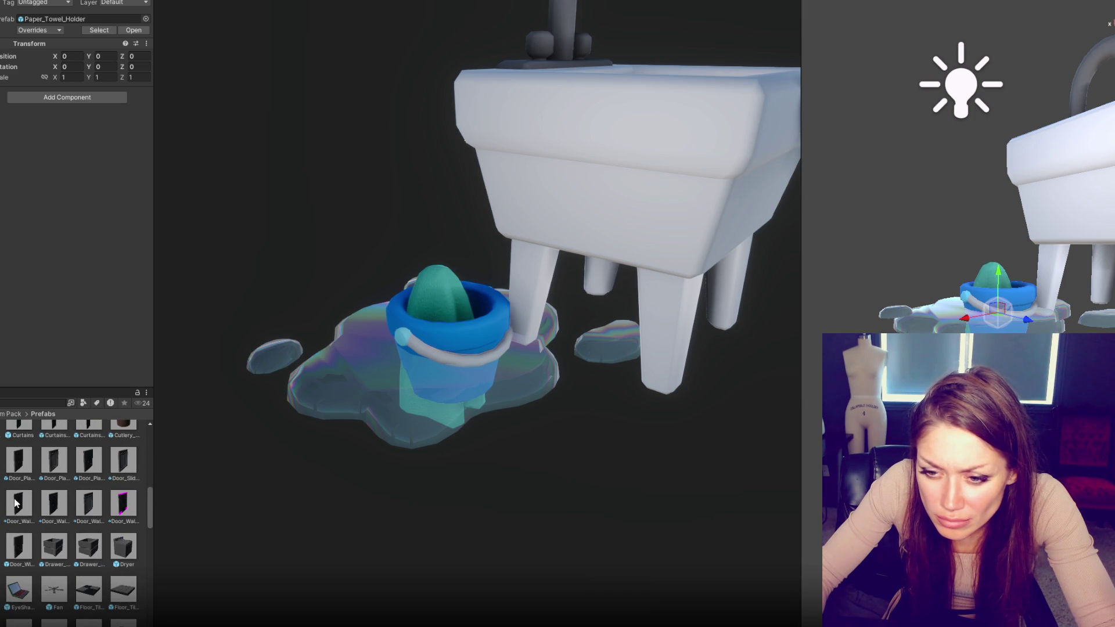
scroll(16, 505, "up", 5)
scroll(29, 488, "up", 6)
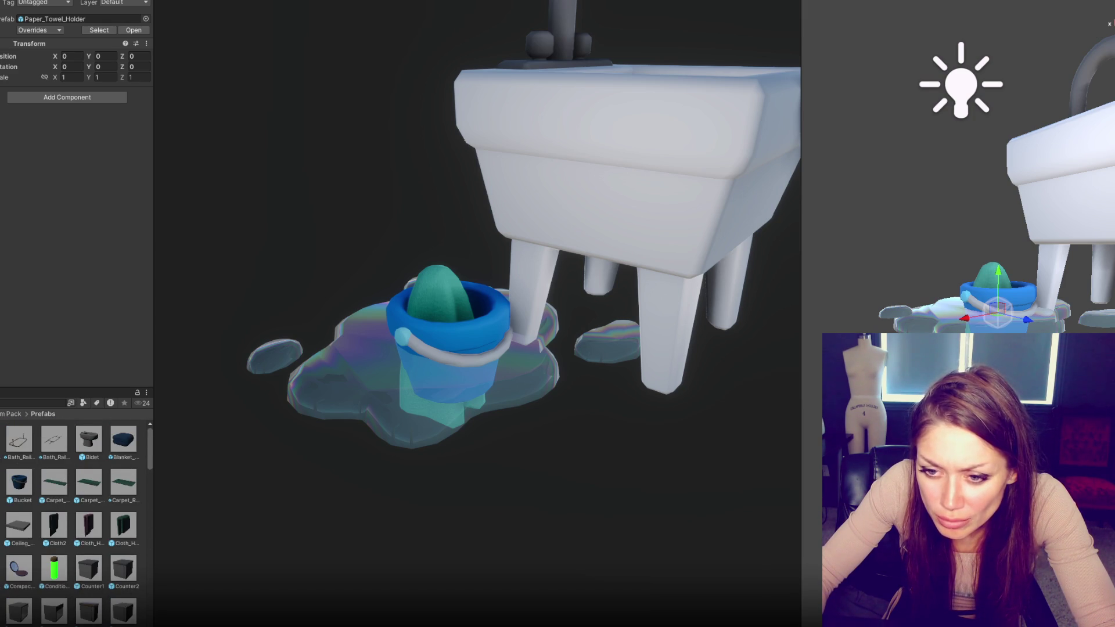
key("ctrl+z")
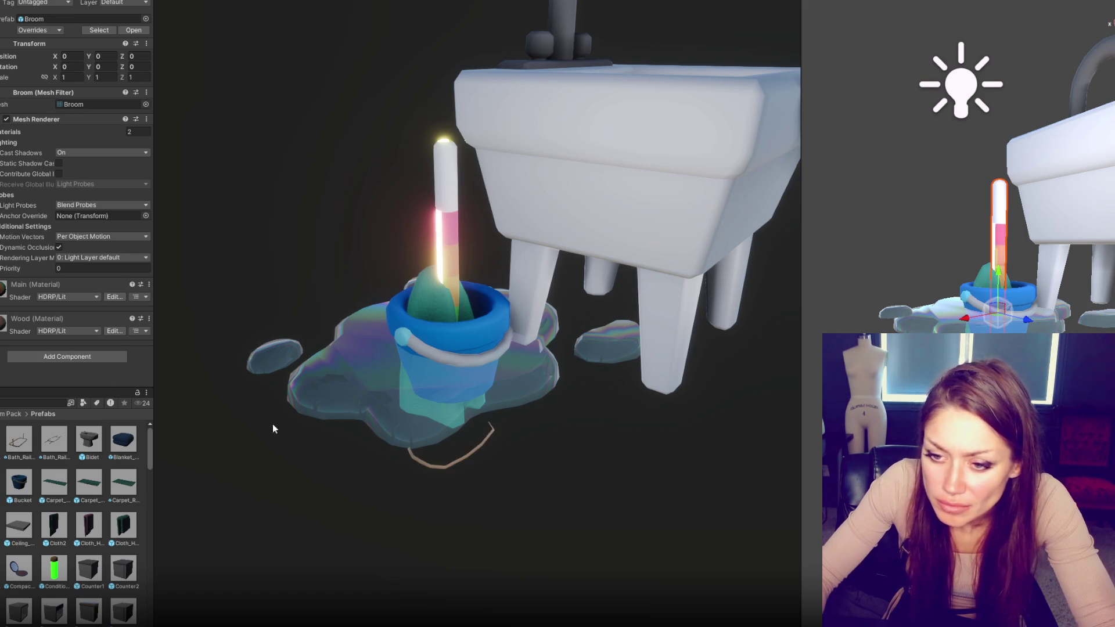
Step: Place the Mop in the bucket rotated to Y -135, and raise the broom to Y 1.086
scroll(50, 488, "down", 10)
scroll(48, 490, "down", 5)
scroll(50, 492, "down", 3)
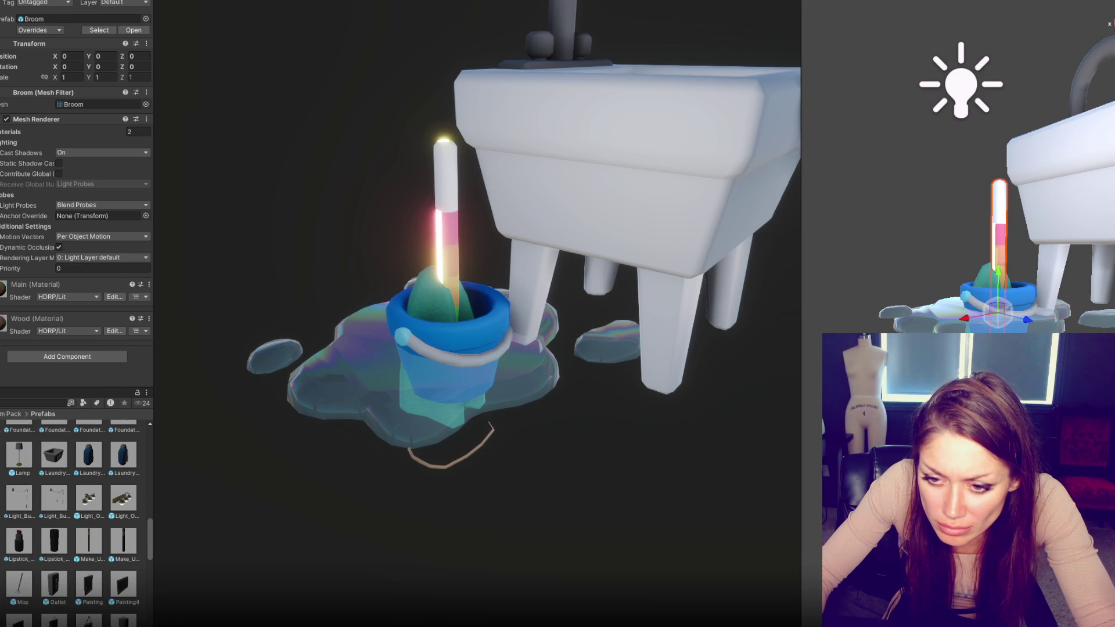
left_click_drag(14, 587, 1, 232)
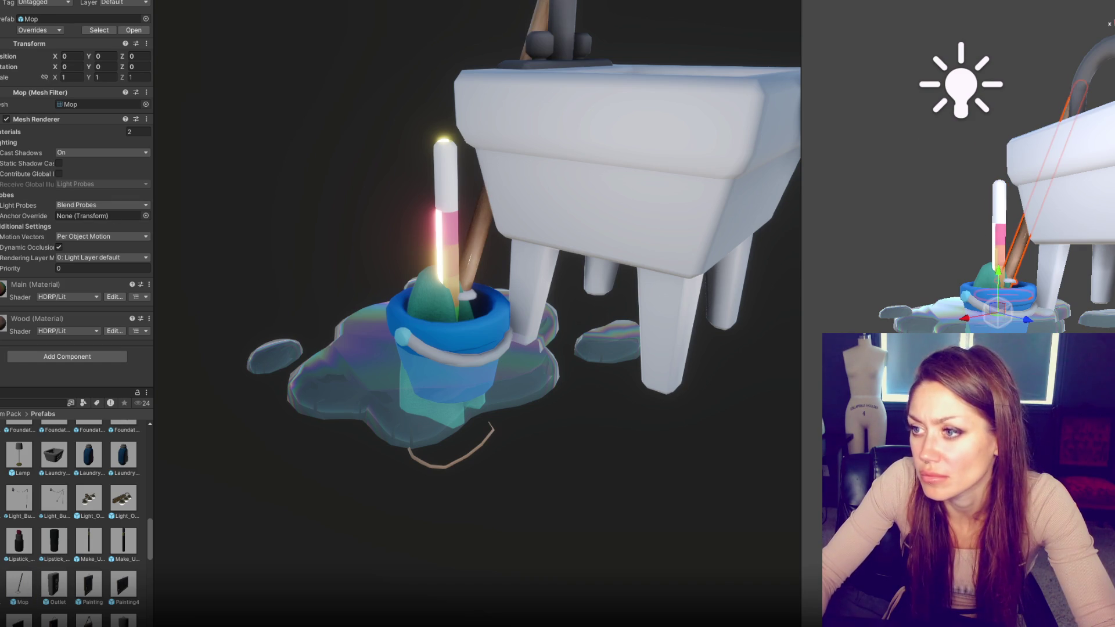
scroll(996, 184, "up", 3)
left_click_drag(89, 67, 24, 67)
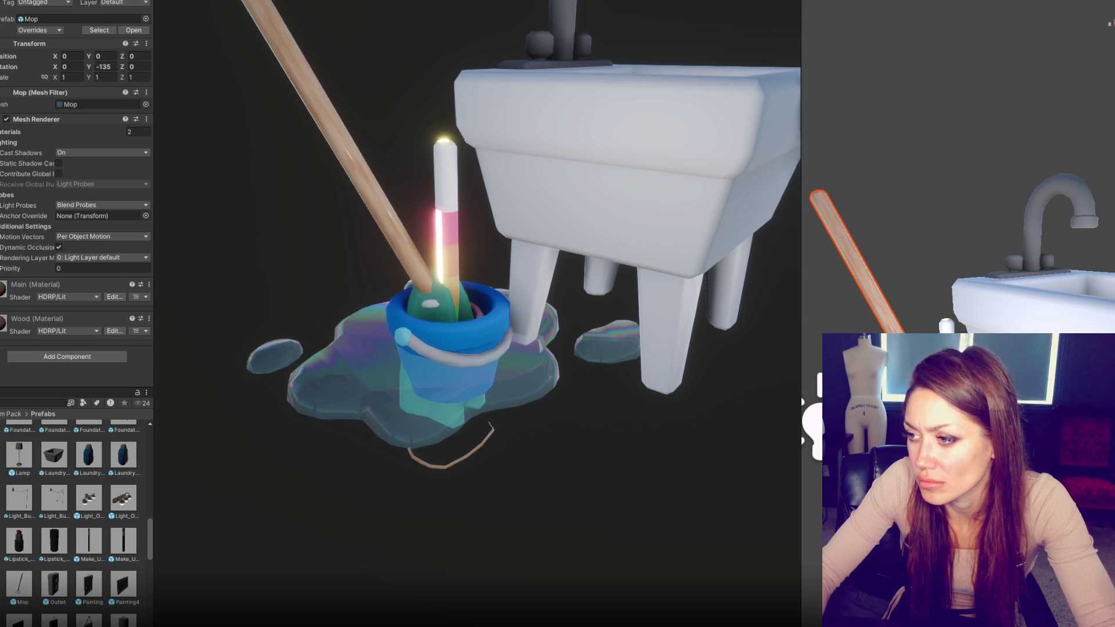
left_click(946, 325)
left_click_drag(89, 56, 107, 56)
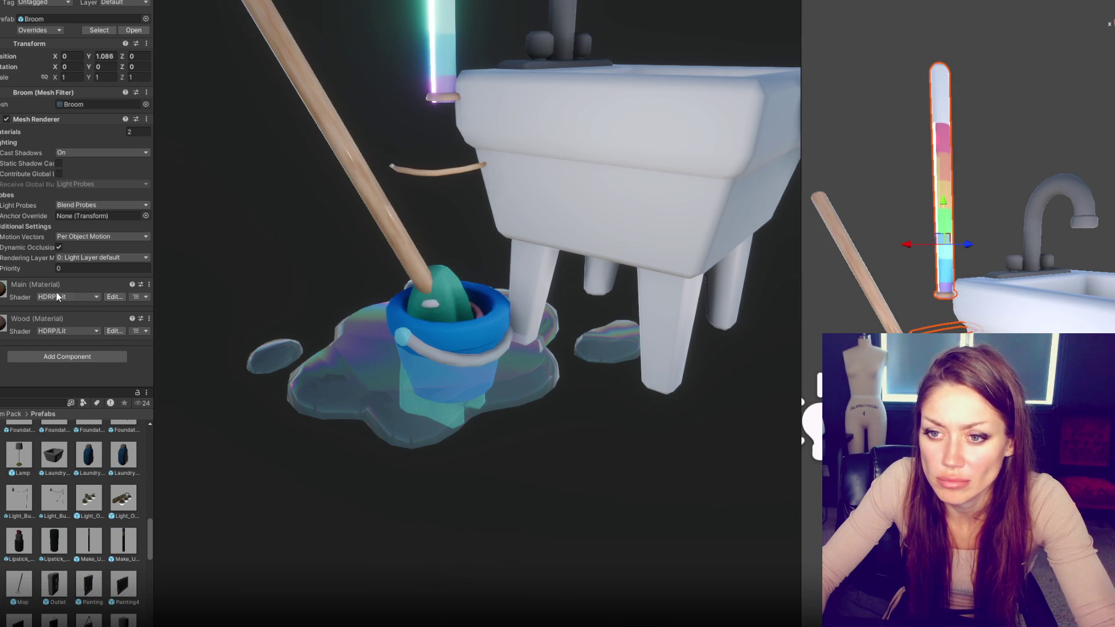
Step: Locate and inspect the Wood material used by the broom
left_click(11, 132)
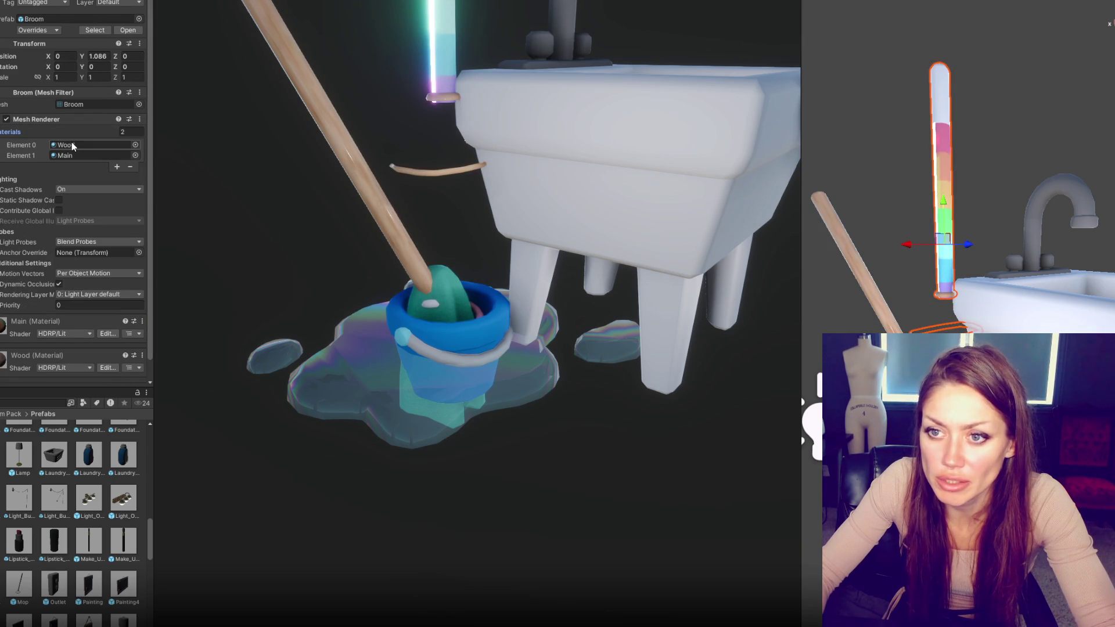
left_click(73, 145)
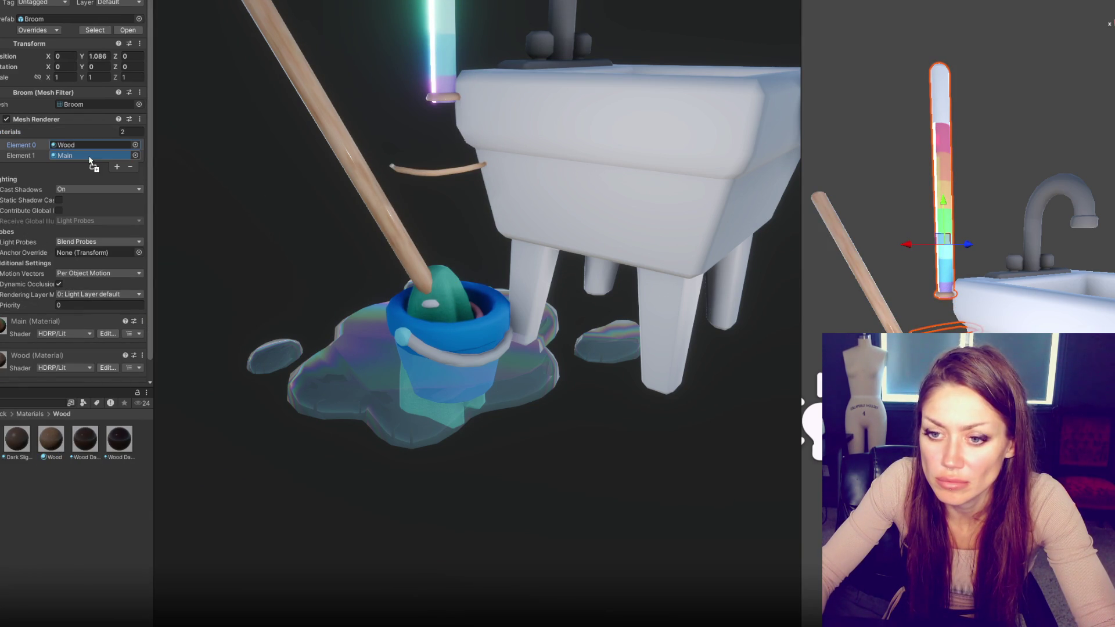
scroll(76, 273, "down", 1)
left_click_drag(85, 447, 83, 462)
left_click(51, 440)
scroll(93, 201, "up", 1)
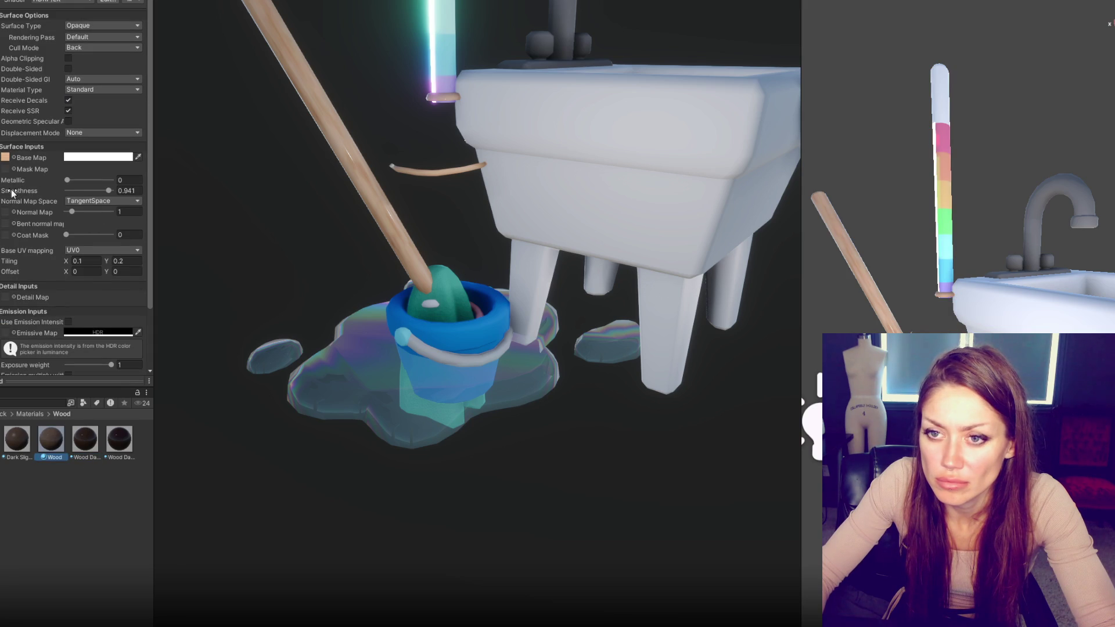
left_click(22, 148)
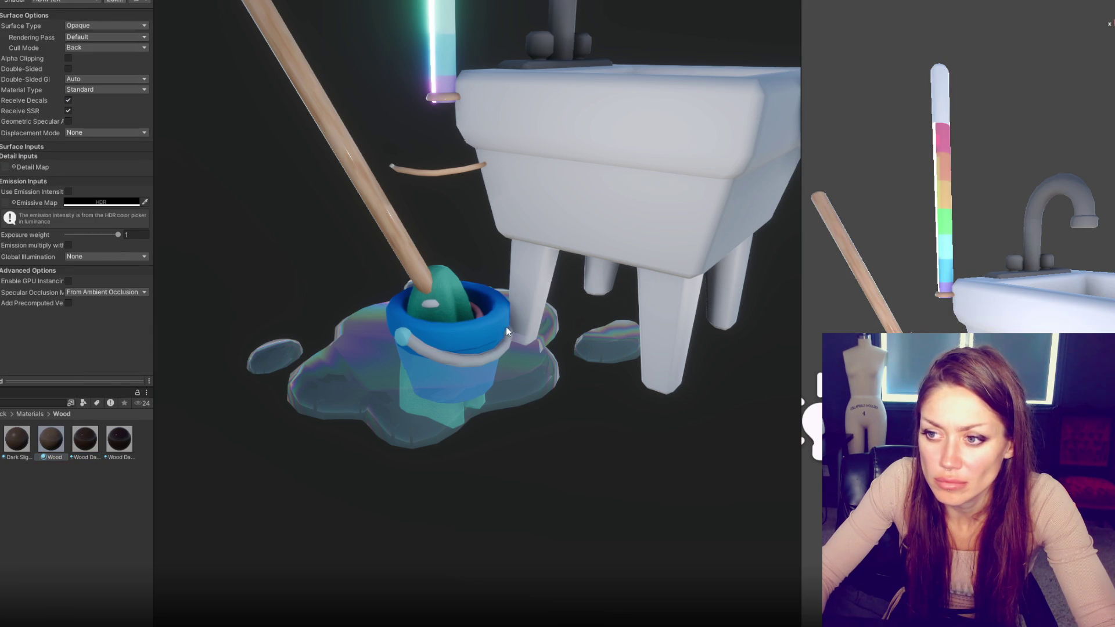
Step: Set the mop's Element 0 to Main and add a third material slot
left_click(842, 244)
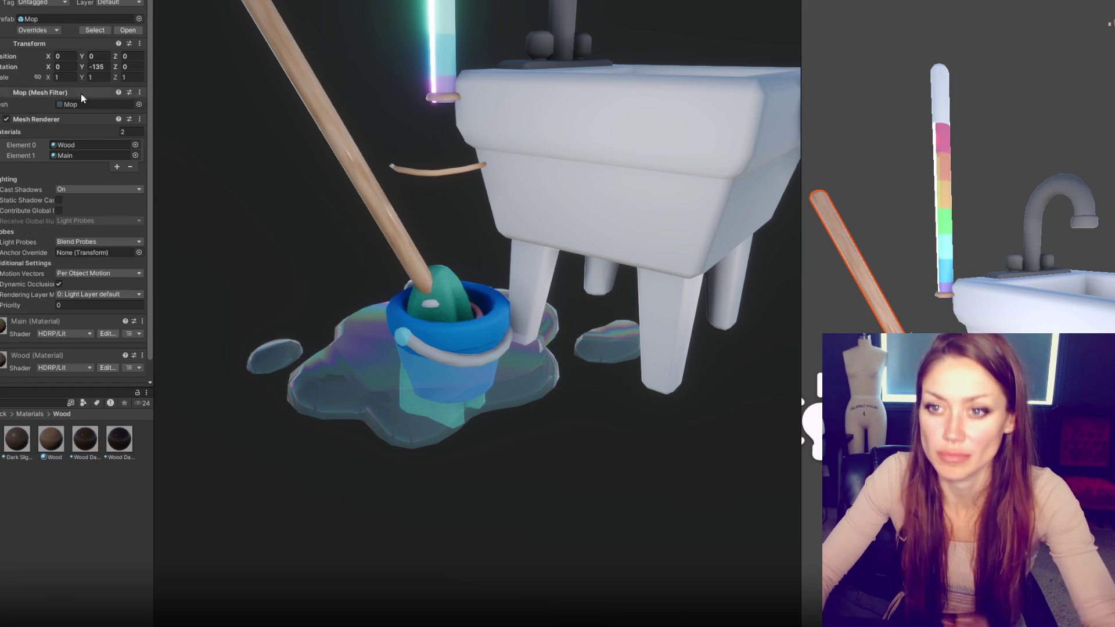
left_click(93, 155)
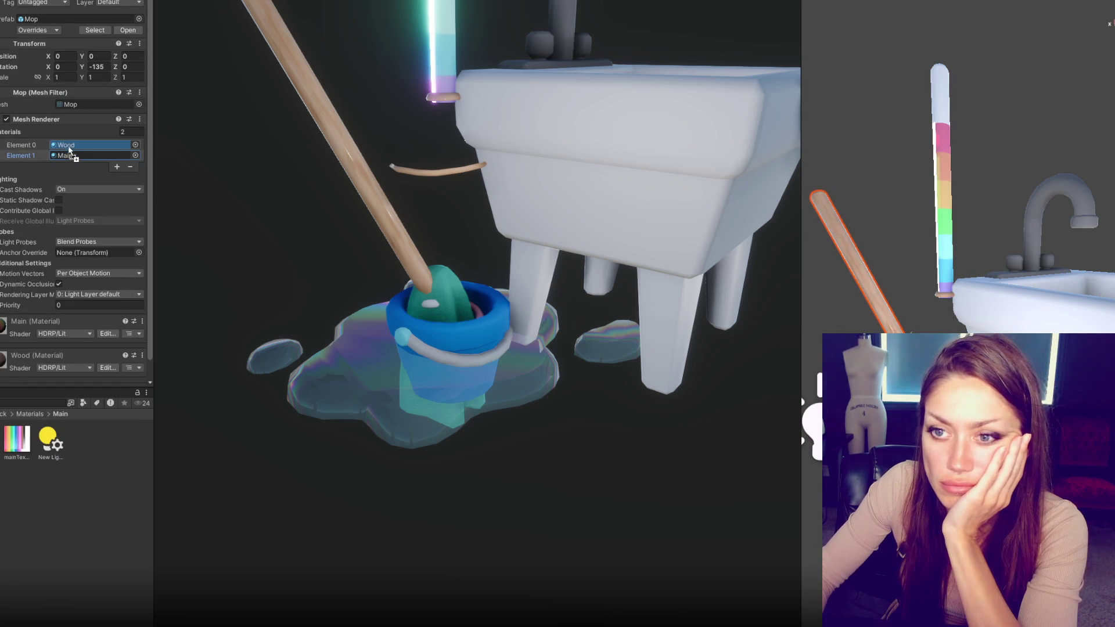
left_click_drag(70, 156, 70, 145)
left_click(81, 145)
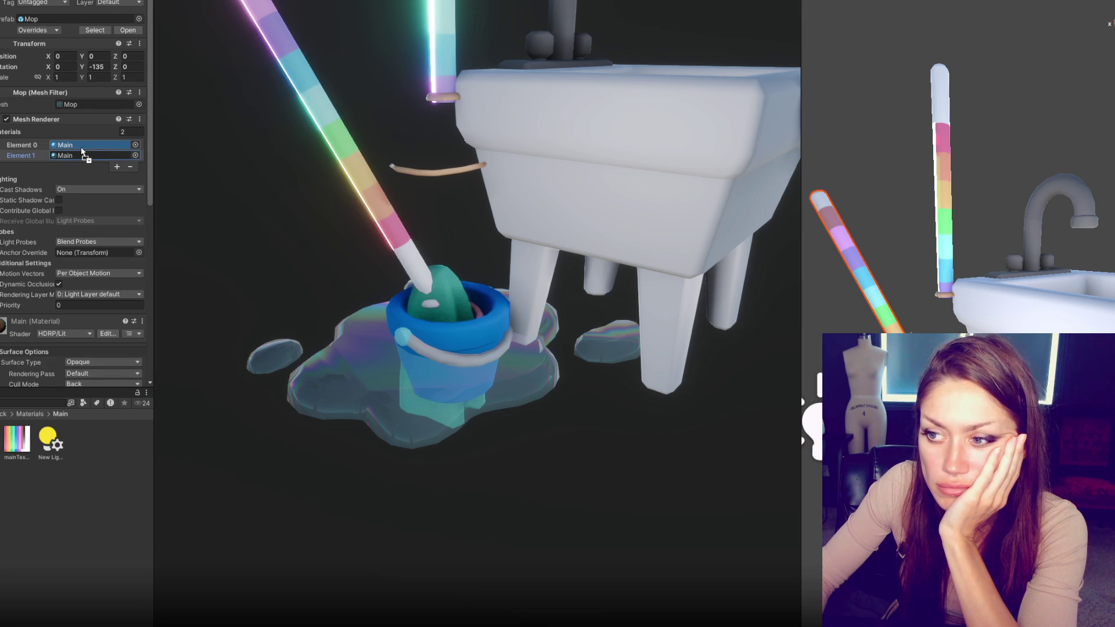
left_click(116, 168)
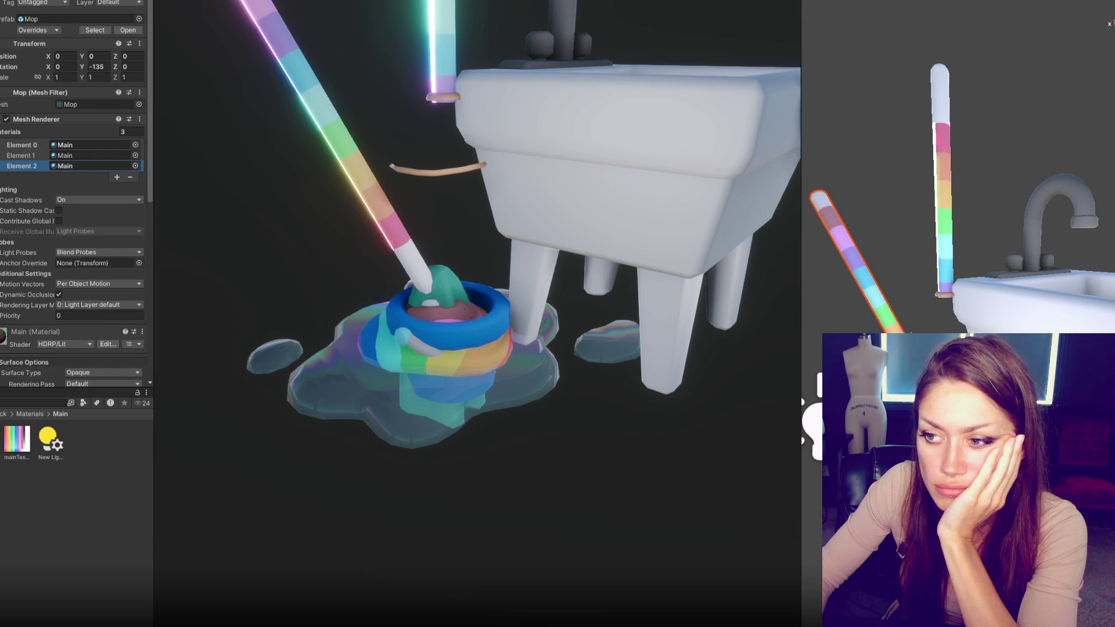
Step: Isolate the broom, add its third slot and set Element 0 to Main, giving straw-yellow bristles
key("Up")
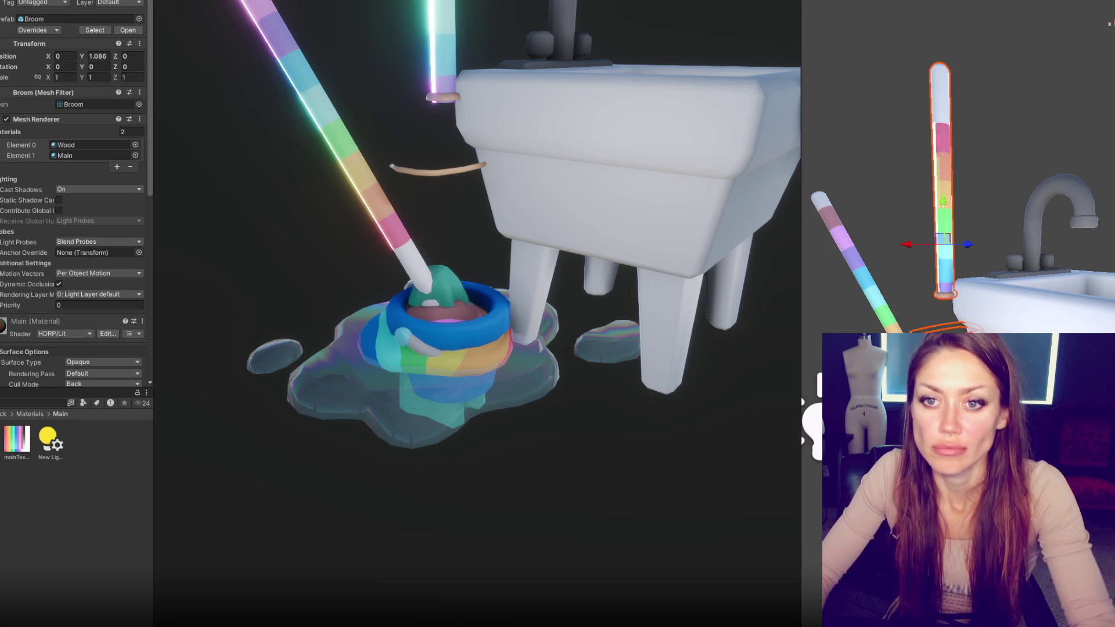
key("shift+h")
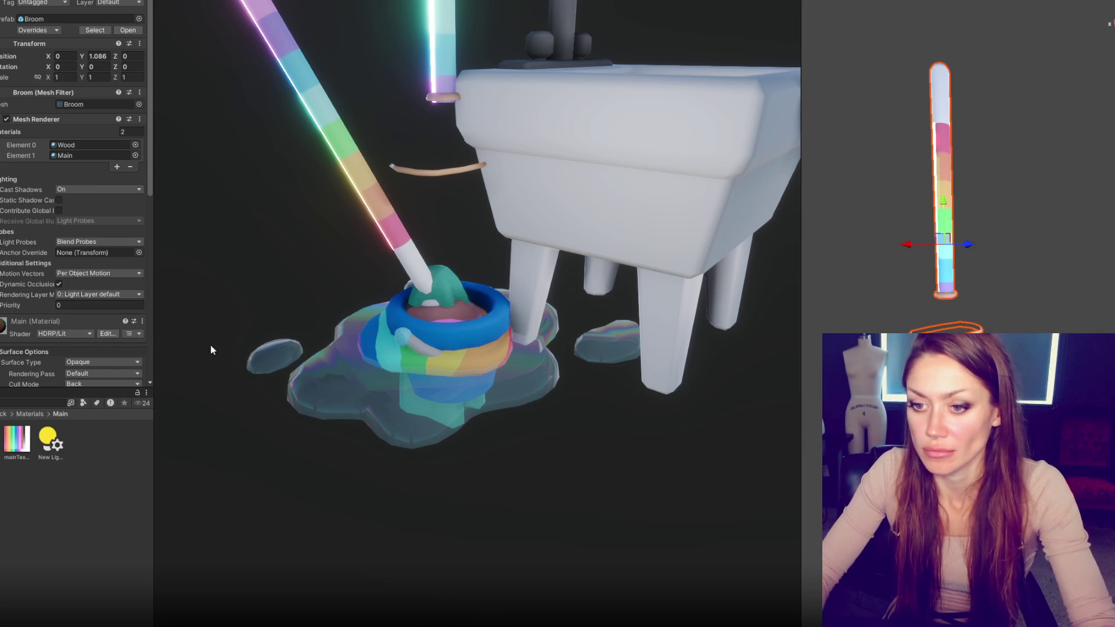
left_click(117, 169)
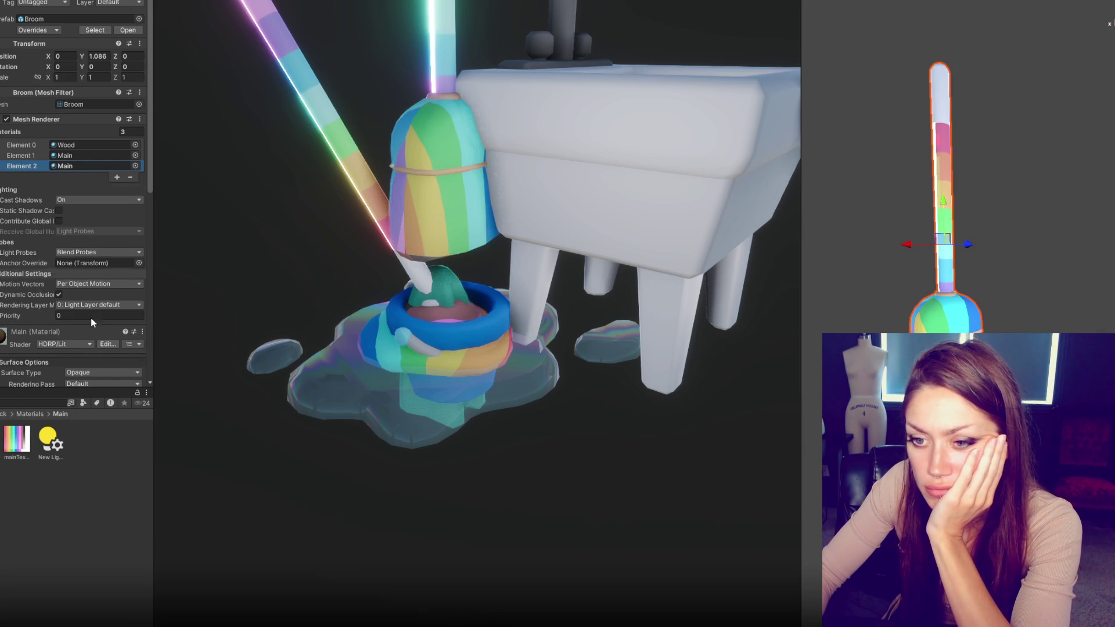
key("ctrl+v")
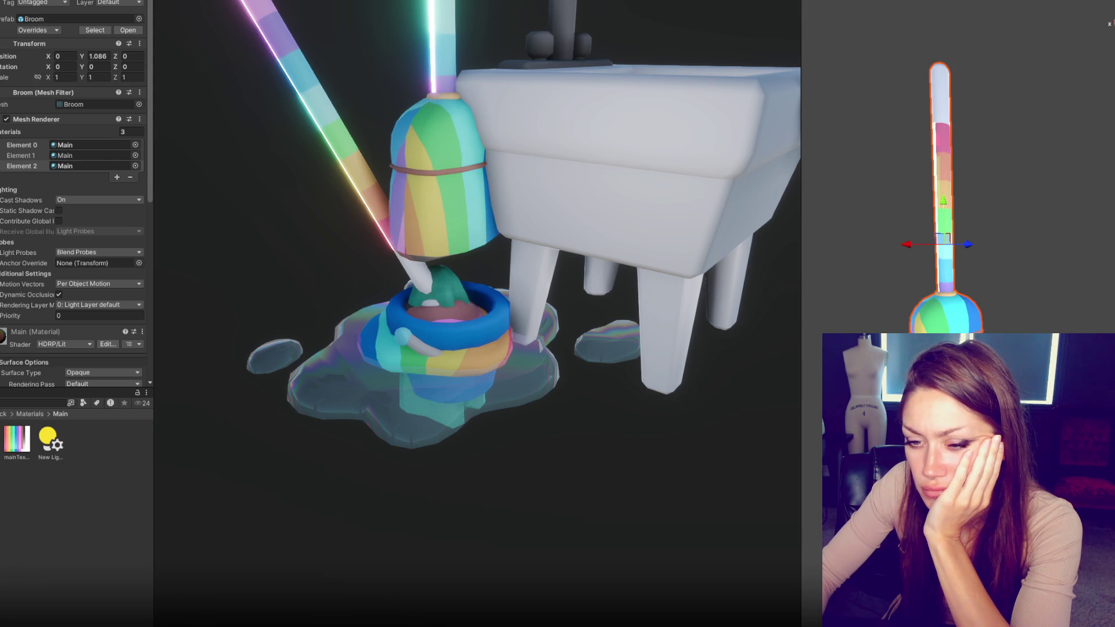
left_click(30, 414)
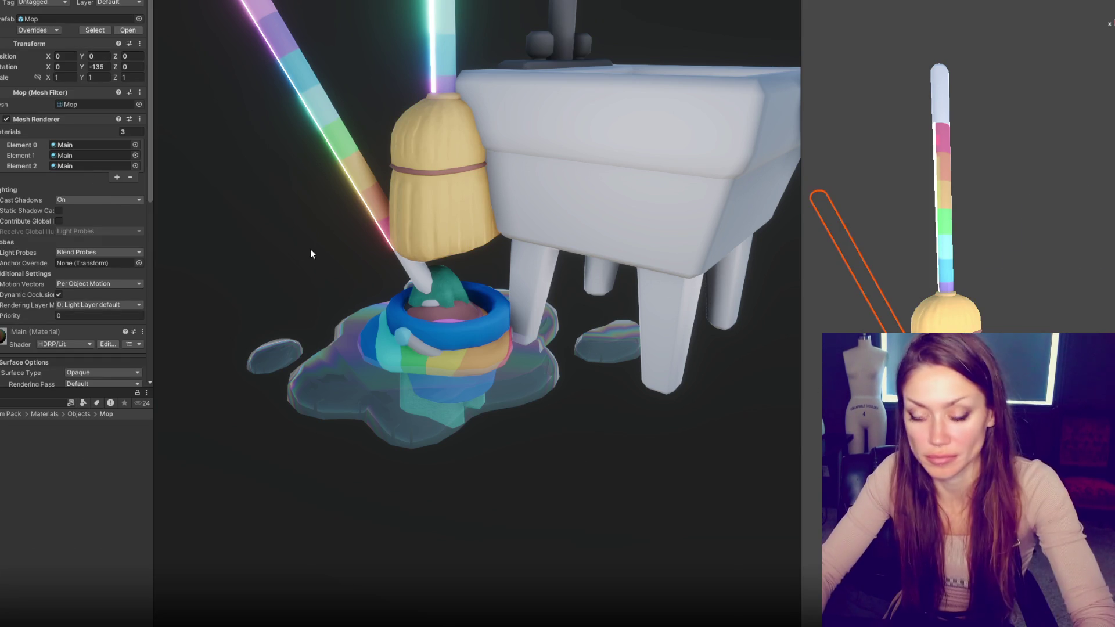
Step: Assign the Mop material to the mop head and Wood to the mop and broom handles
mouse_move(34, 441)
left_mouse_down()
mouse_move(407, 395)
mouse_move(441, 349)
left_mouse_up()
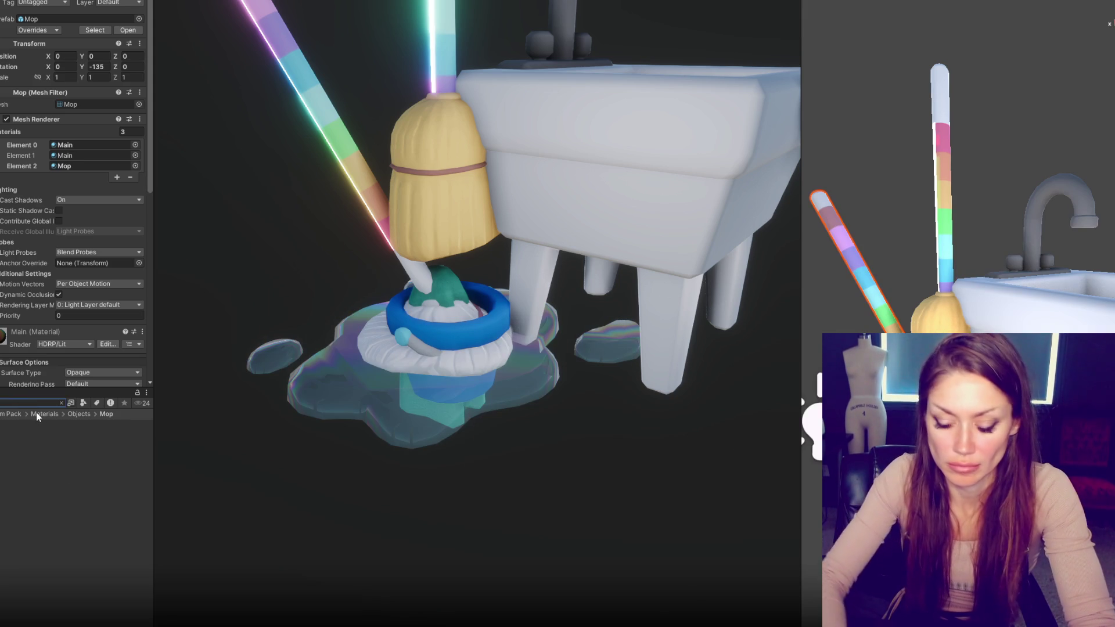
type("floor")
mouse_move(52, 604)
left_mouse_down()
mouse_move(588, 340)
mouse_move(349, 191)
left_mouse_up()
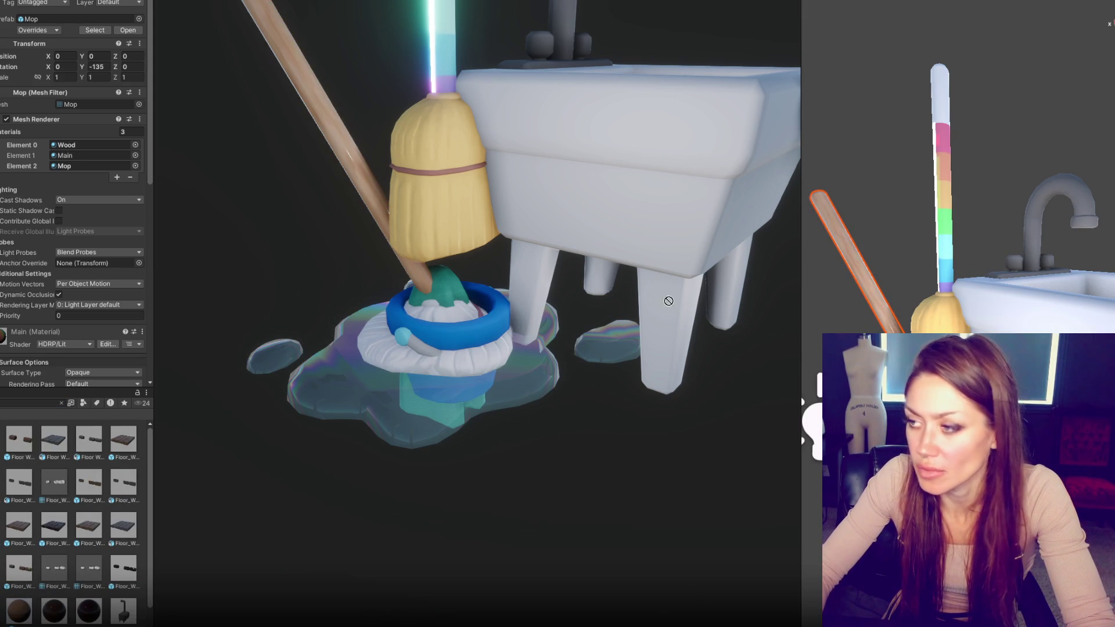
left_click_drag(860, 230, 949, 234)
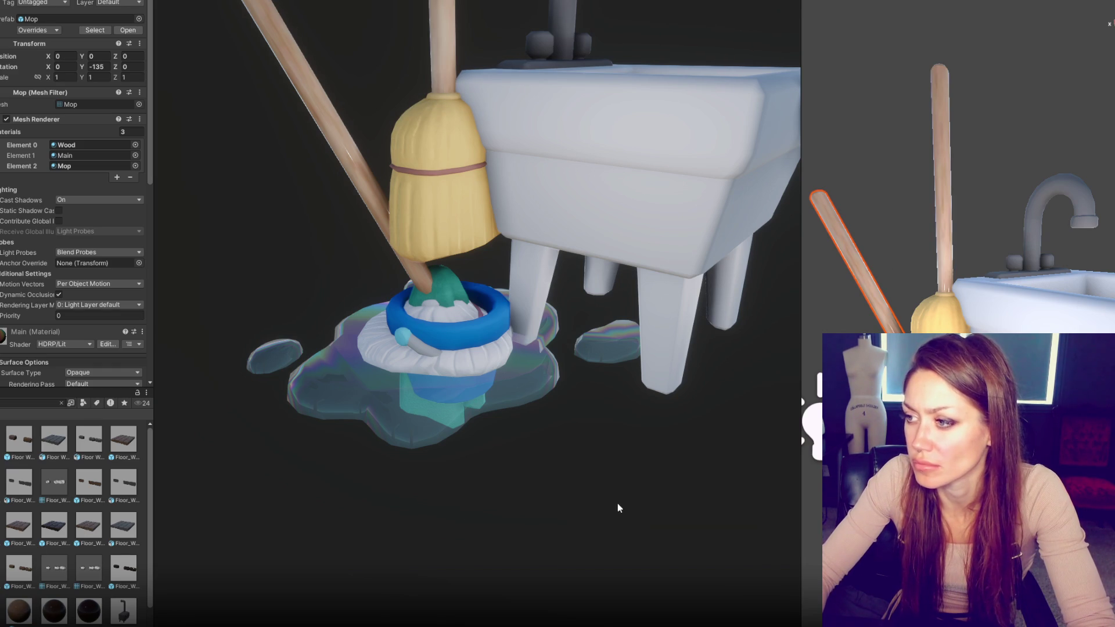
Step: Move the broom behind the sink and enlarge it slightly
left_click_drag(802, 305, 687, 304)
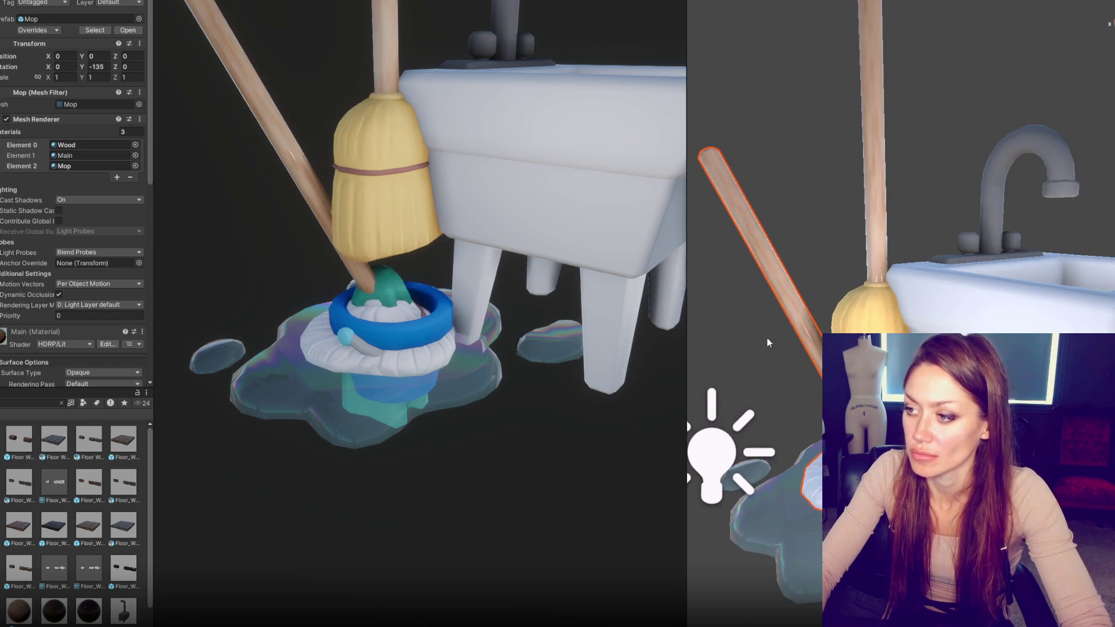
left_click(887, 264)
mouse_move(888, 264)
left_mouse_down()
mouse_move(867, 319)
mouse_move(952, 279)
mouse_move(968, 287)
mouse_move(716, 356)
mouse_move(784, 335)
mouse_move(802, 301)
mouse_move(787, 314)
left_mouse_up()
key("e")
key("w")
key("e")
key("w")
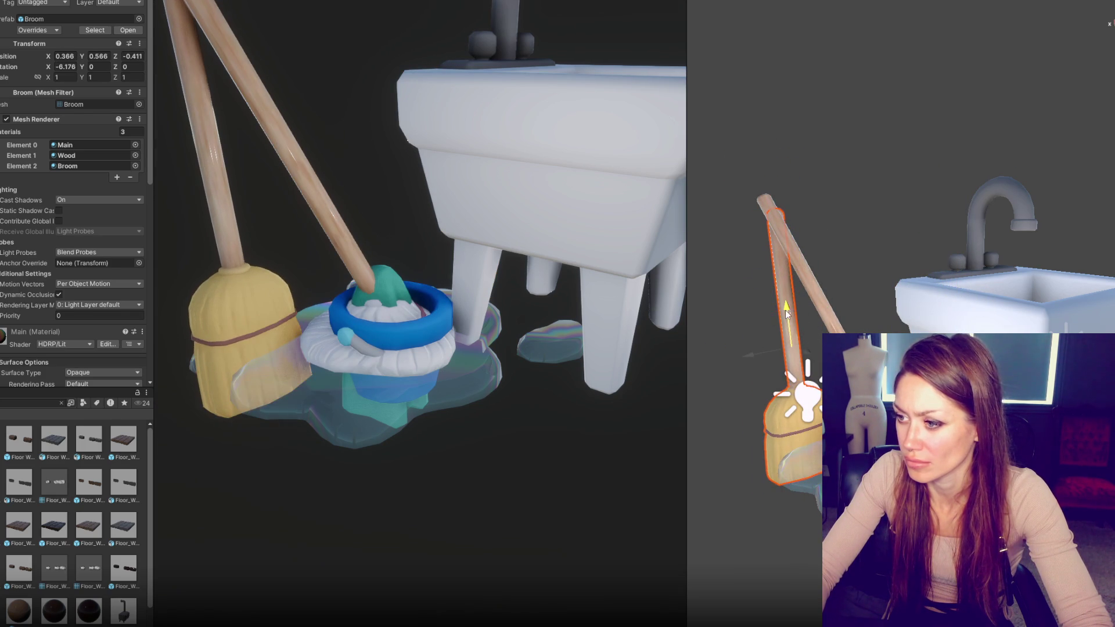
left_click_drag(790, 353, 791, 322)
key("w")
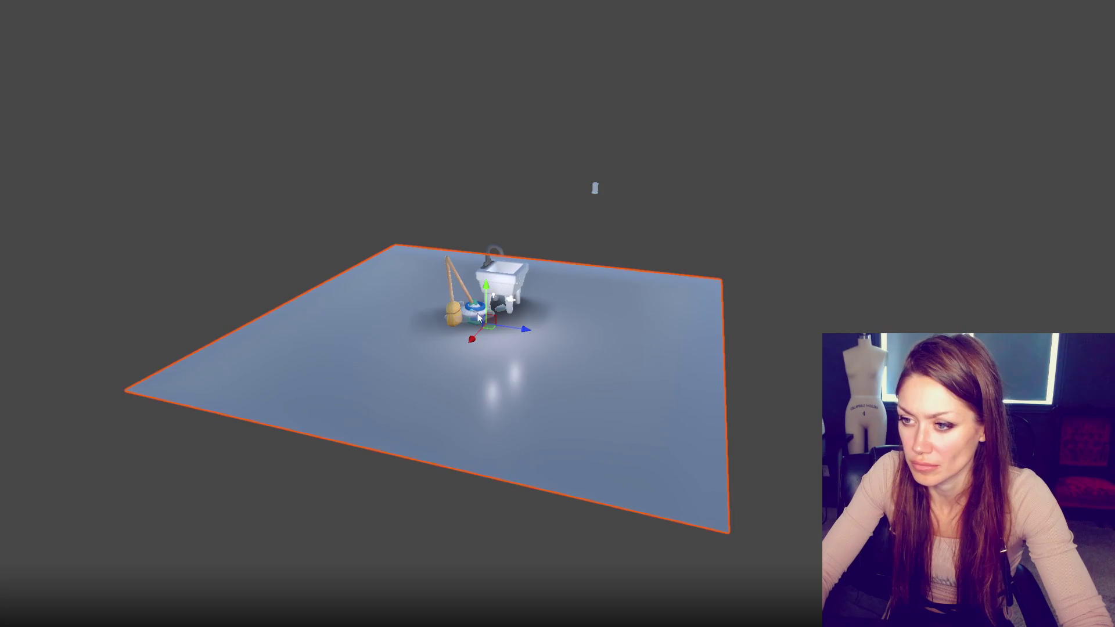
Step: Frame and orbit the view around the broom, sink and bucket to see the whole floor
left_click(455, 318)
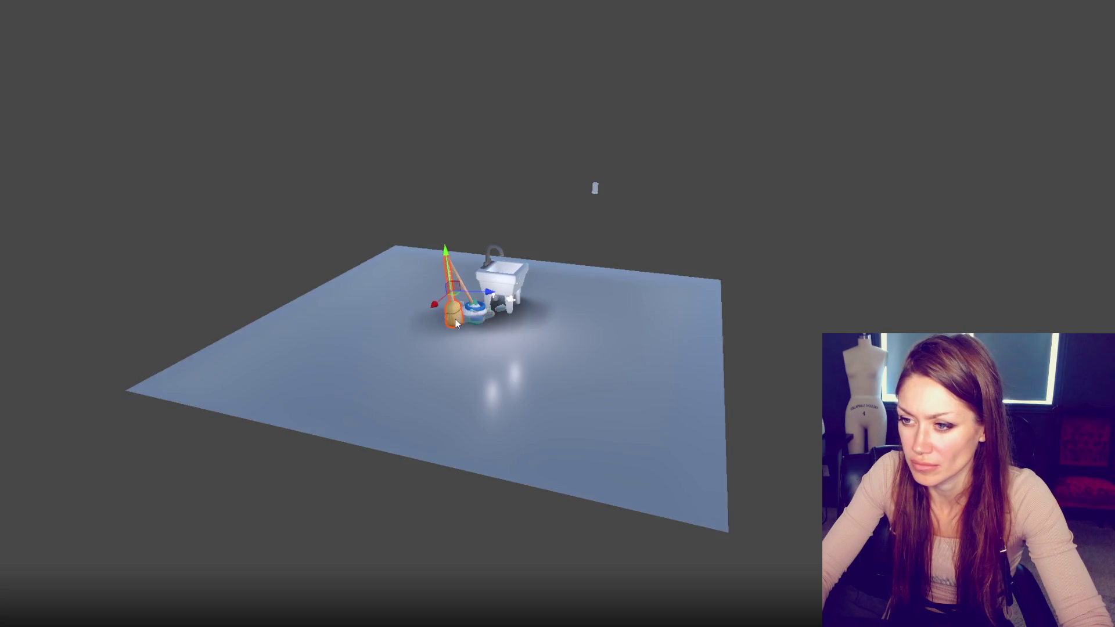
key("f")
left_click_drag(519, 283, 558, 290)
mouse_move(580, 377)
left_mouse_down()
mouse_move(637, 428)
mouse_move(608, 285)
left_mouse_up()
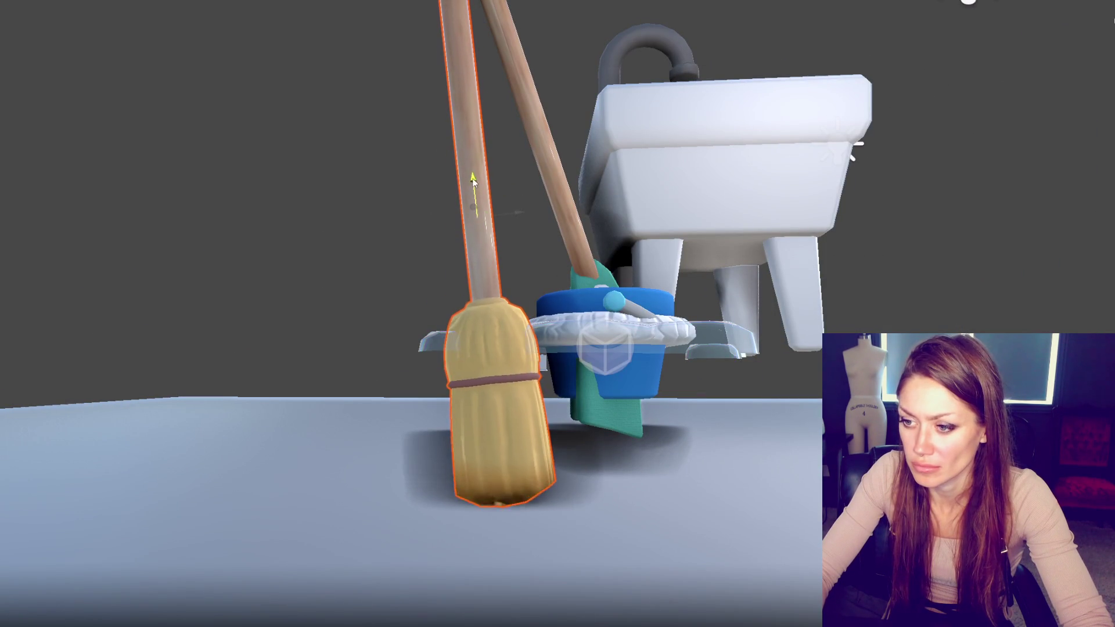
left_click(766, 179)
key("f")
scroll(731, 200, "down", 5)
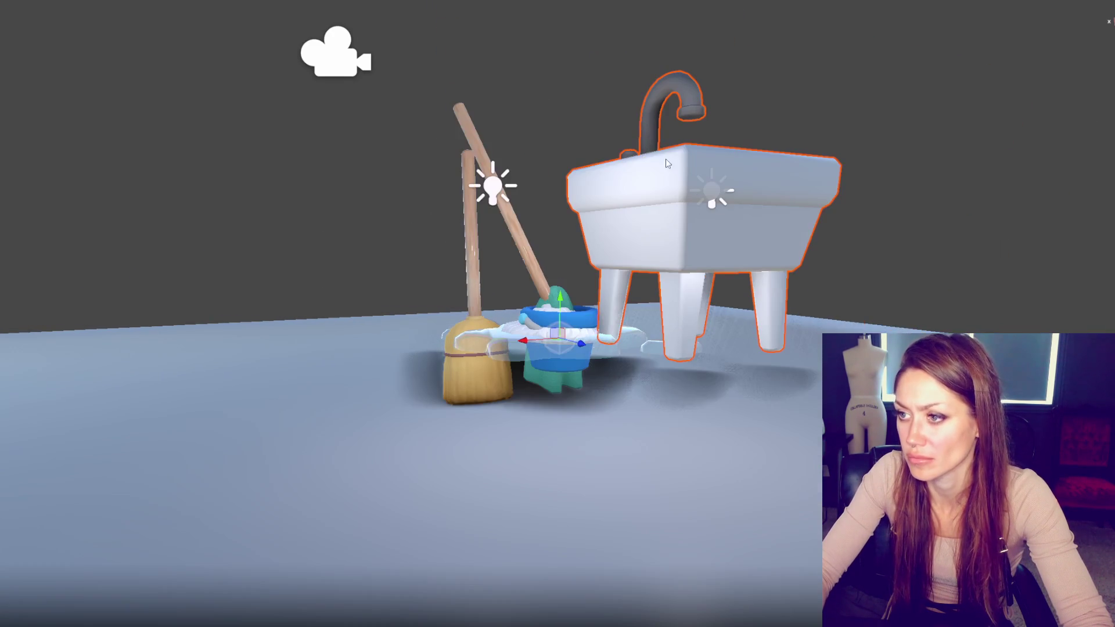
mouse_move(667, 162)
left_mouse_down()
mouse_move(560, 361)
mouse_move(625, 408)
mouse_move(614, 407)
left_mouse_up()
Step: Drop the puddle onto the floor and position it in front of the broom
left_click(561, 340)
left_click(555, 334)
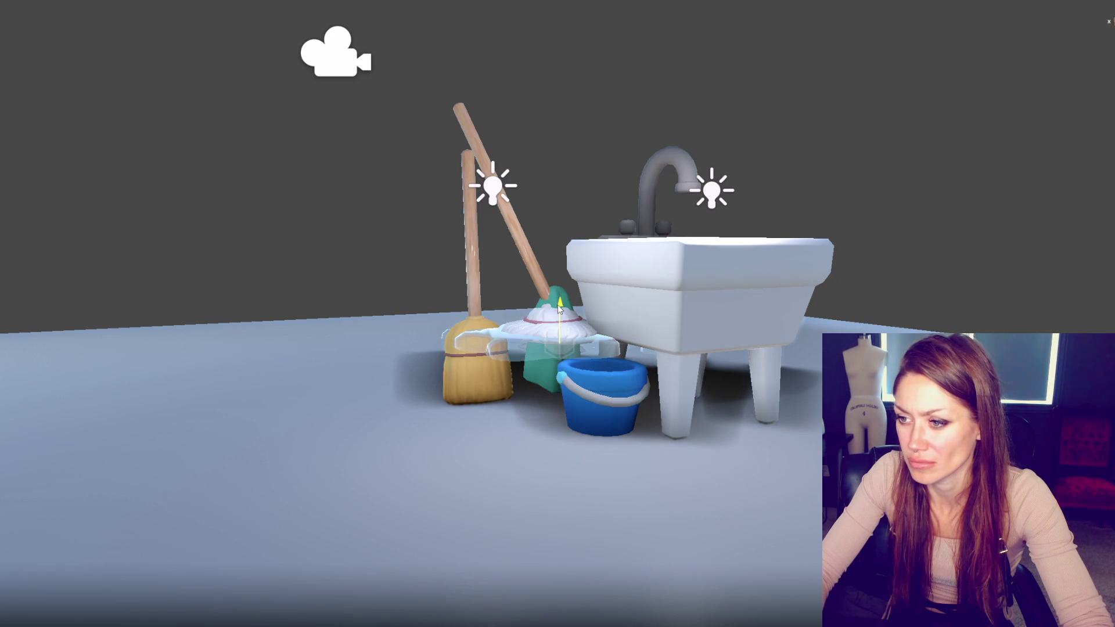
left_click_drag(561, 342, 569, 364)
mouse_move(526, 406)
left_mouse_down()
mouse_move(426, 444)
mouse_move(493, 454)
mouse_move(500, 468)
left_mouse_up()
left_click_drag(493, 409, 484, 450)
Step: Lower the mop onto the floor and lift the green rag up near the sink tap
left_click(528, 350)
left_click_drag(561, 302, 563, 370)
left_click(556, 334)
mouse_move(564, 295)
left_mouse_down()
mouse_move(580, 148)
mouse_move(587, 181)
mouse_move(574, 177)
left_mouse_up()
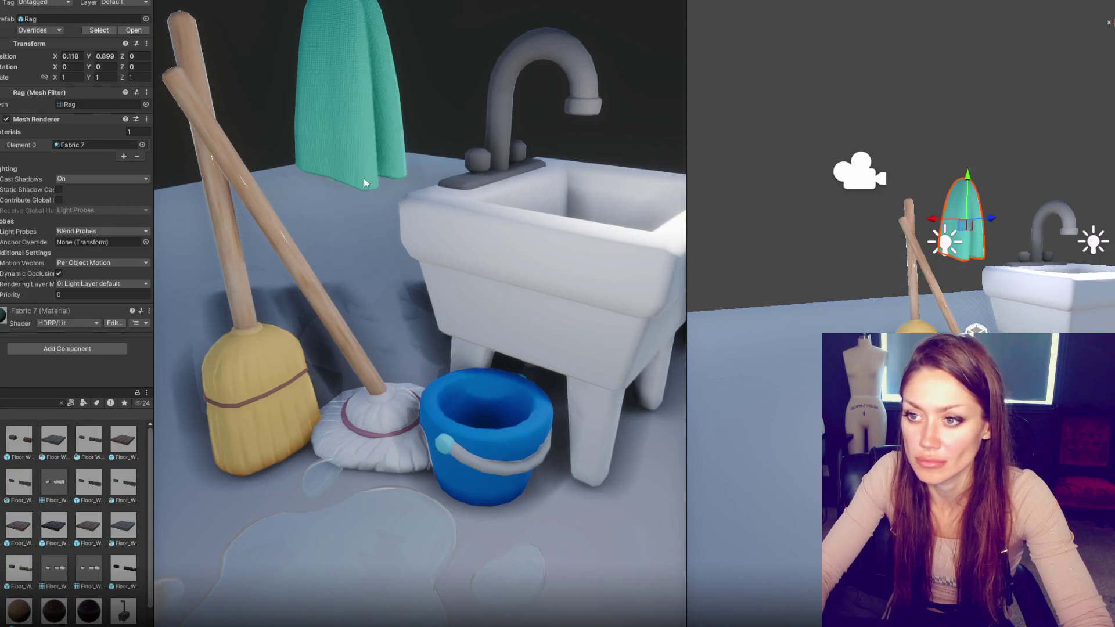
Step: Turn the mop more upright, move the bucket left and forward, and shift the mop right
left_click(928, 270)
left_click_drag(929, 273, 961, 277)
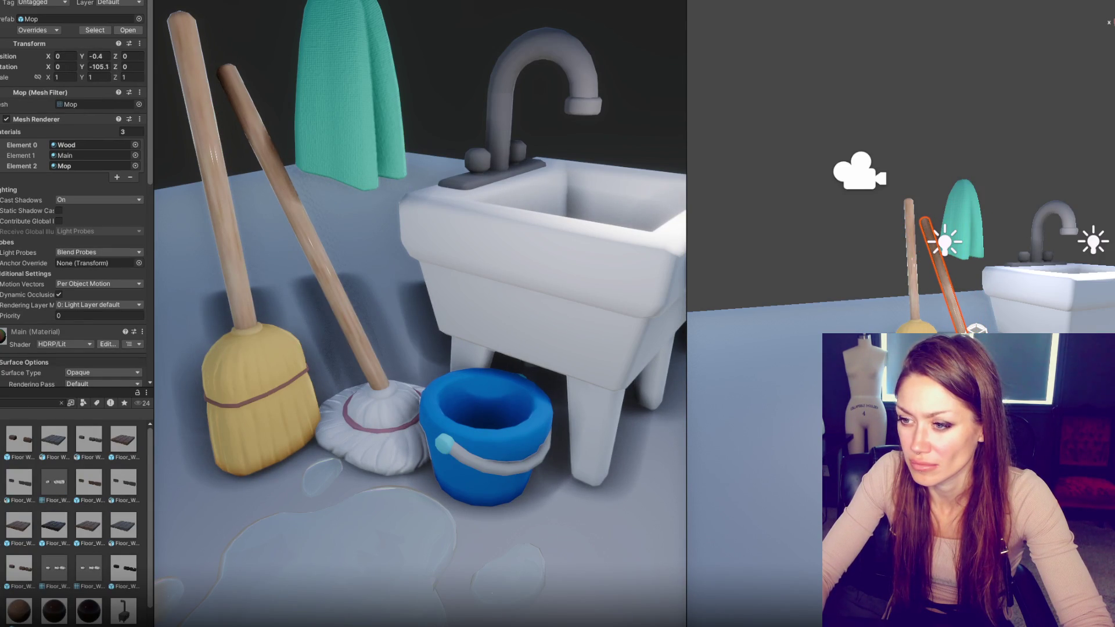
left_click(1010, 372)
left_click_drag(1010, 371, 961, 425)
left_click(952, 418)
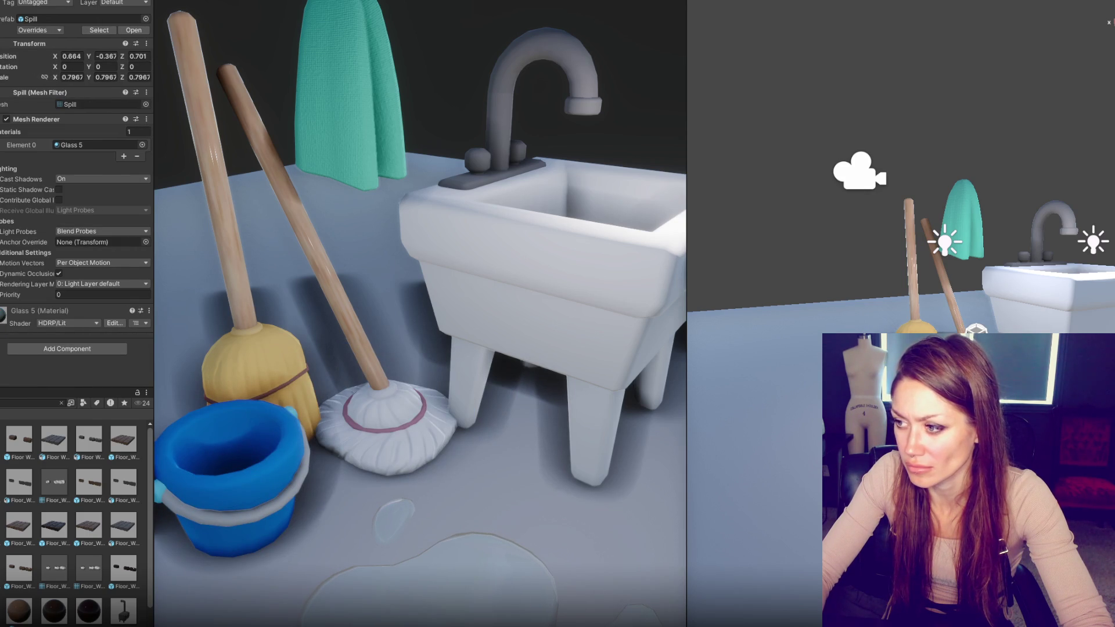
left_click(952, 308)
left_click_drag(952, 308, 969, 331)
Step: Move the broom forward, the rag behind the sink, and the bucket to front left
left_click(911, 272)
mouse_move(907, 295)
left_mouse_down()
mouse_move(955, 305)
mouse_move(886, 308)
mouse_move(910, 293)
left_mouse_up()
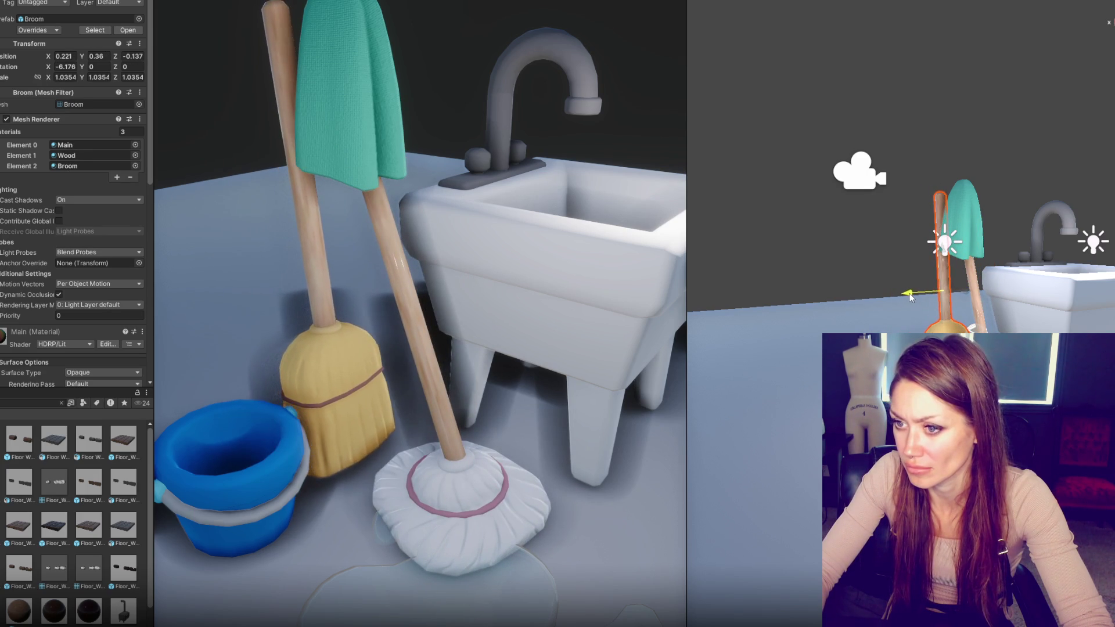
left_click(945, 234)
mouse_move(946, 234)
left_mouse_down()
mouse_move(1033, 216)
mouse_move(1023, 222)
left_mouse_up()
left_click(901, 354)
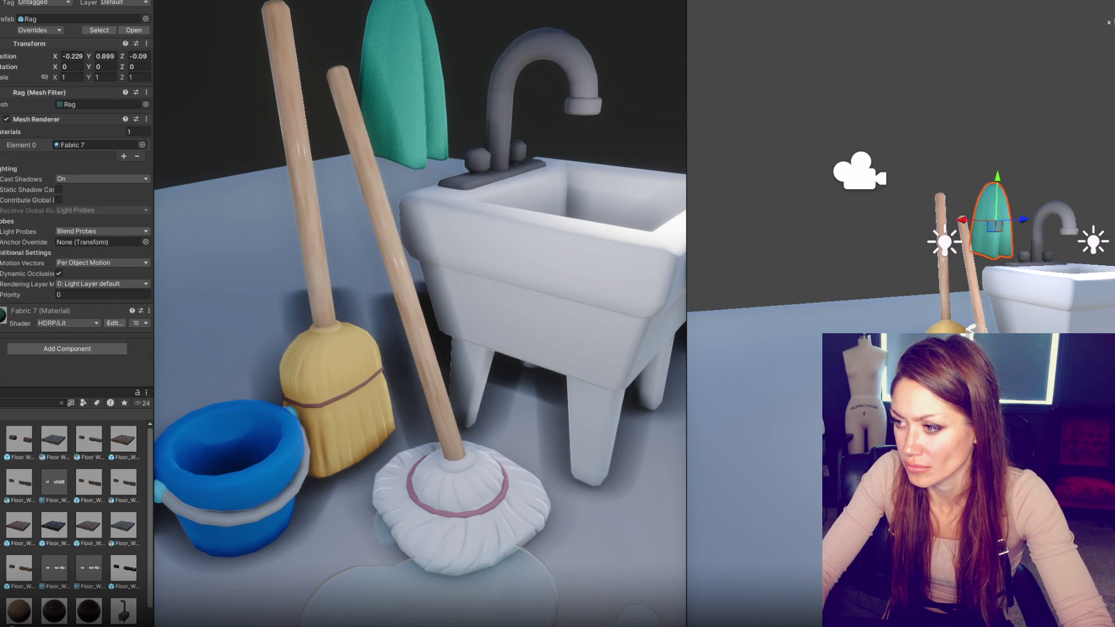
mouse_move(900, 355)
left_mouse_down()
mouse_move(893, 367)
mouse_move(1040, 367)
left_mouse_up()
mouse_move(941, 371)
left_mouse_down()
mouse_move(923, 381)
mouse_move(903, 357)
mouse_move(929, 340)
mouse_move(857, 360)
mouse_move(877, 357)
left_mouse_up()
Step: Select the Spill puddle and widen the Scene view
left_click(899, 361)
scroll(900, 261, "down", 5)
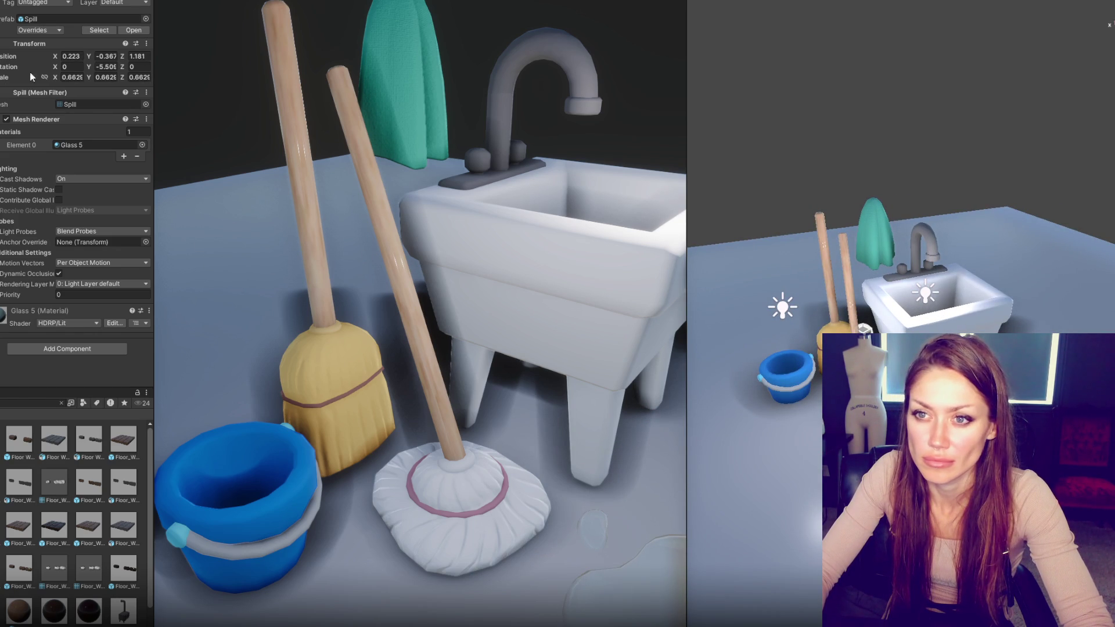
left_click_drag(694, 162, 848, 167)
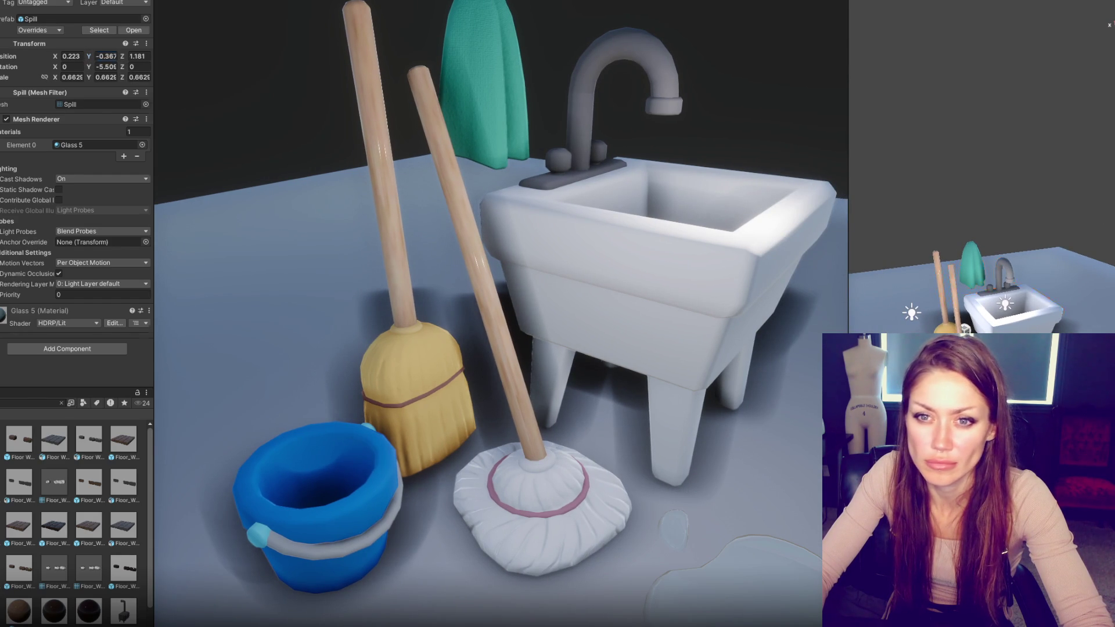
Step: Group all the props under one parent object and shift the group back
key("ctrl+a")
key("ctrl+shift+n")
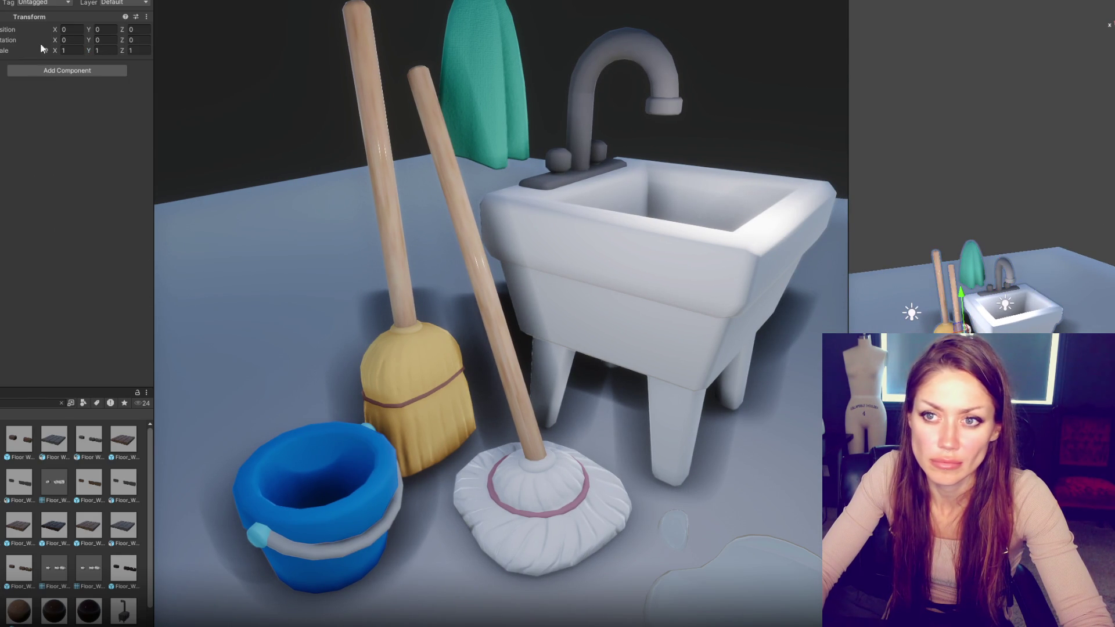
left_click_drag(122, 29, 64, 29)
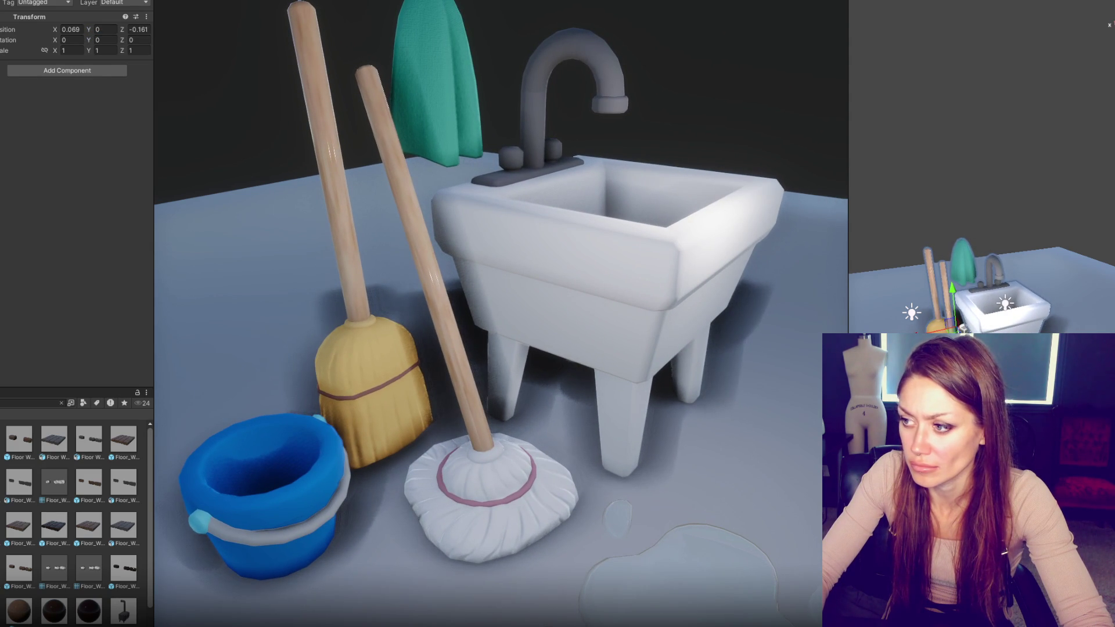
Step: Lean the broom against the mop, lower it and shrink it slightly
left_click(944, 294)
left_click(929, 278)
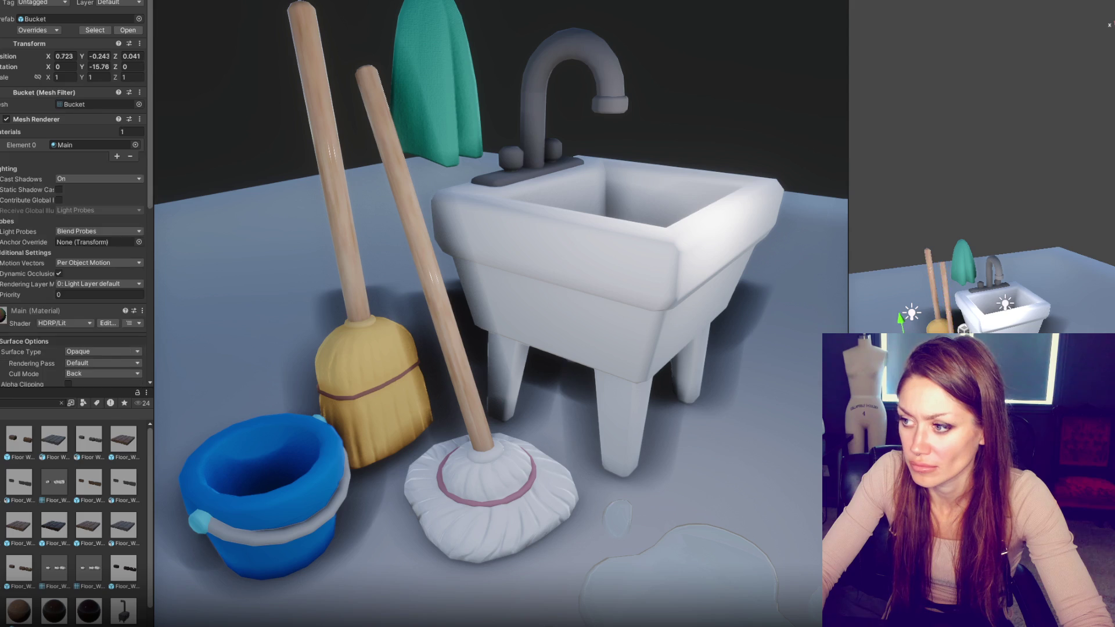
mouse_move(941, 314)
left_mouse_down()
mouse_move(950, 326)
mouse_move(886, 328)
left_mouse_up()
left_click_drag(909, 294, 910, 284)
mouse_move(887, 331)
left_mouse_down()
mouse_move(904, 292)
mouse_move(926, 324)
mouse_move(969, 329)
mouse_move(942, 313)
mouse_move(875, 330)
mouse_move(918, 332)
mouse_move(933, 316)
left_mouse_up()
Step: Reposition the bucket and slide the puddle under the mop to X 0.331, Z 0.448
left_click(909, 321)
left_click(945, 302)
left_click(910, 314)
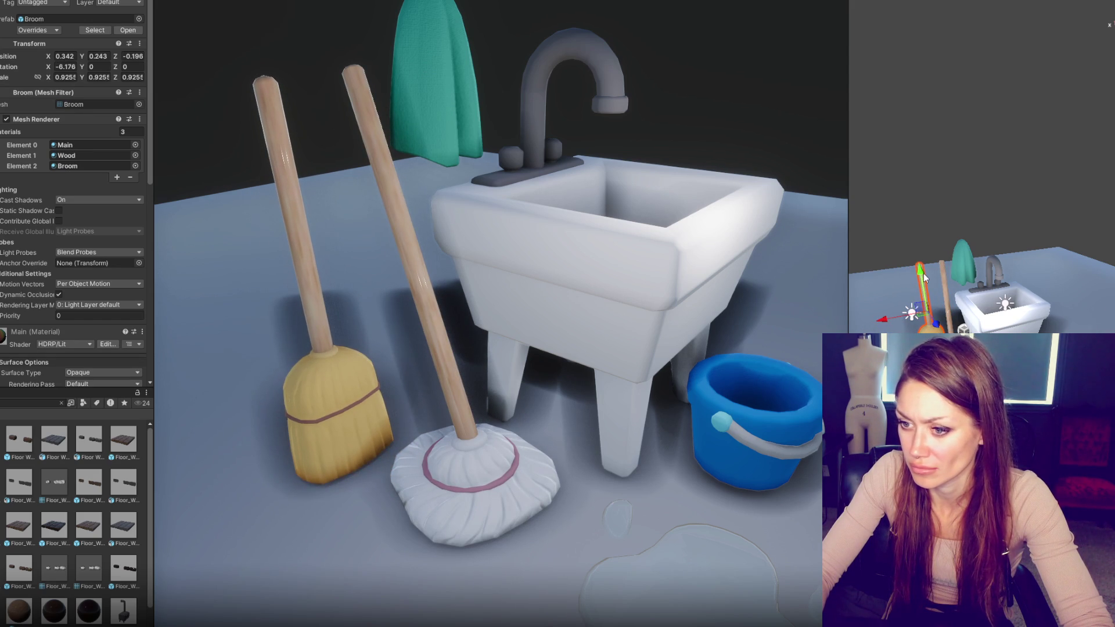
left_click(988, 348)
left_click_drag(988, 348, 944, 378)
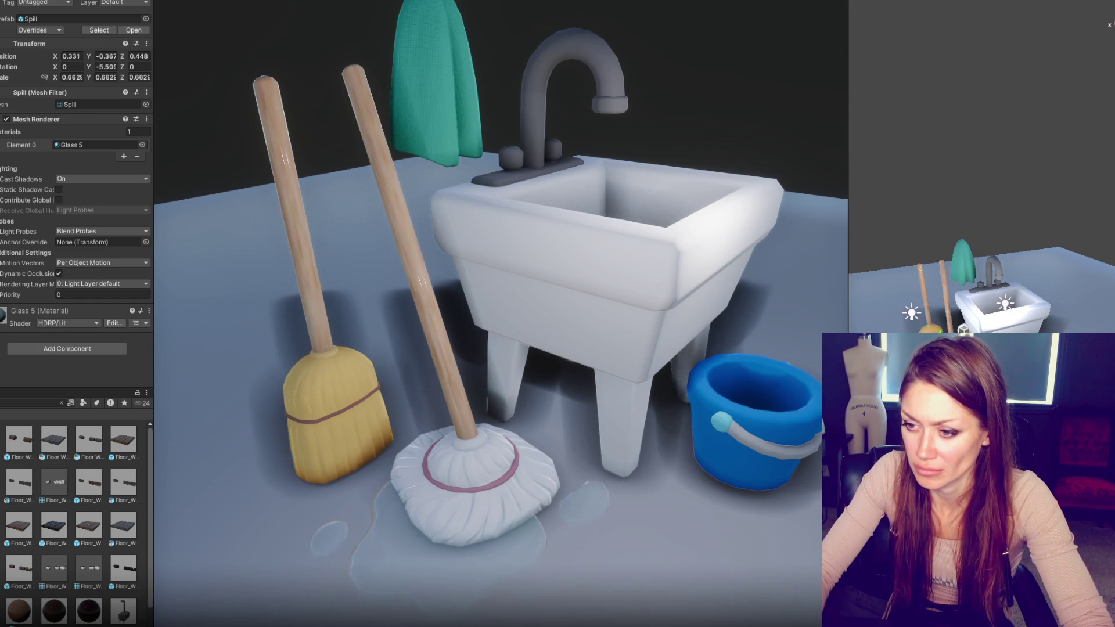
Step: Tint the puddle's Glass 5 material base colour a fully saturated cyan
left_click(24, 314)
scroll(83, 232, "down", 8)
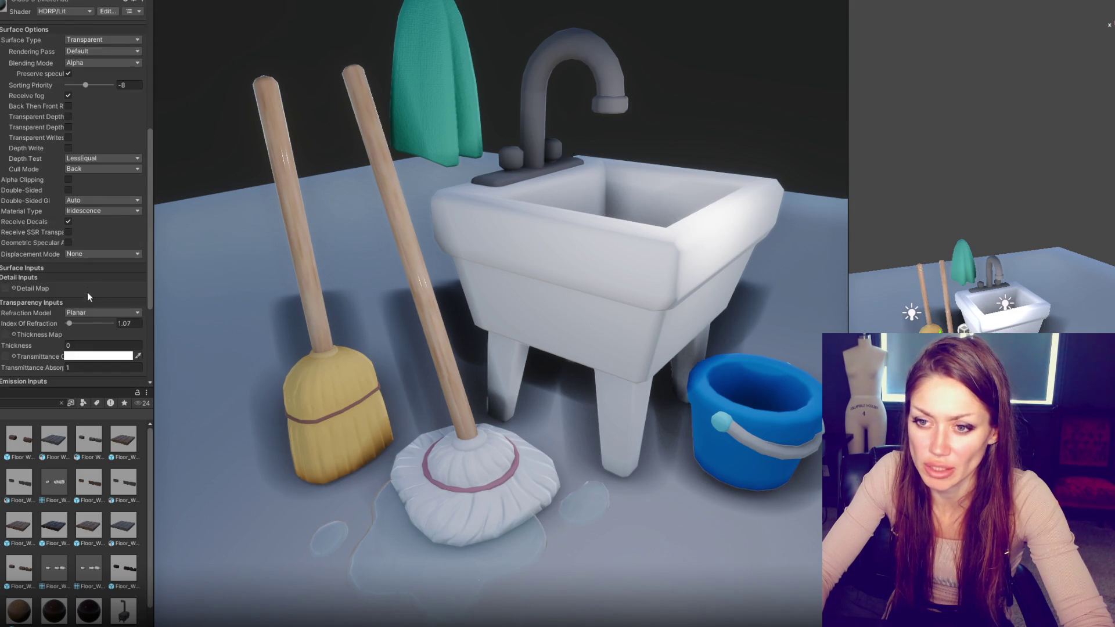
scroll(91, 356, "down", 5)
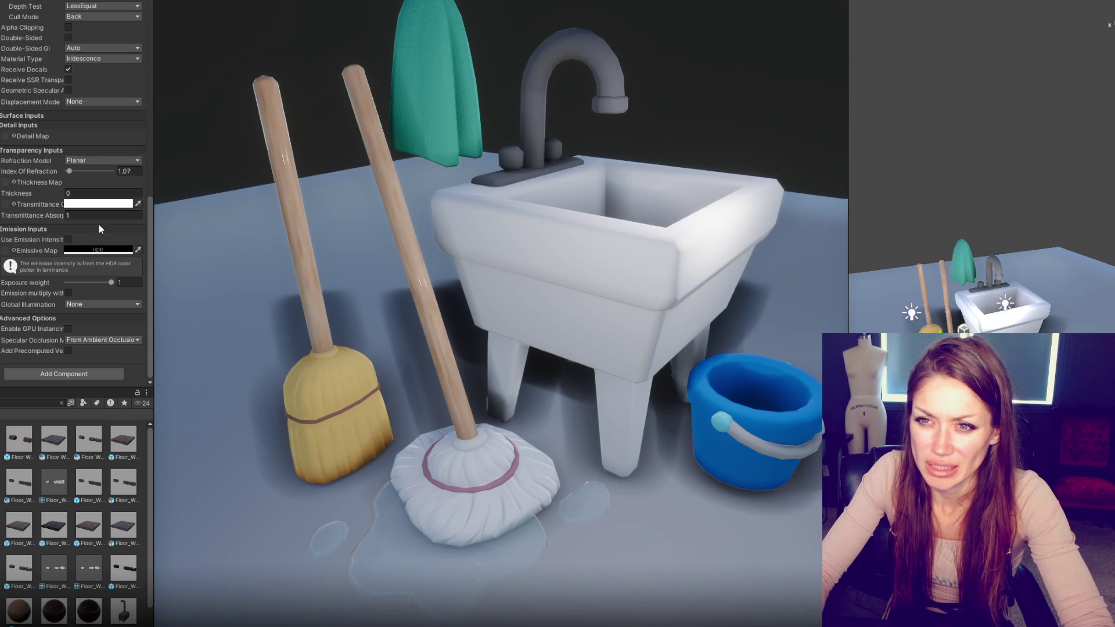
left_click(74, 115)
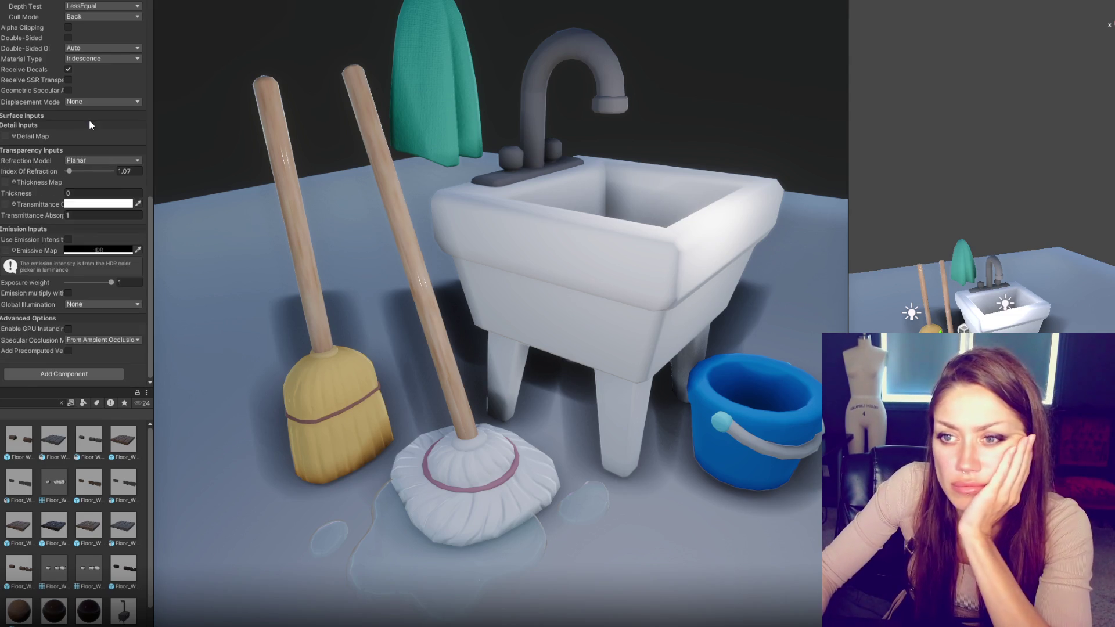
left_click(81, 126)
left_click_drag(166, 333, 135, 340)
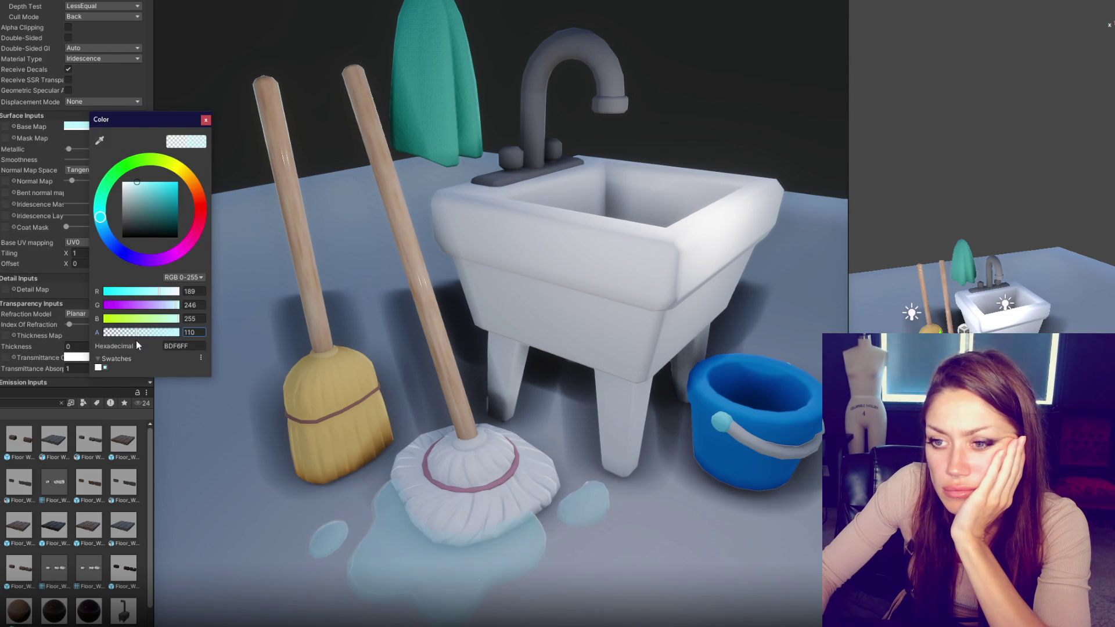
left_click(178, 182)
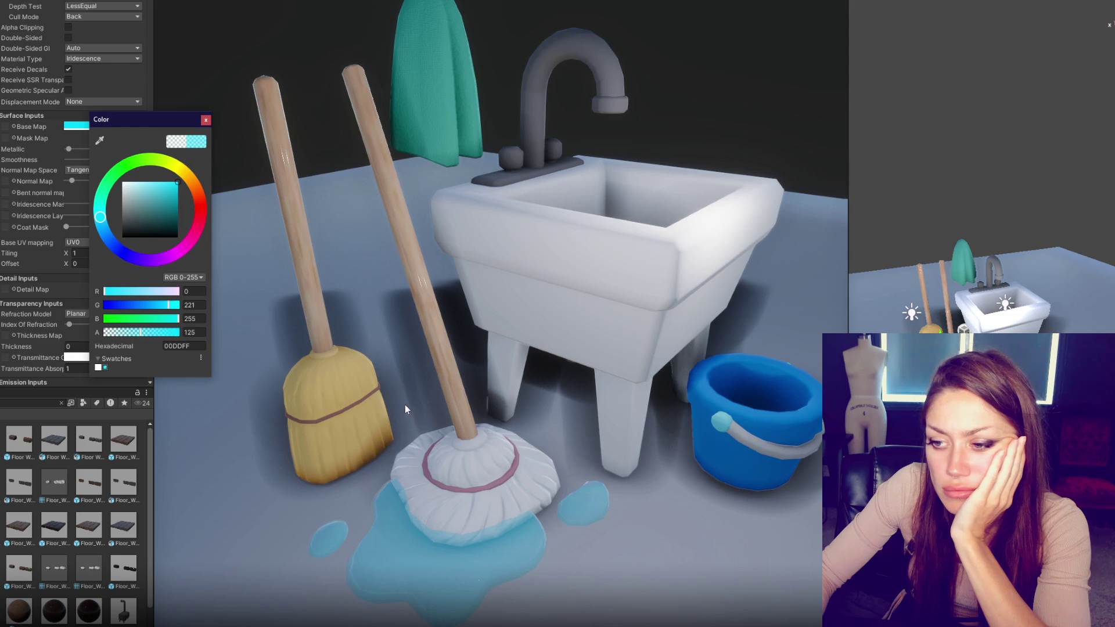
left_click(469, 482)
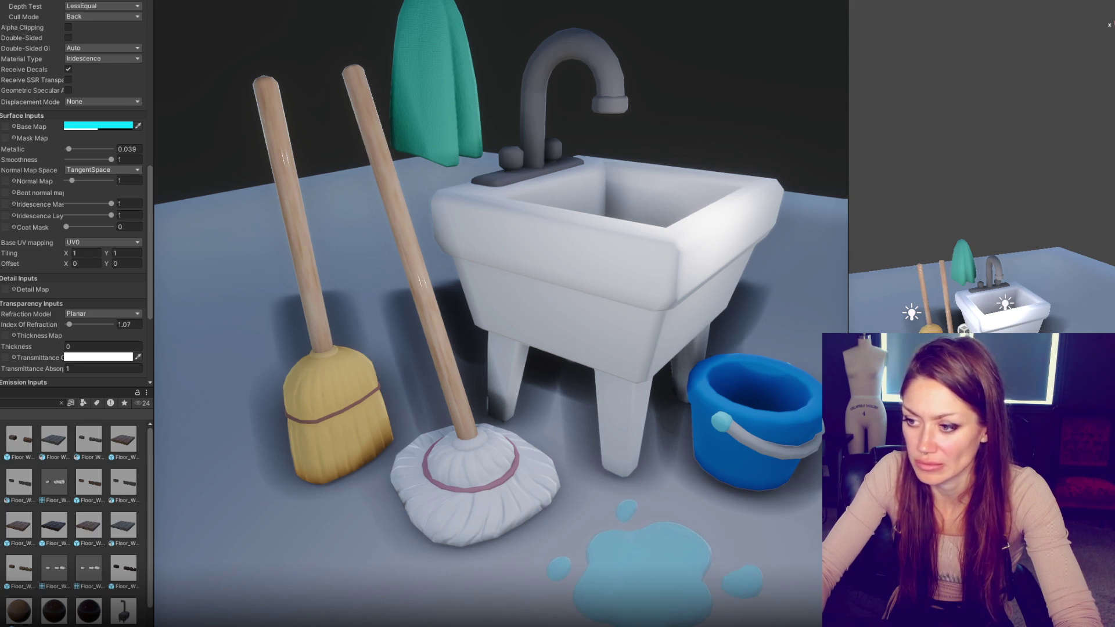
Step: Lower the puddle colour's alpha to 72 and set Metallic to 0.15
left_click(93, 126)
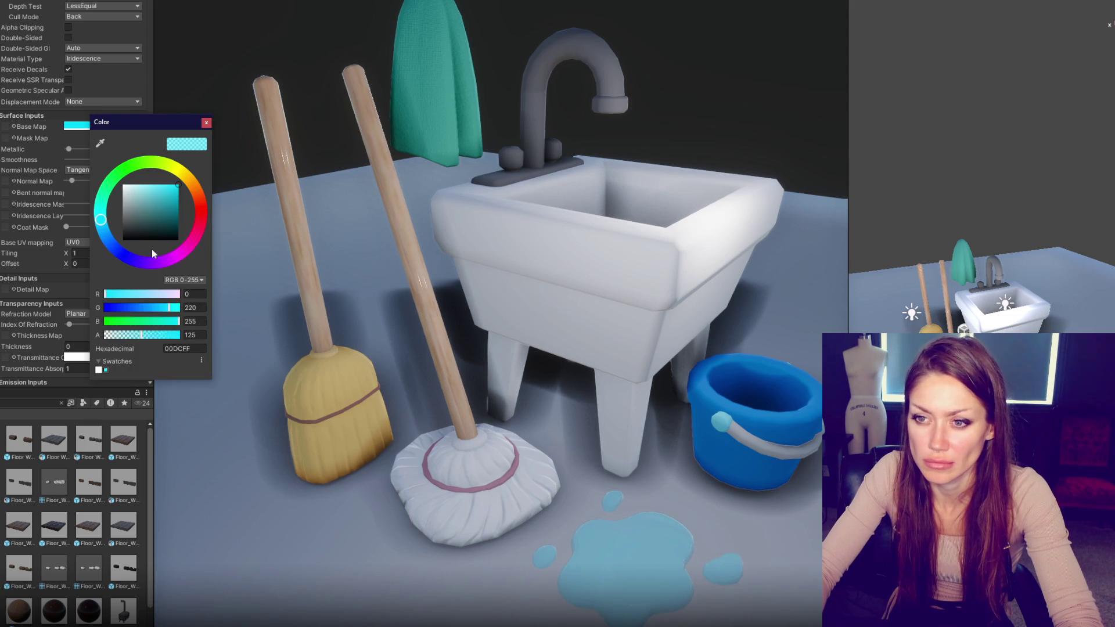
left_click_drag(139, 335, 126, 337)
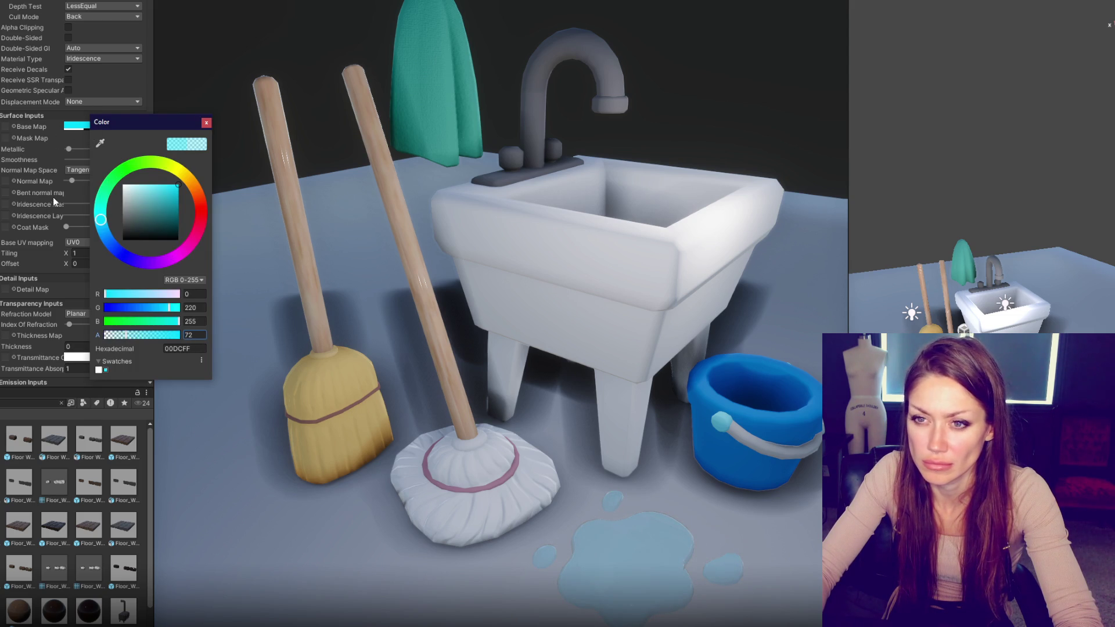
left_click_drag(69, 152, 77, 150)
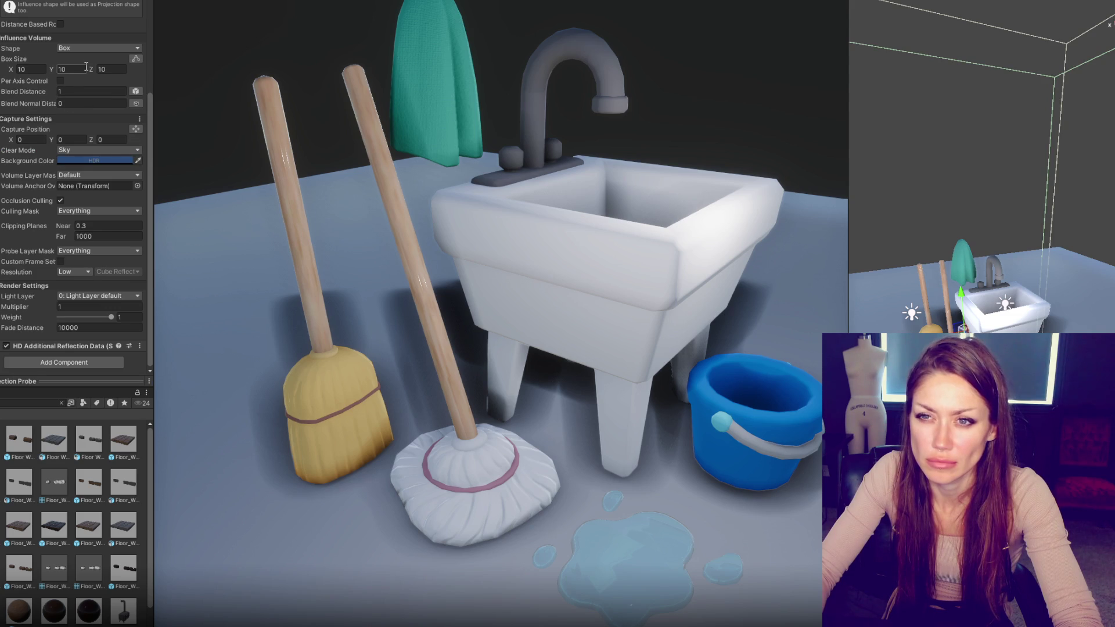
Step: Frame the reflection probe, then select the floor Plane and delete it
key("f")
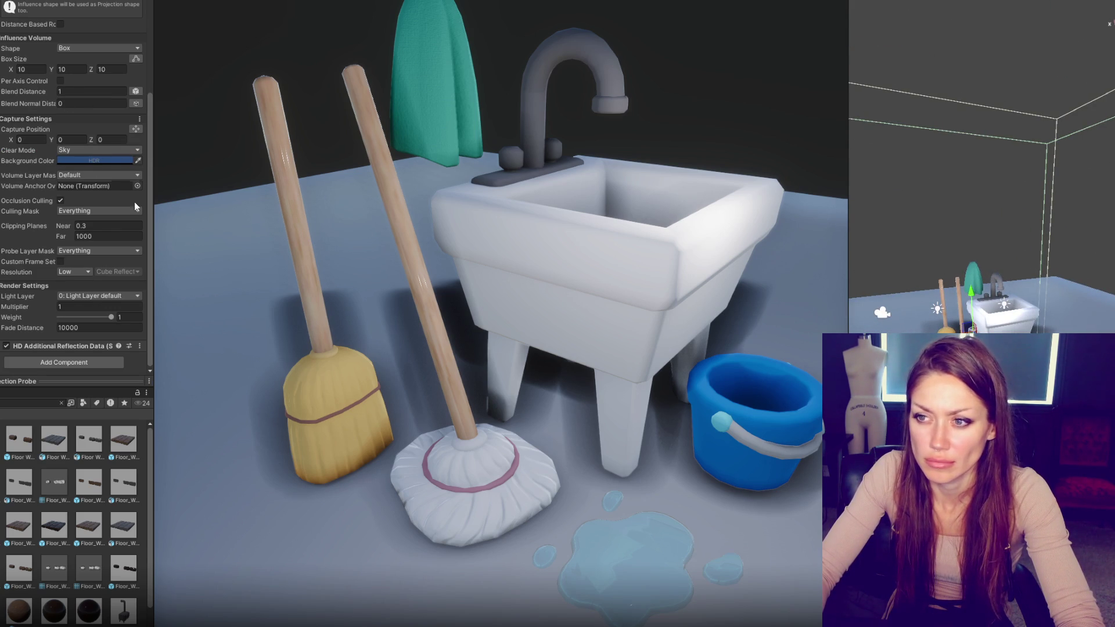
scroll(116, 186, "up", 5)
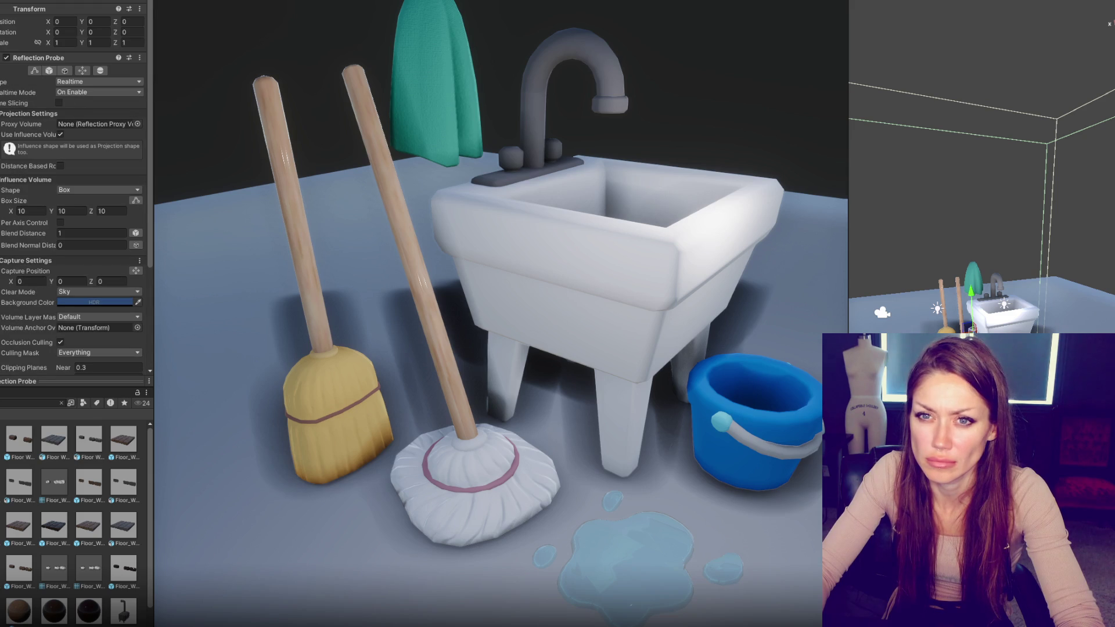
left_click(900, 319)
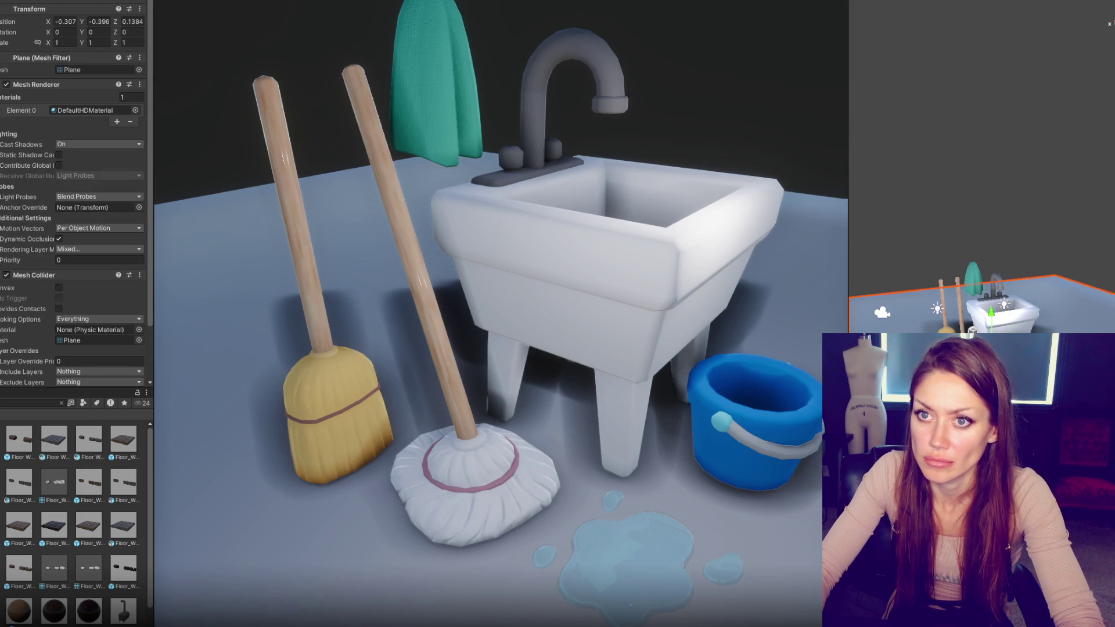
key("alt+shift+a")
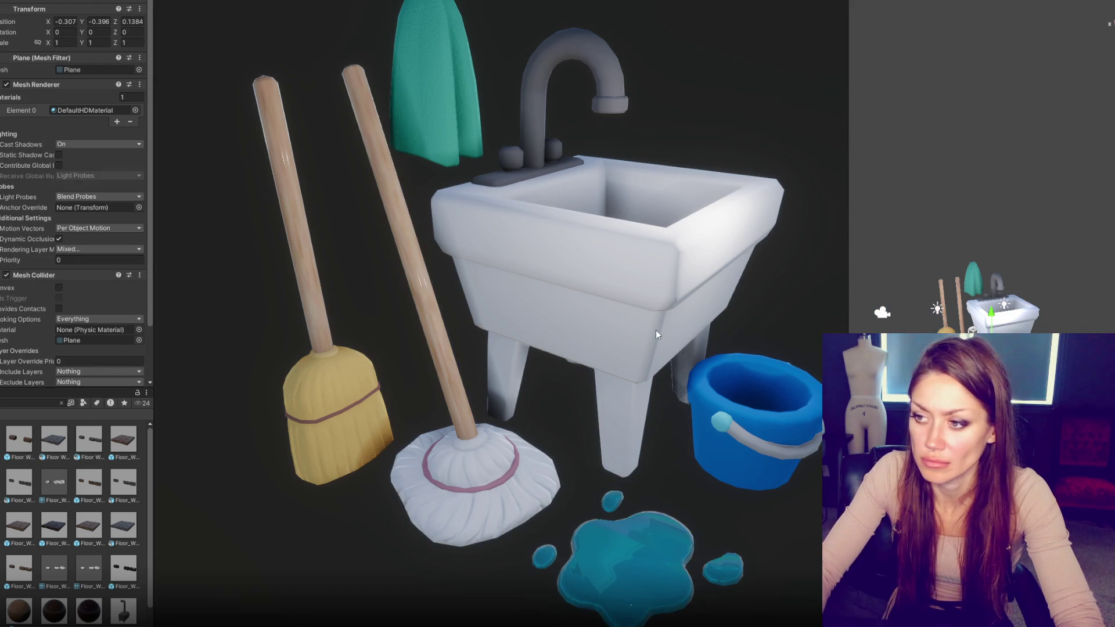
Step: Shift the camera right and pull it back so all the props fit the game view
key("ctrl+shift+n")
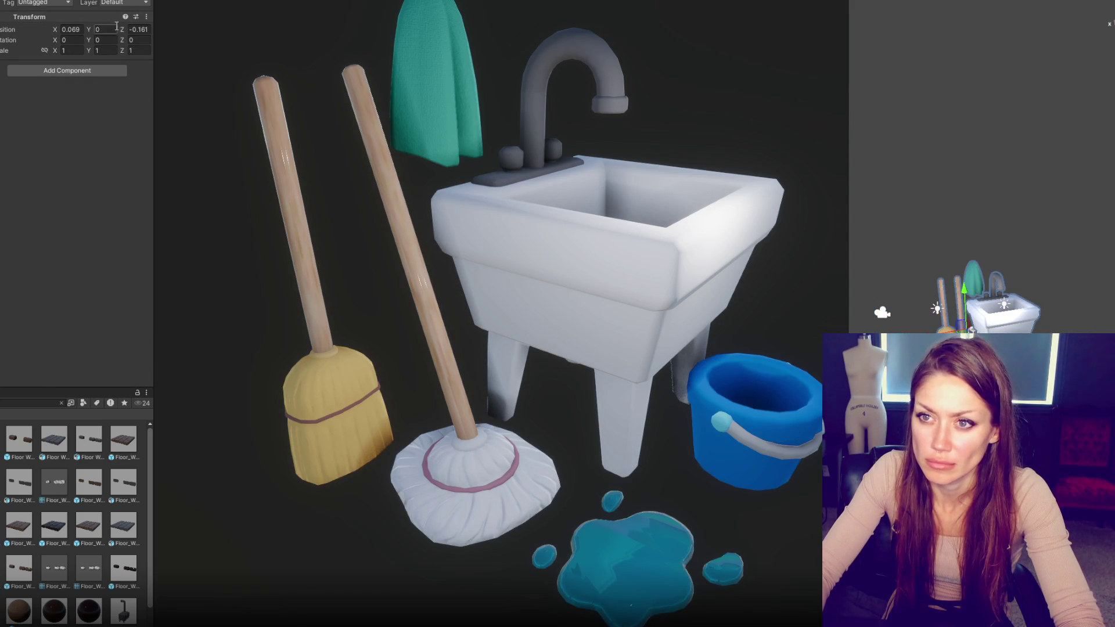
left_click_drag(55, 29, 82, 29)
left_click_drag(953, 349, 954, 294)
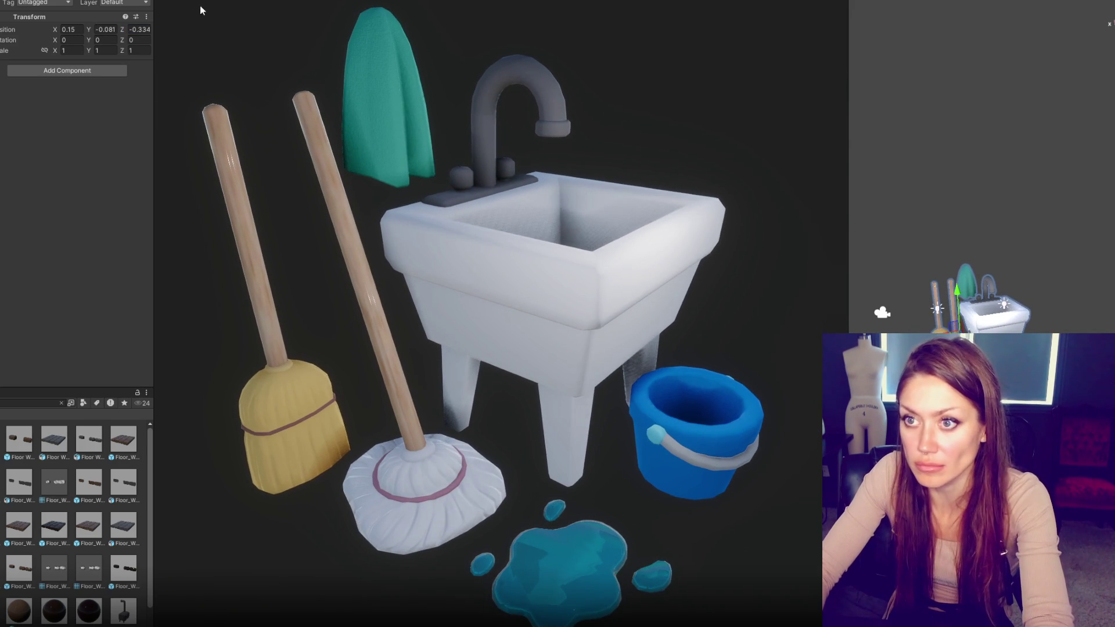
Step: Screenshot the game view and paste it onto the Photoshop reference board
key("super+shift+s")
left_click_drag(193, 34, 822, 626)
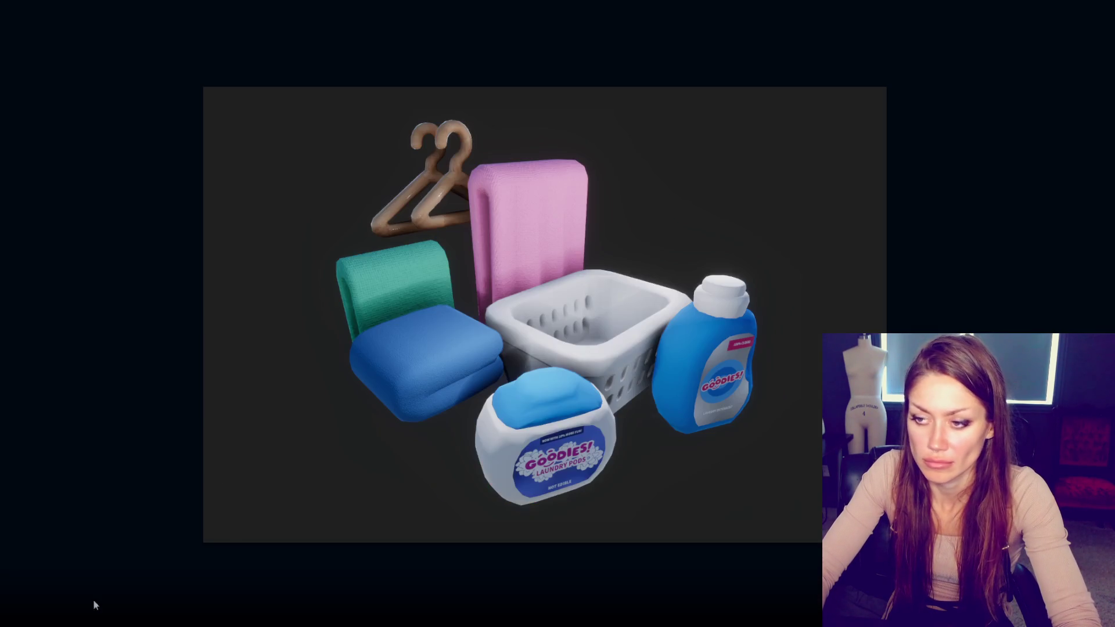
key("ctrl+v")
key("ctrl+t")
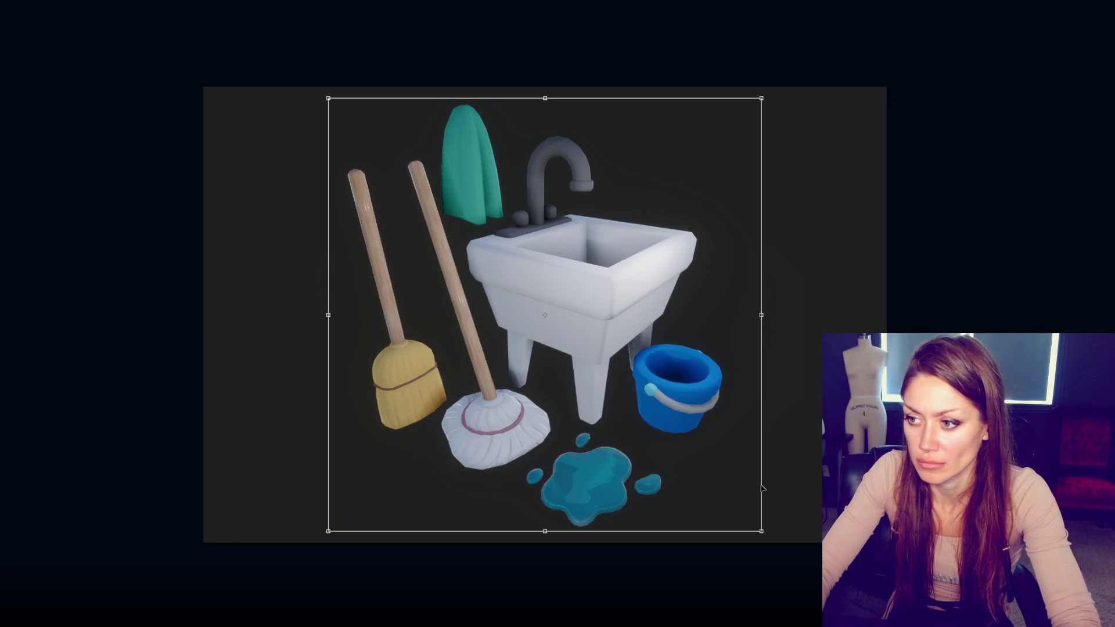
key("Return")
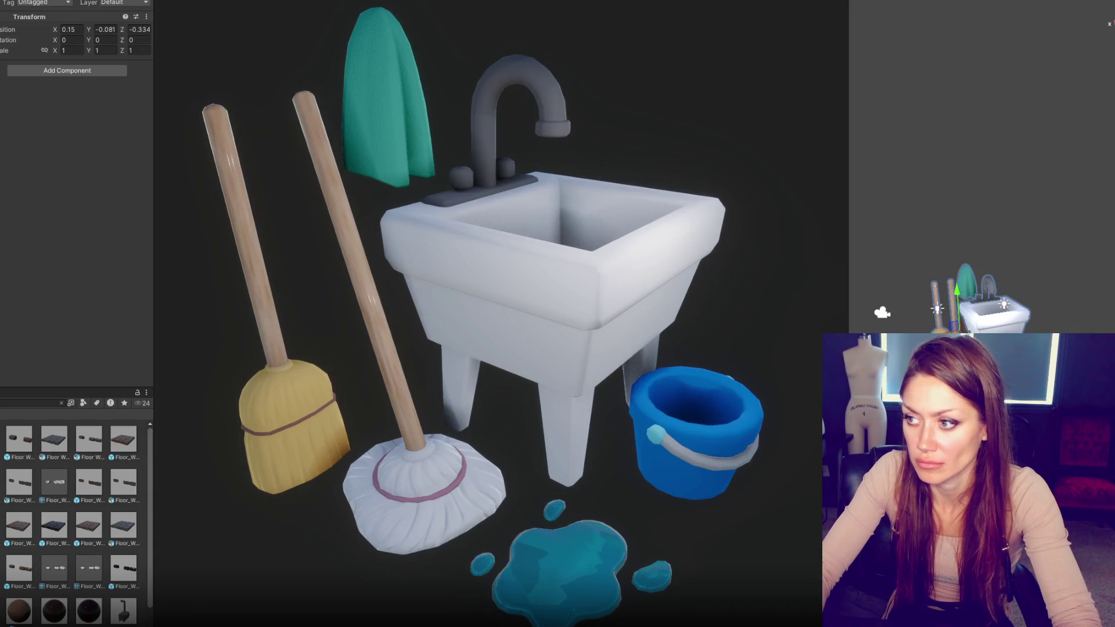
Step: Lower the rag and slide it left, then nudge the broom and puddle
left_click(966, 285)
left_click_drag(964, 244, 960, 250)
mouse_move(929, 290)
left_mouse_down()
mouse_move(947, 328)
mouse_move(977, 346)
left_mouse_up()
left_click(936, 308)
left_click(982, 349)
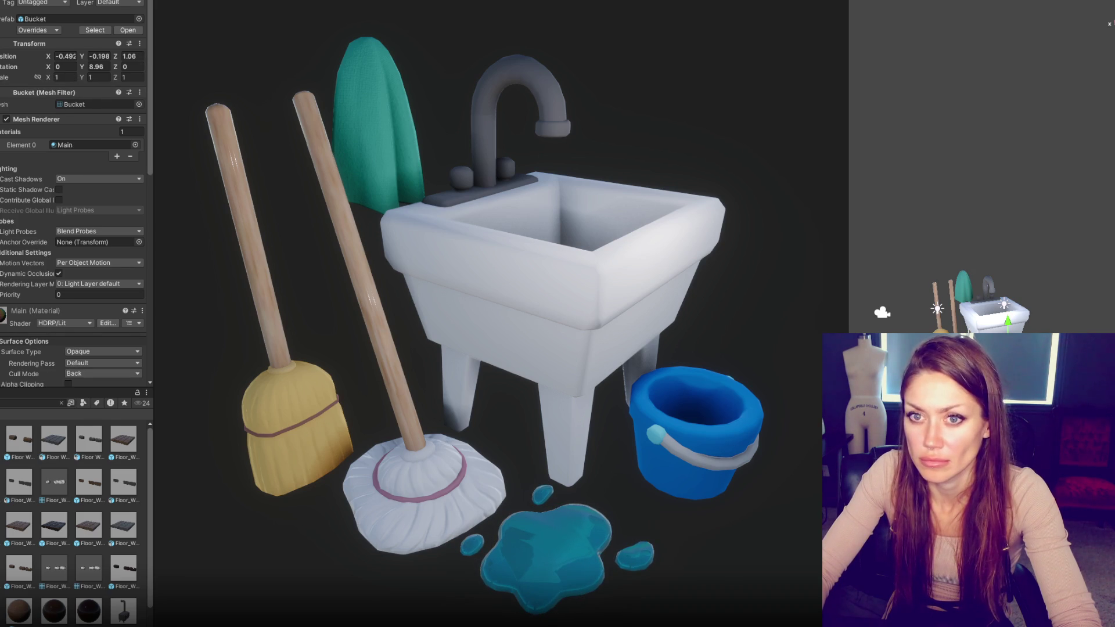
Step: Move the camera closer, screenshot the tighter framing, then delete all the laundry props
left_click(962, 271)
left_click_drag(958, 296, 960, 289)
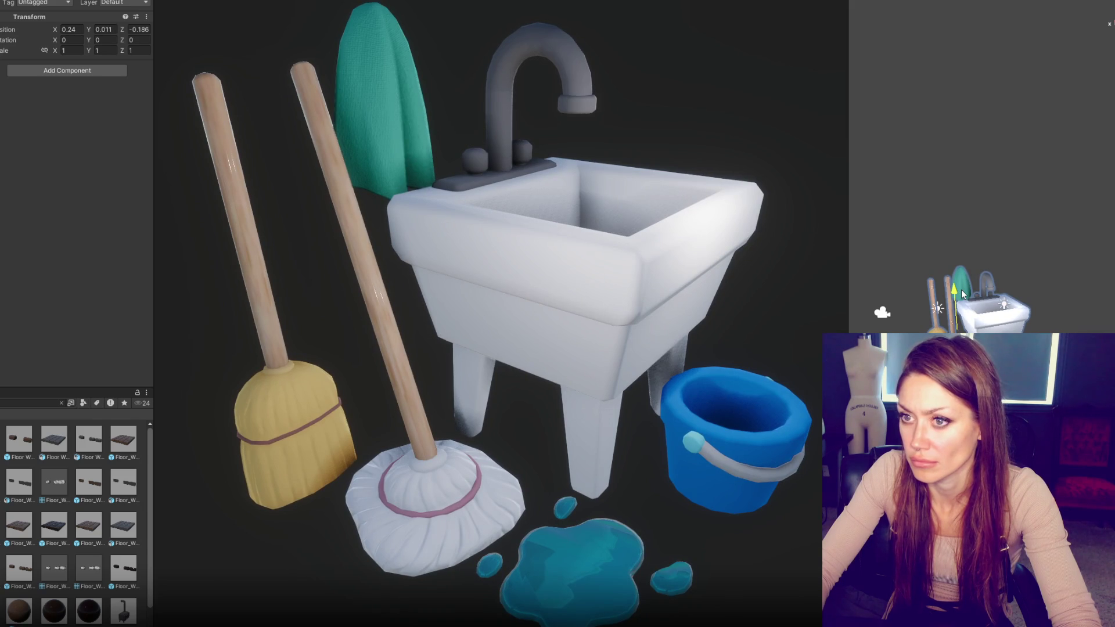
key("ctrl+Print")
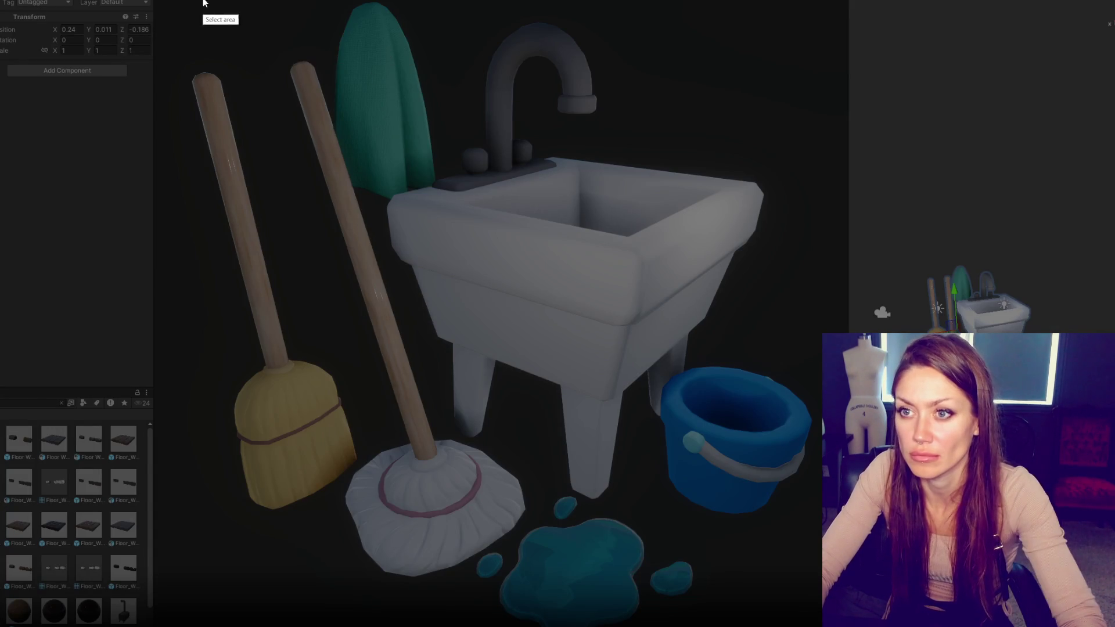
left_click_drag(177, 0, 830, 626)
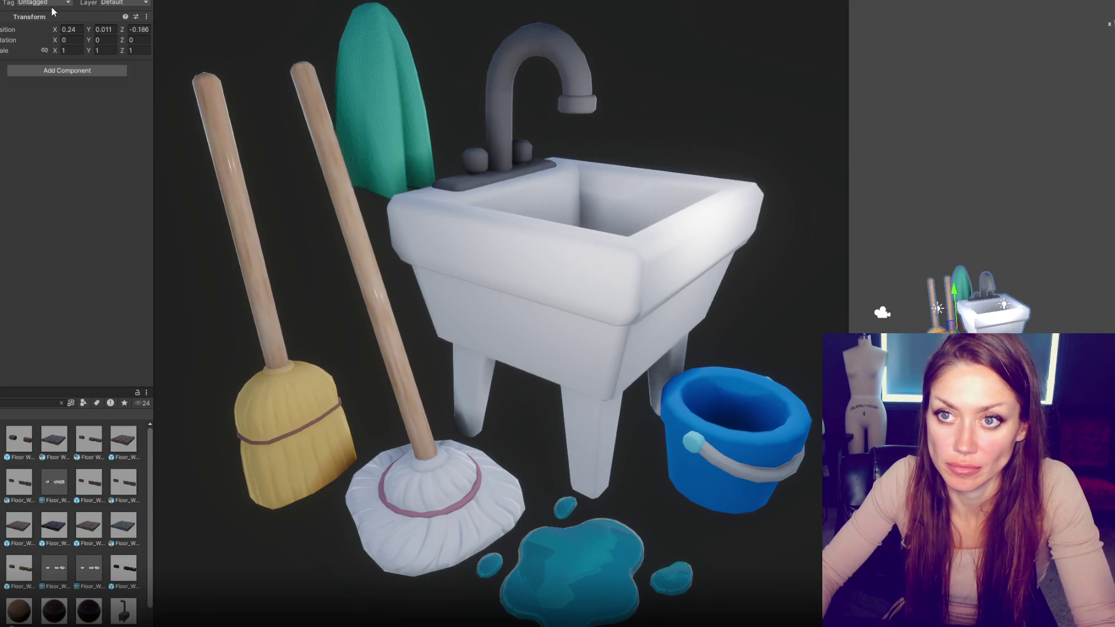
key("alt+shift+a")
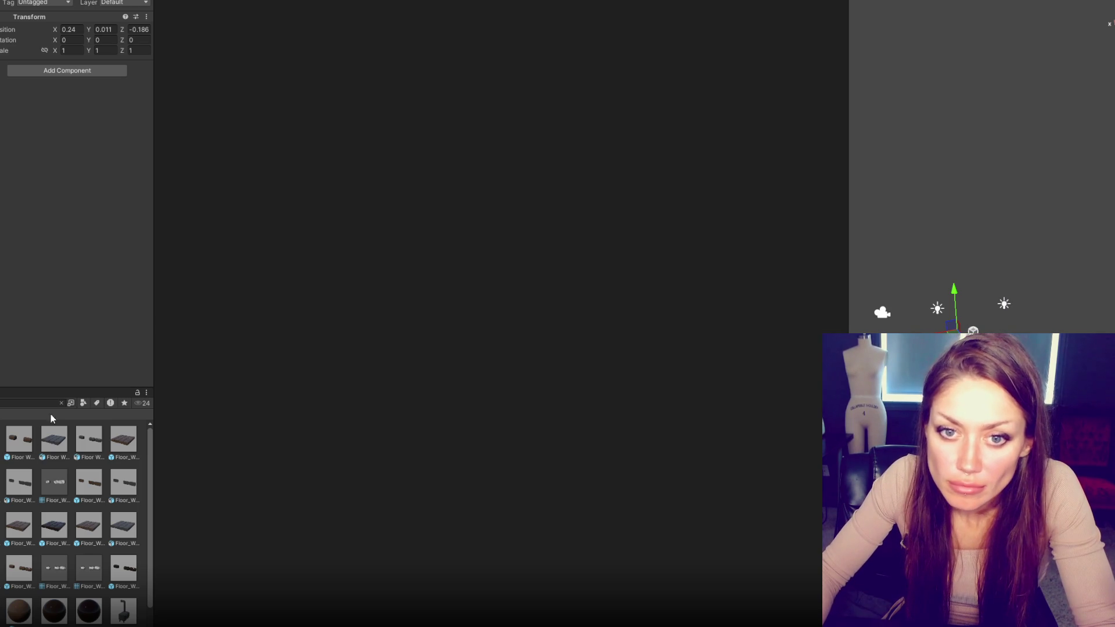
Step: Enlarge the Project panel and place the Wood_Fireplace prefab, sliding it along X
left_click_drag(58, 385, 60, 255)
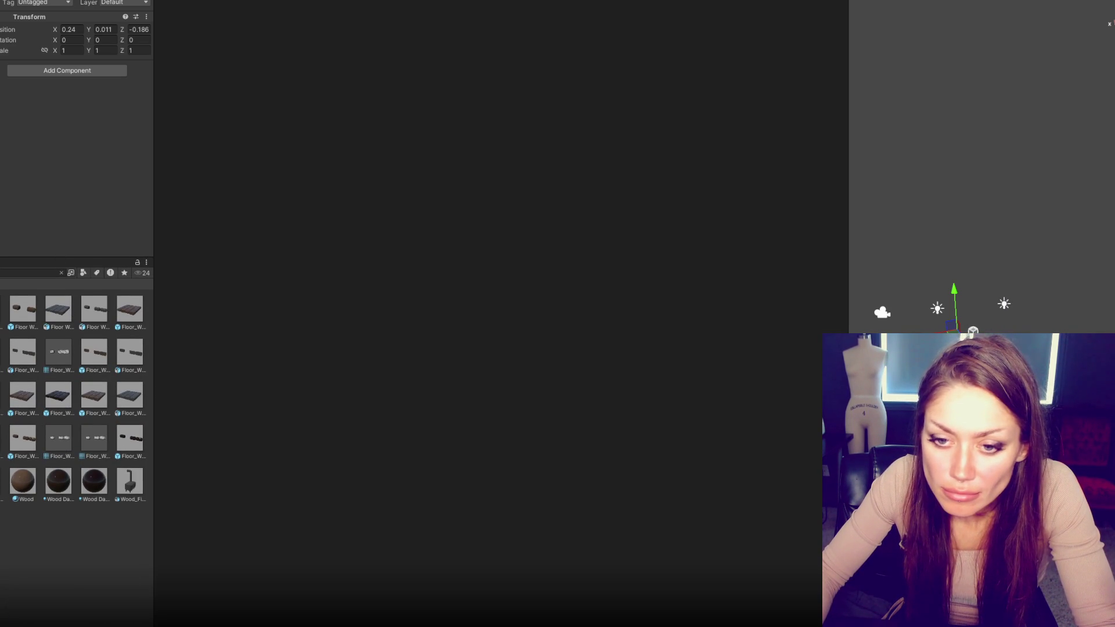
left_click(2, 482)
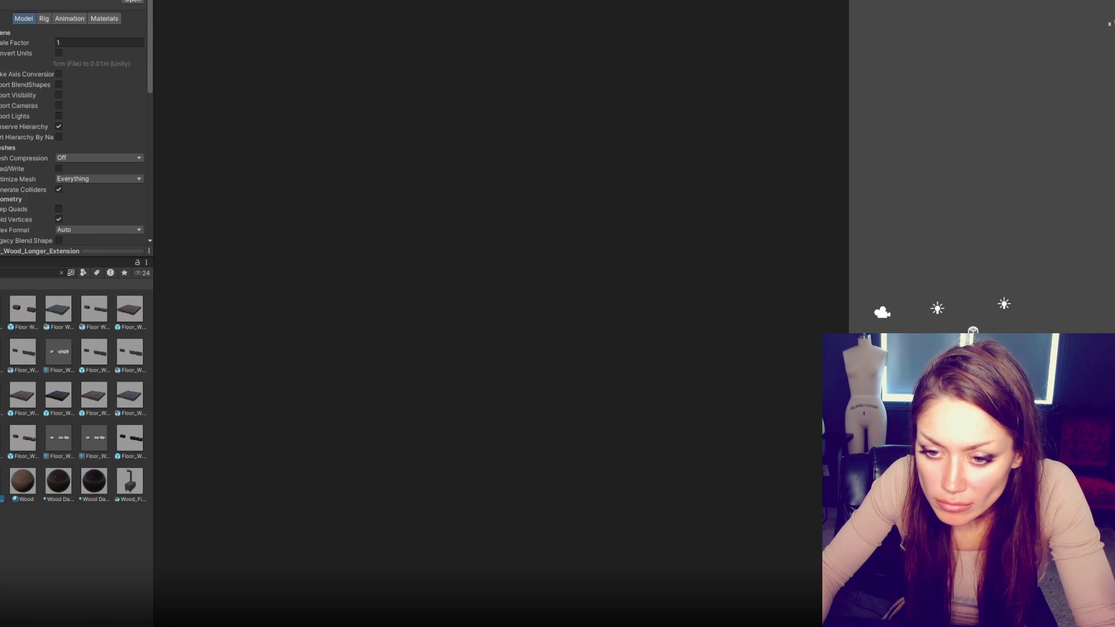
left_click(129, 481)
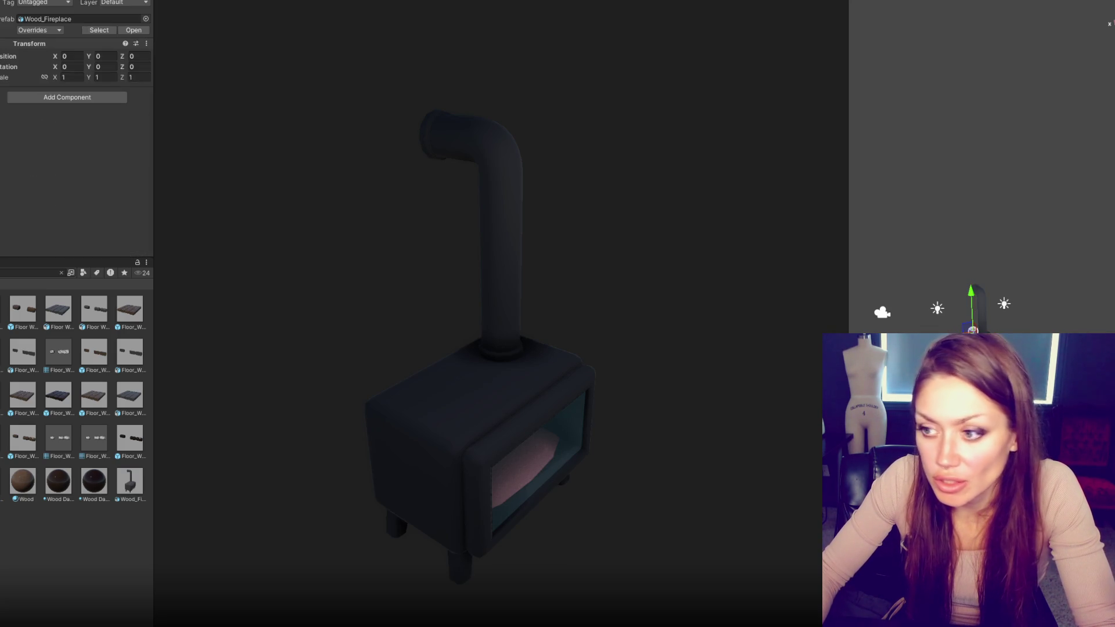
left_click_drag(55, 56, 76, 162)
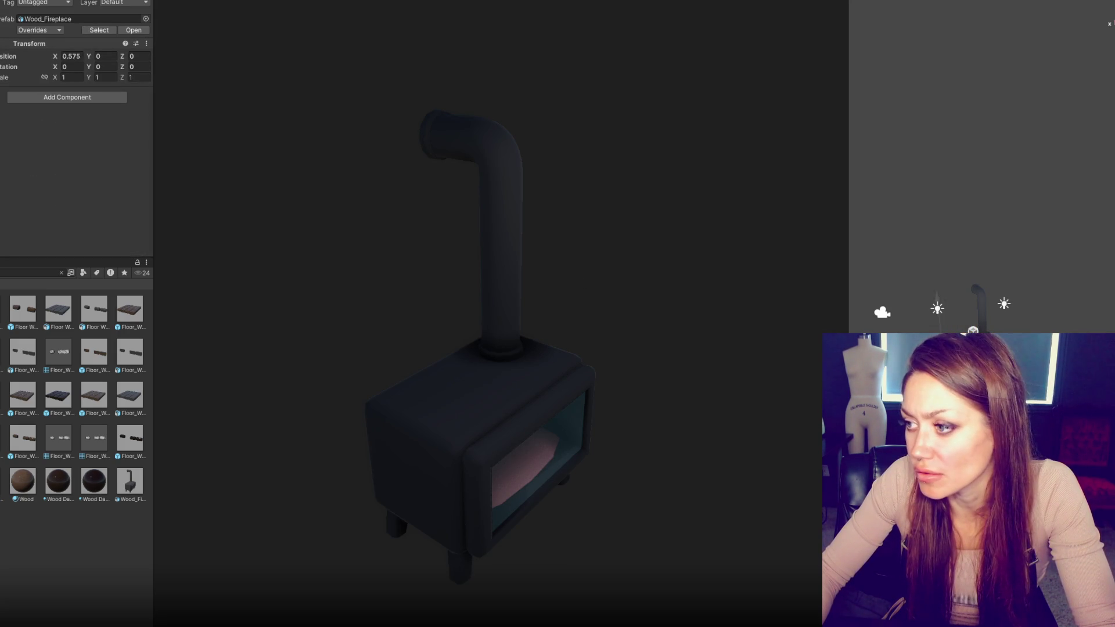
Step: Delete the fireplace, clear the asset search and open the bathroom pack's Prefabs folder
key("Delete")
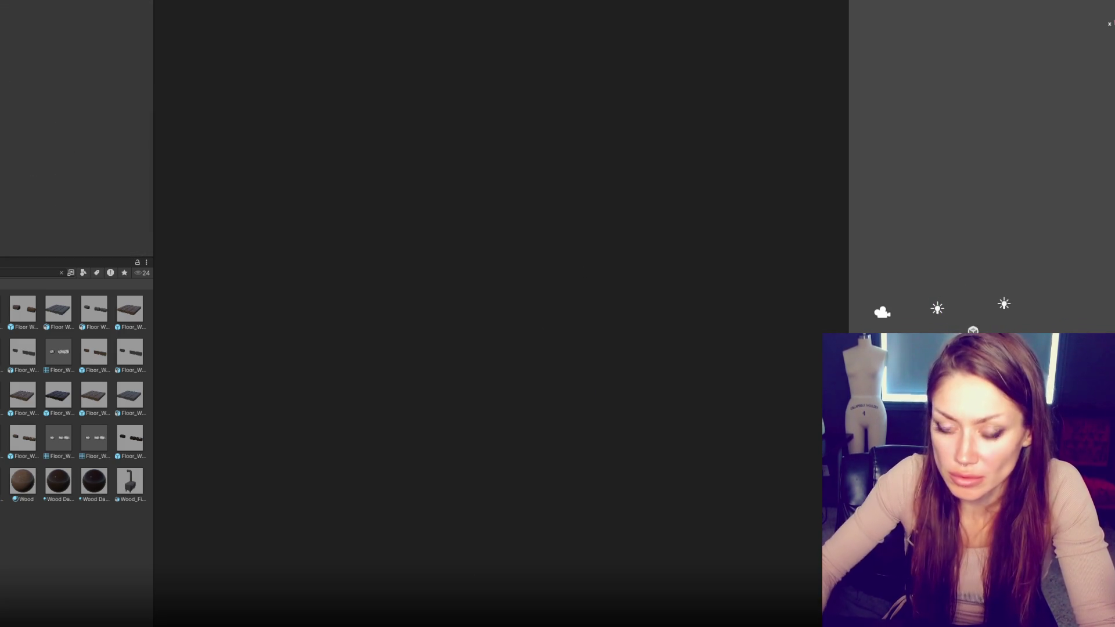
key("Escape")
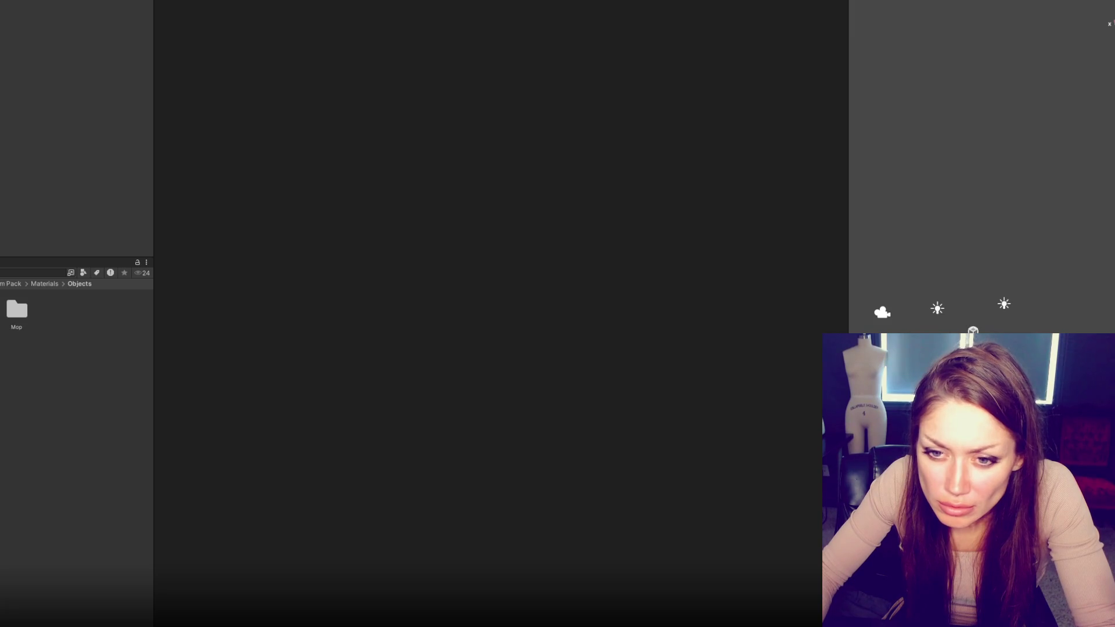
left_click(5, 401)
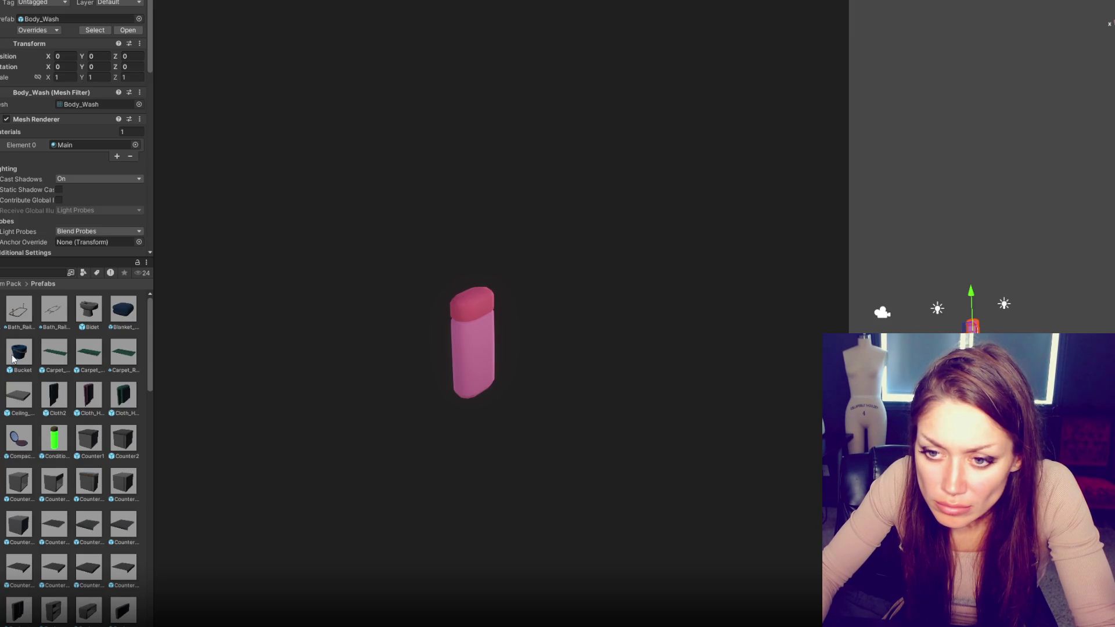
Step: Place the Carpet_Left rug, inspect it close up in a widened Scene view, then delete it
left_click(50, 357)
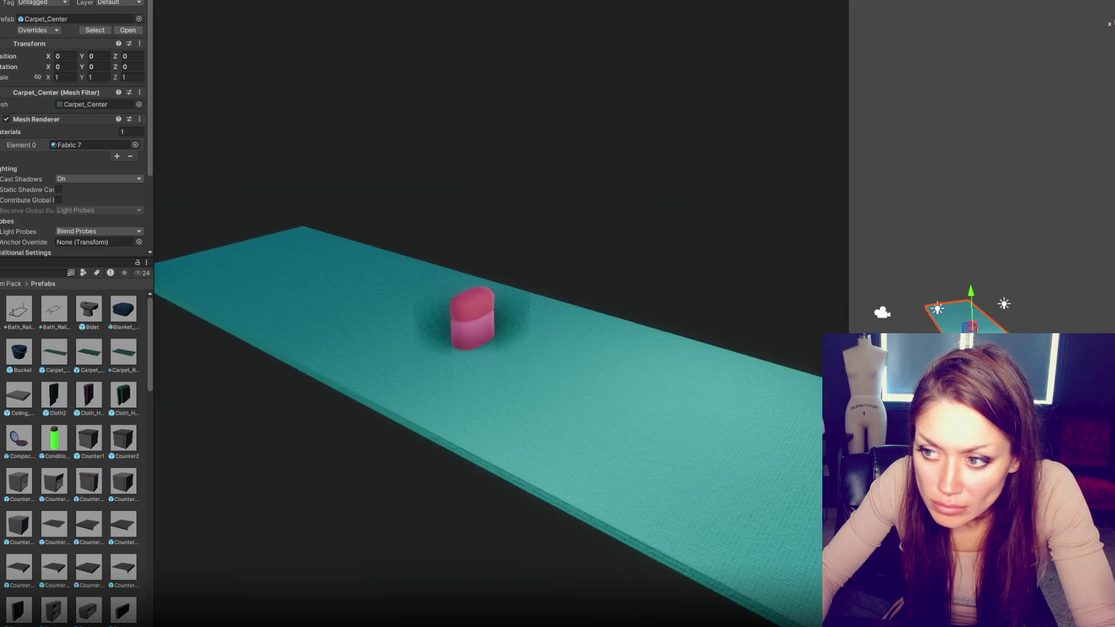
left_click(93, 350)
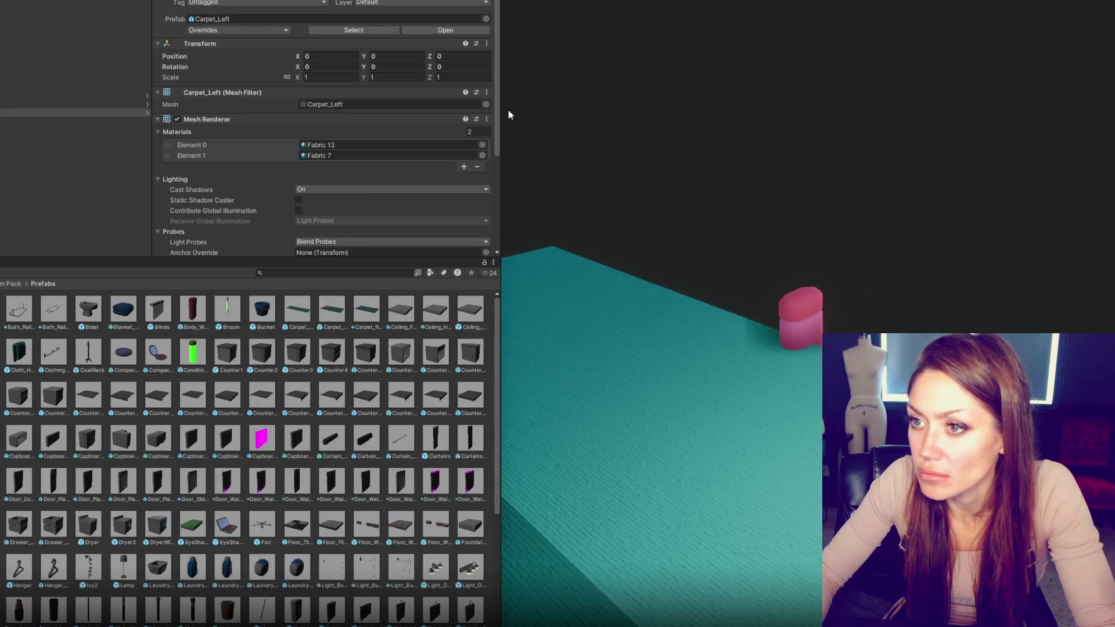
left_click_drag(509, 114, 97, 187)
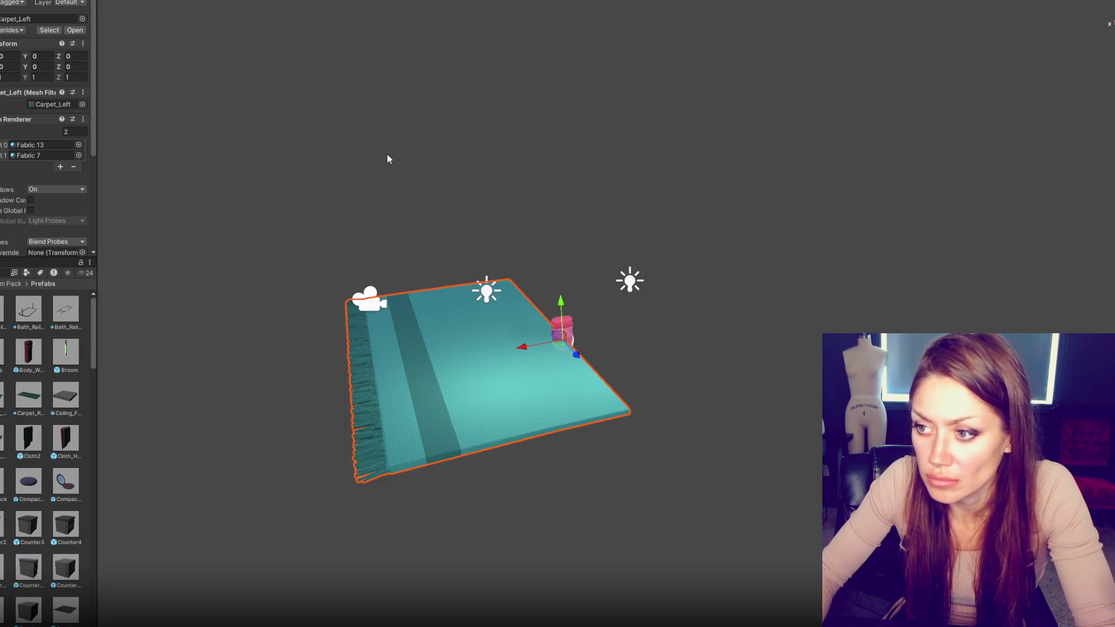
mouse_move(389, 154)
left_mouse_down()
mouse_move(422, 295)
mouse_move(523, 267)
left_mouse_up()
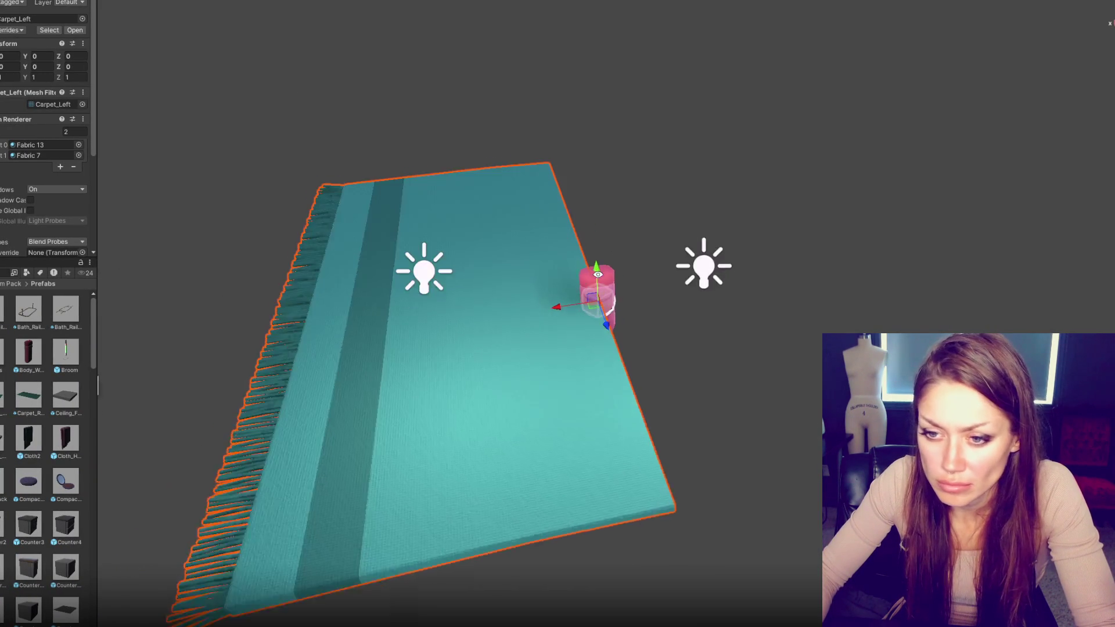
scroll(375, 271, "down", 2)
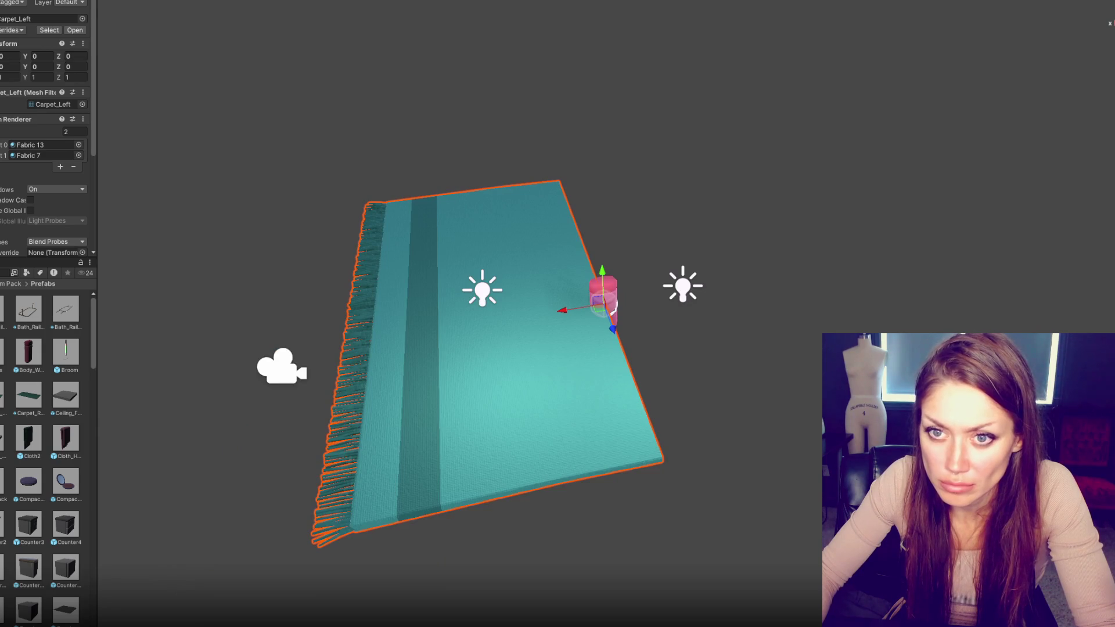
key("Delete")
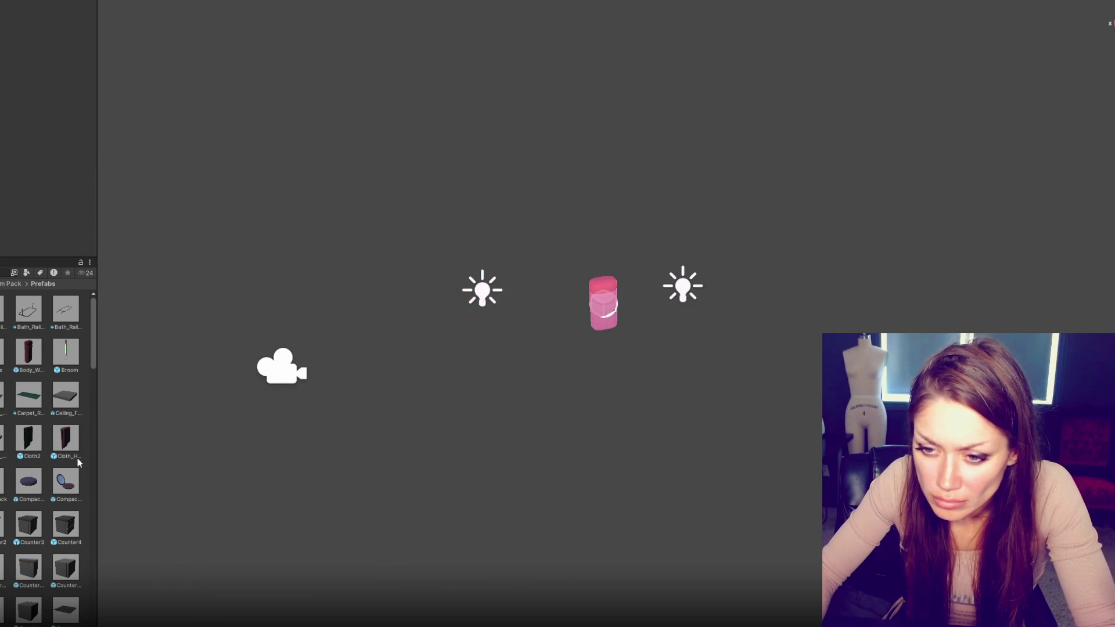
Step: Inspect the Compact_Close, EyeShadow_Closed and Floor_Wood prefabs in the Inspector
left_click_drag(603, 303, 603, 303)
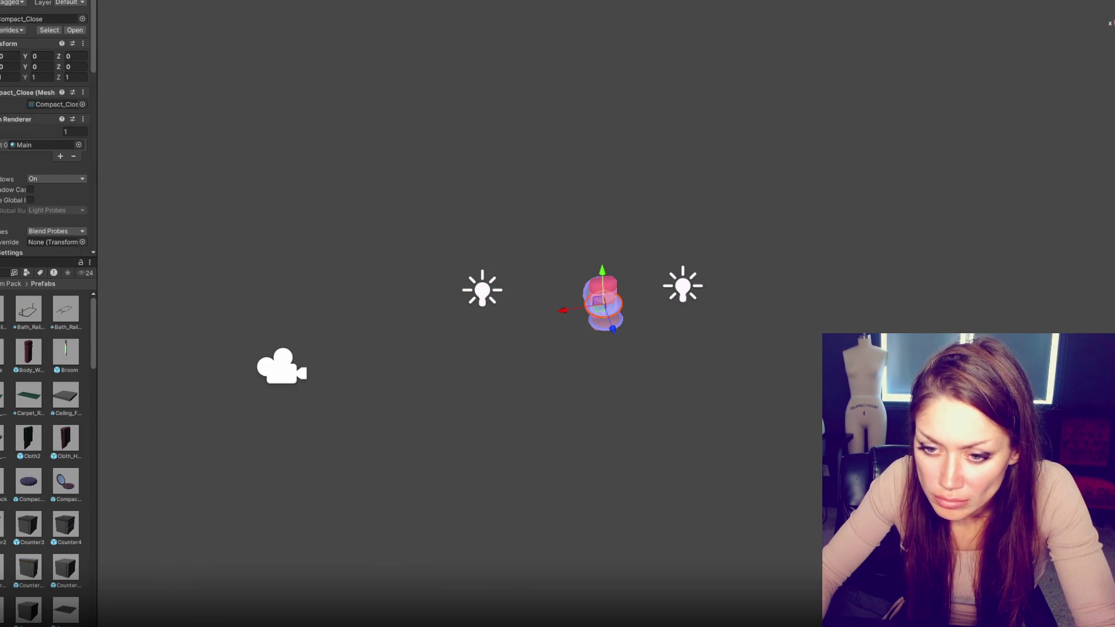
scroll(46, 453, "down", 3)
scroll(47, 453, "down", 5)
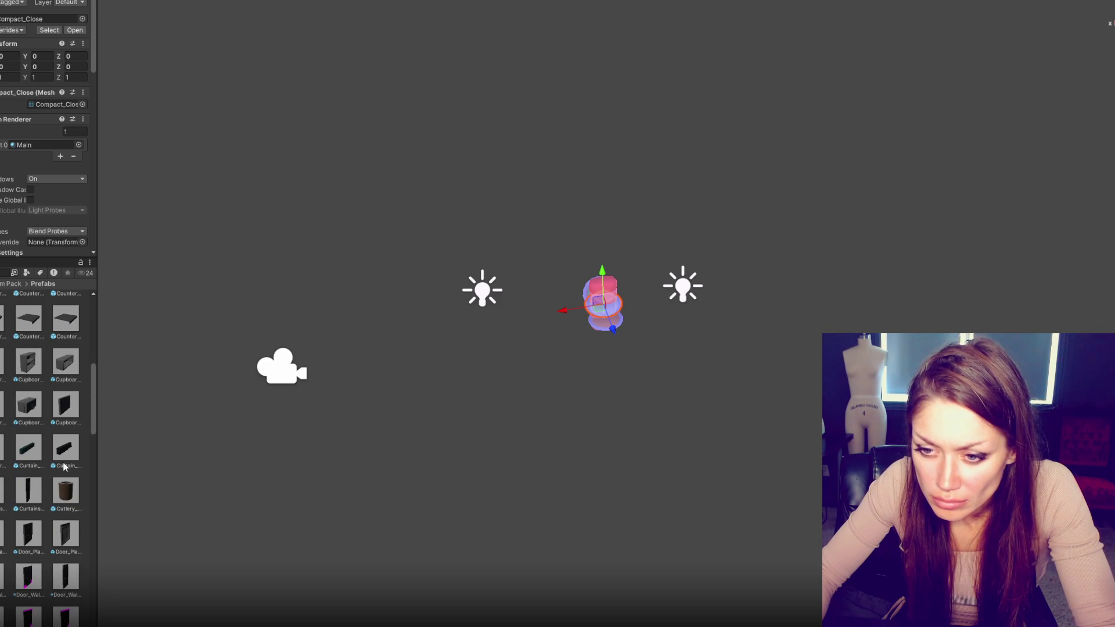
scroll(72, 507, "down", 4)
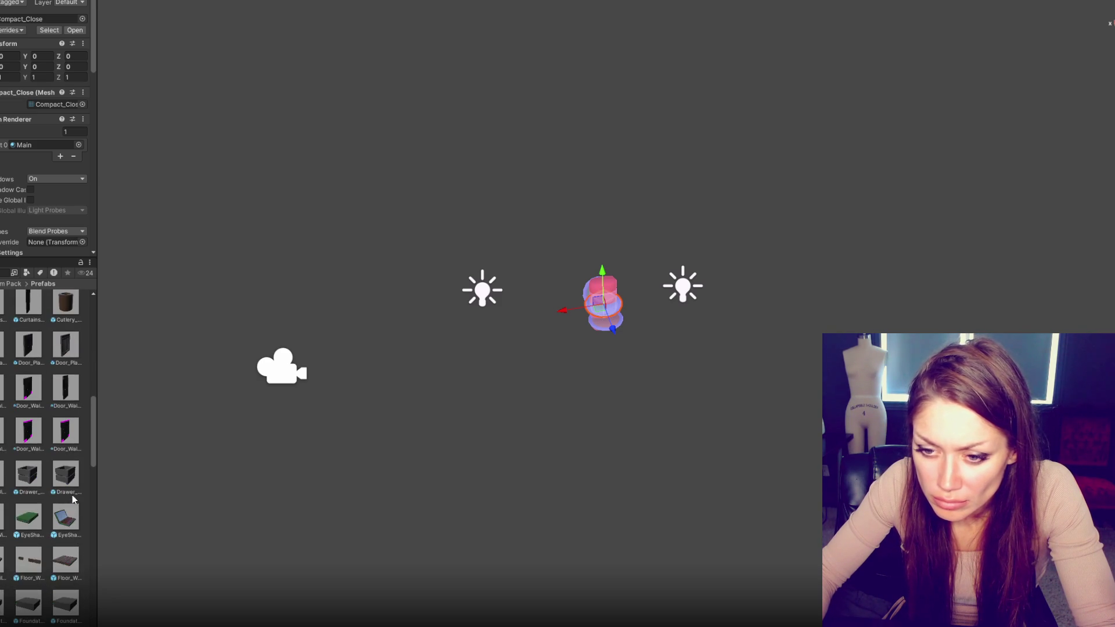
left_click(67, 520)
scroll(48, 503, "down", 2)
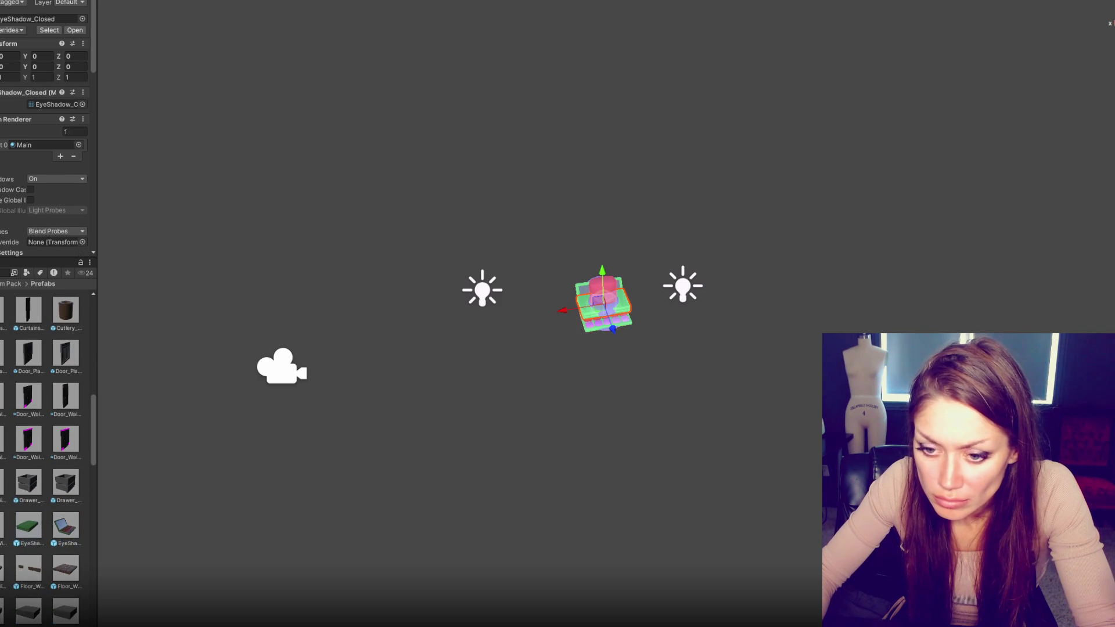
scroll(48, 503, "down", 2)
left_click(30, 413)
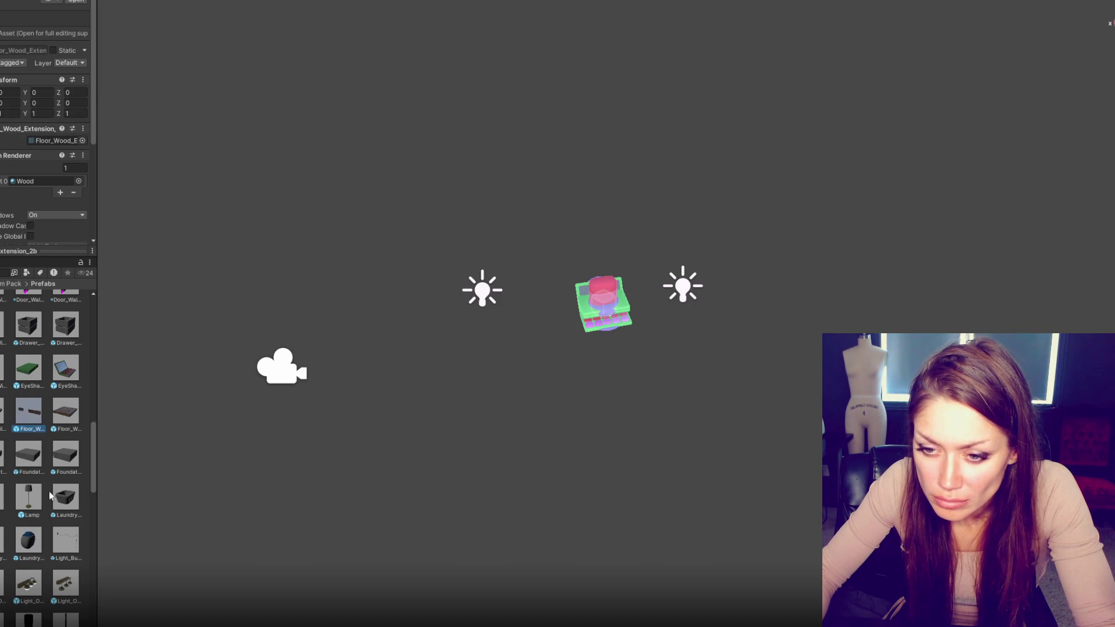
Step: Scroll through the Prefabs folder and inspect the Makeup_Brush_Cup prop
scroll(33, 504, "down", 1)
scroll(47, 452, "down", 2)
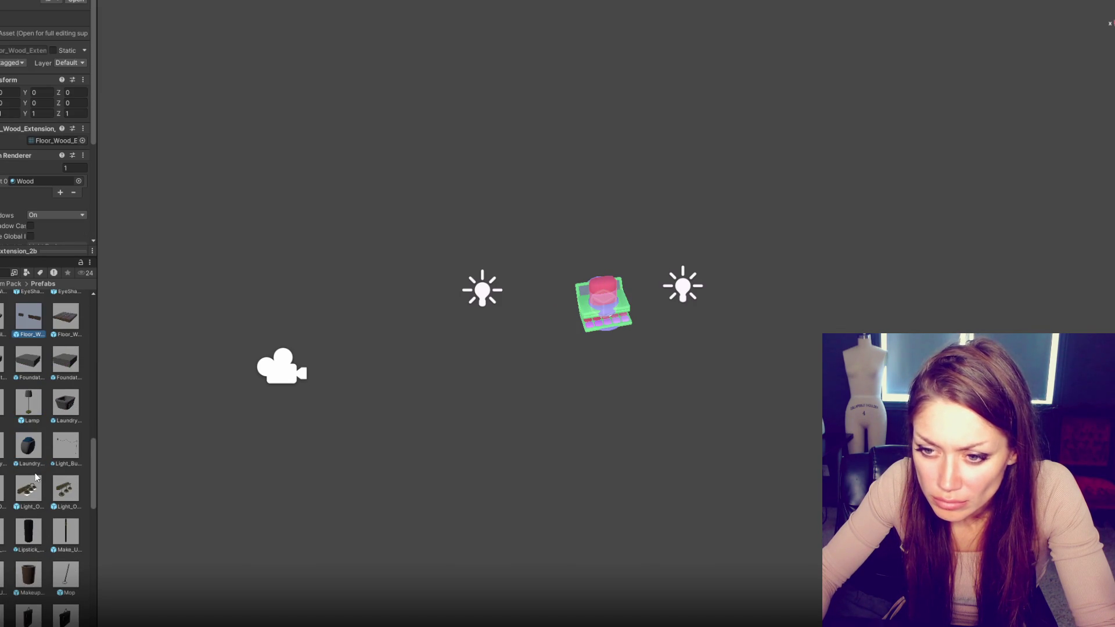
scroll(49, 464, "down", 2)
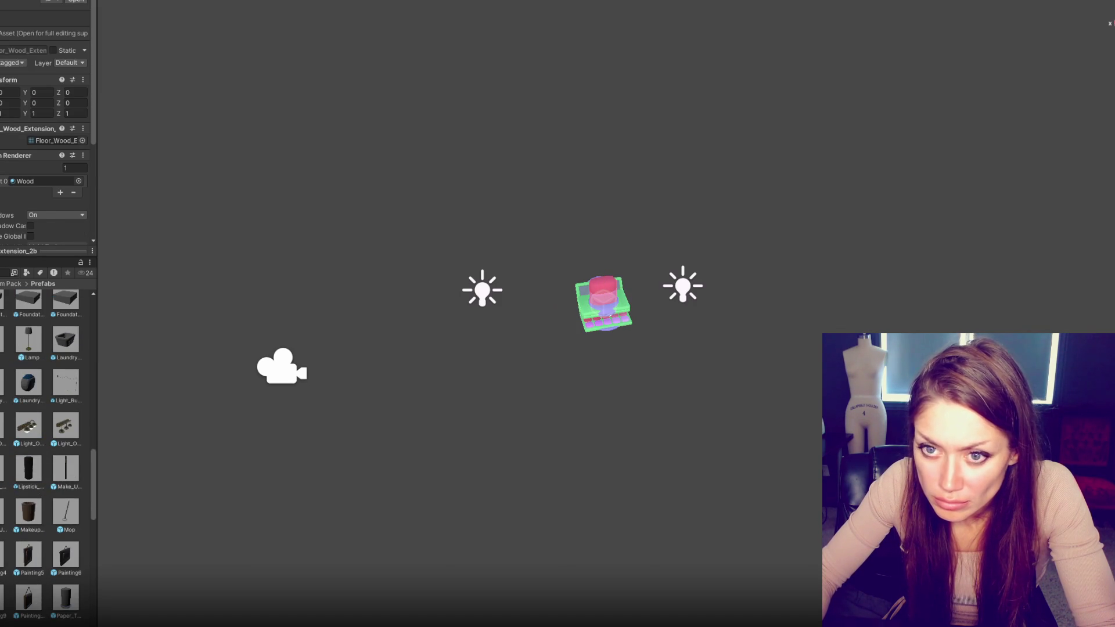
scroll(49, 459, "down", 1)
scroll(46, 453, "up", 1)
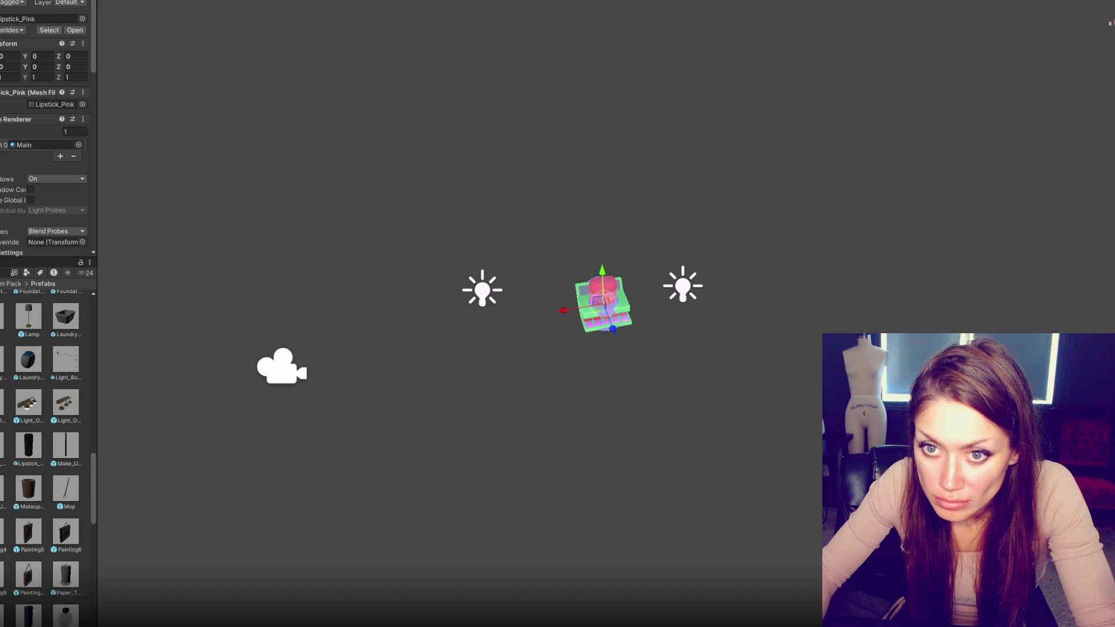
scroll(41, 455, "up", 1)
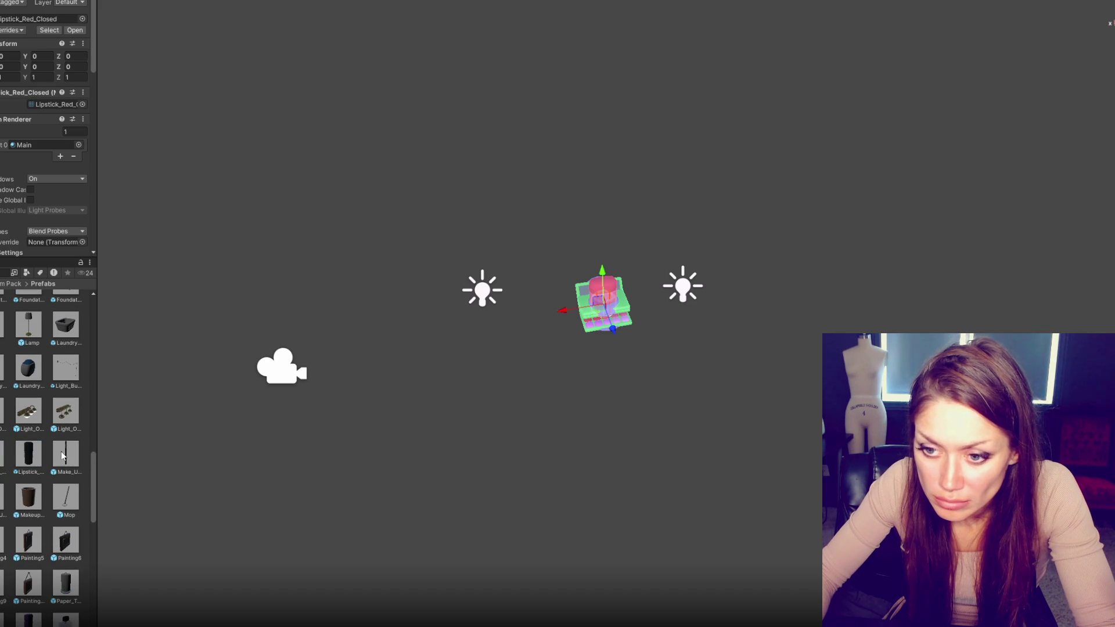
scroll(61, 455, "up", 1)
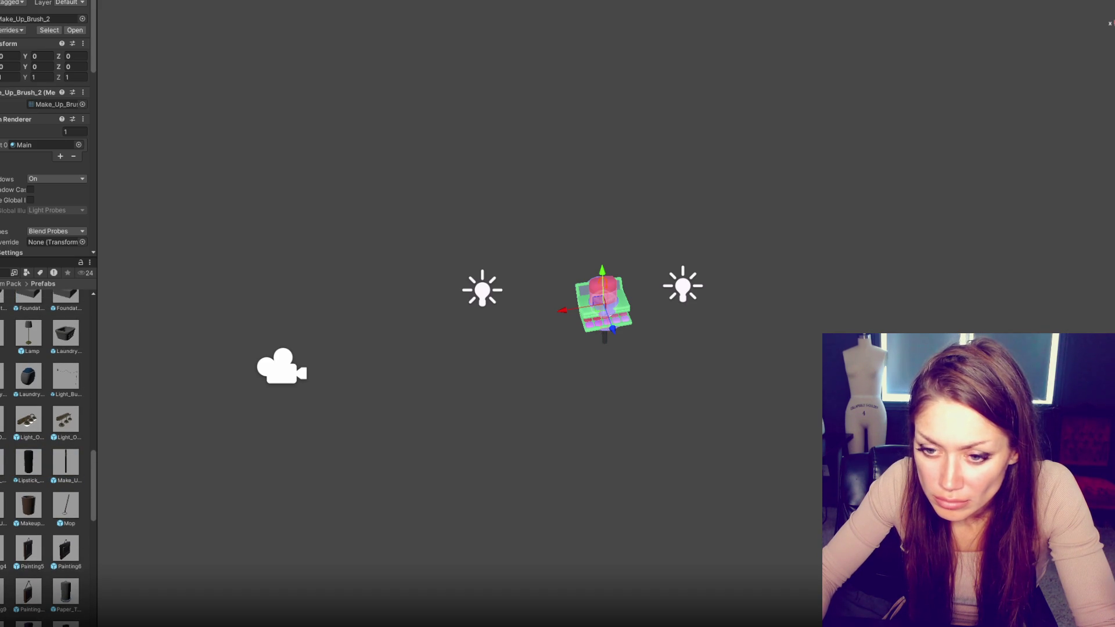
scroll(40, 459, "up", 1)
scroll(46, 456, "up", 1)
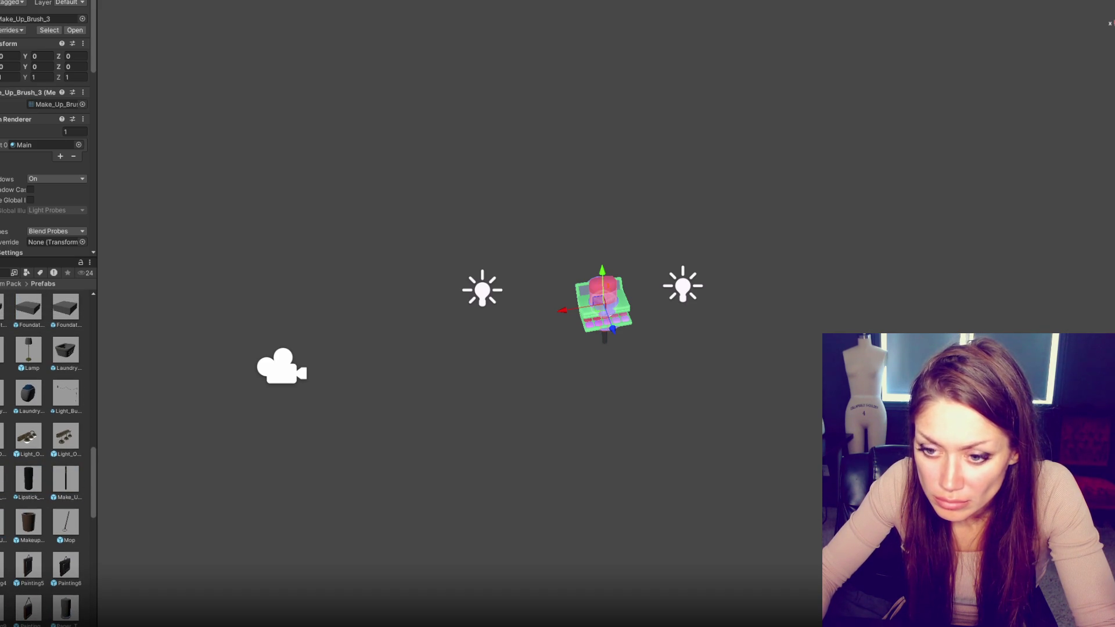
left_click(34, 525)
Step: Inspect the Perfume3 and Perfume4 bottle prefabs, then scroll on through the folder
scroll(63, 482, "down", 5)
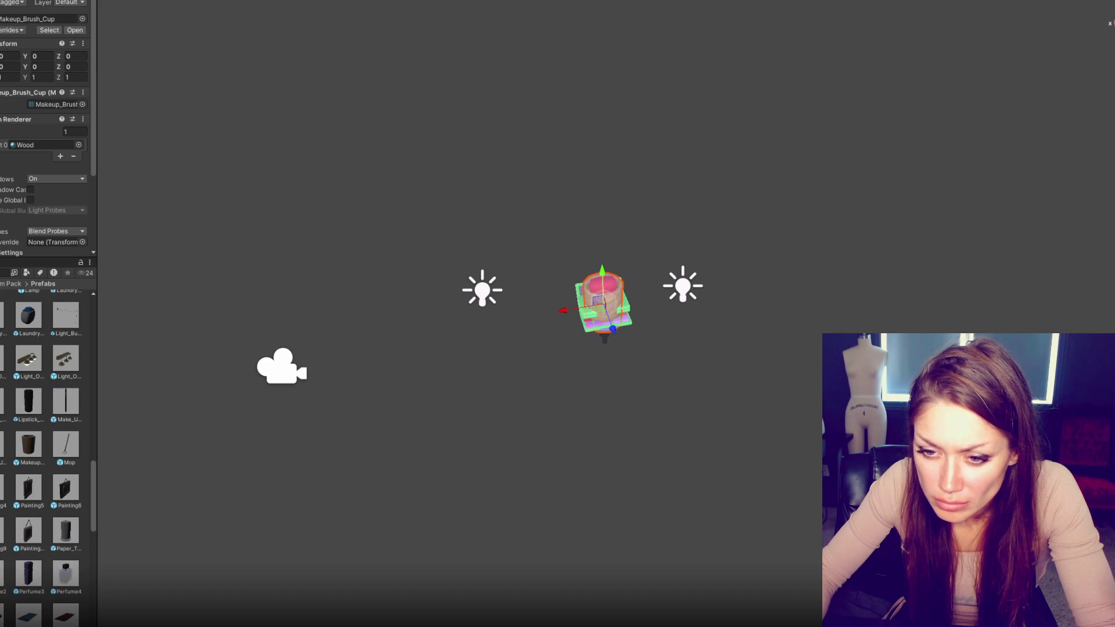
scroll(46, 453, "down", 4)
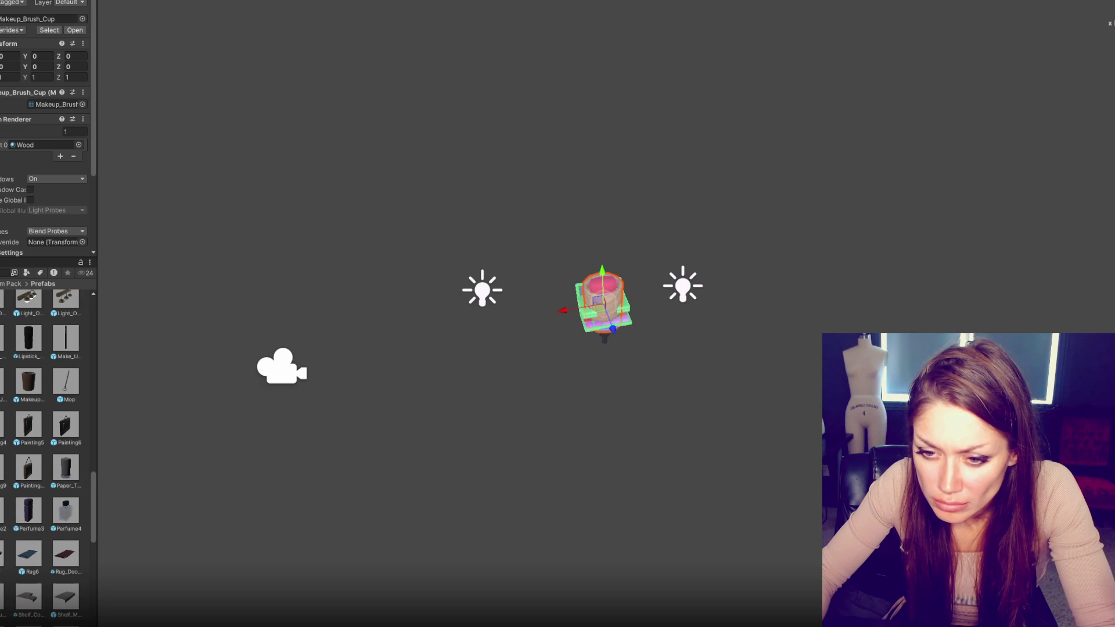
scroll(46, 453, "up", 1)
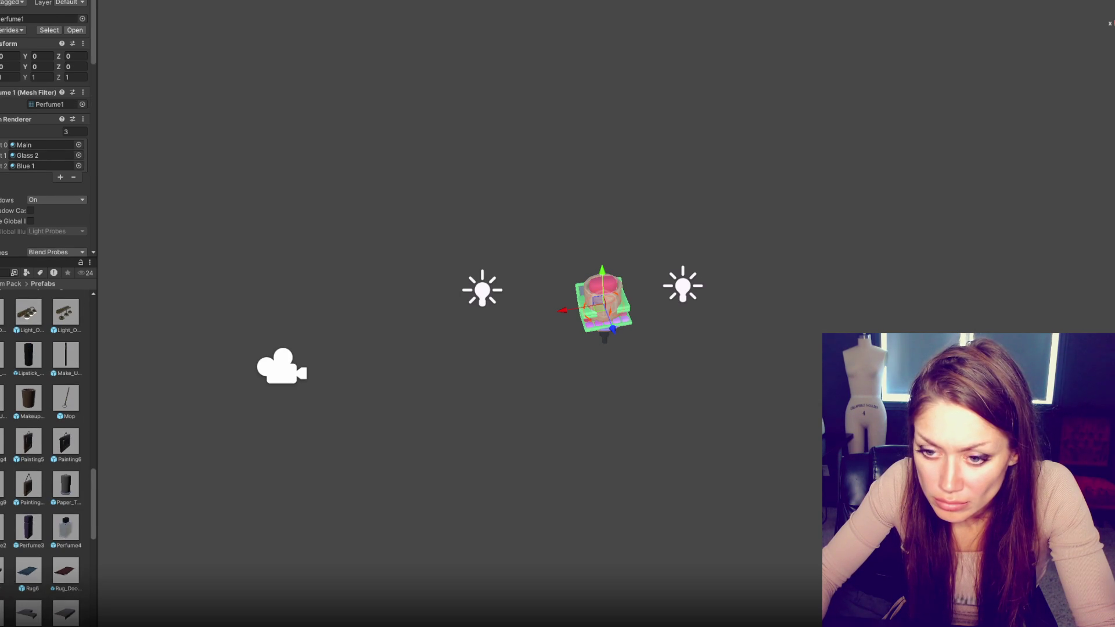
scroll(47, 453, "up", 1)
scroll(28, 564, "up", 1)
left_click(28, 565)
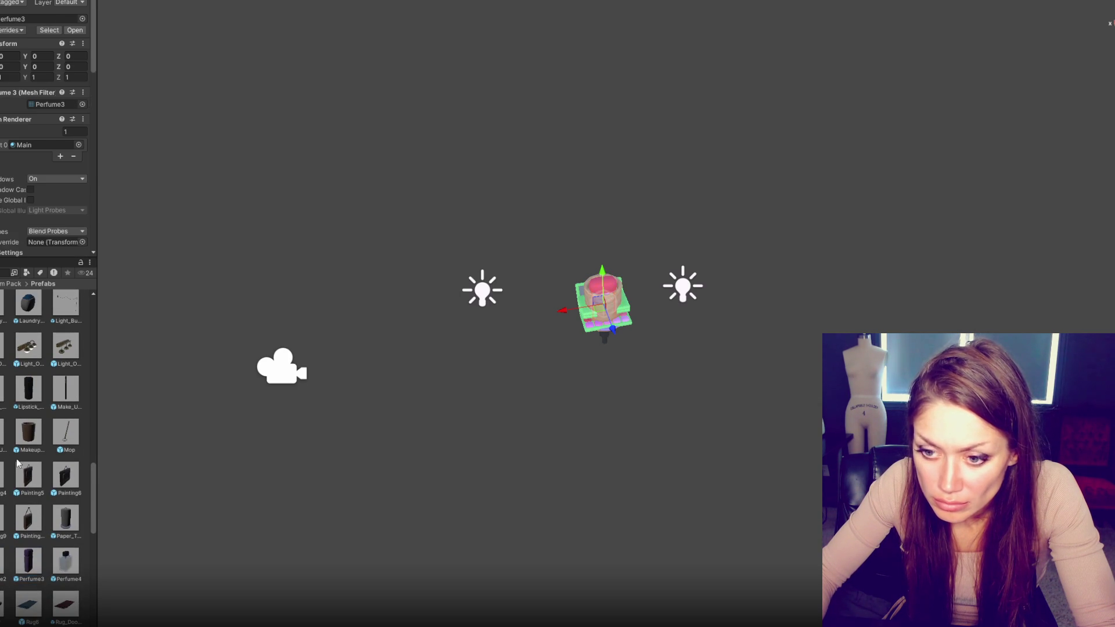
scroll(58, 561, "up", 1)
left_click(66, 586)
scroll(1, 497, "down", 8)
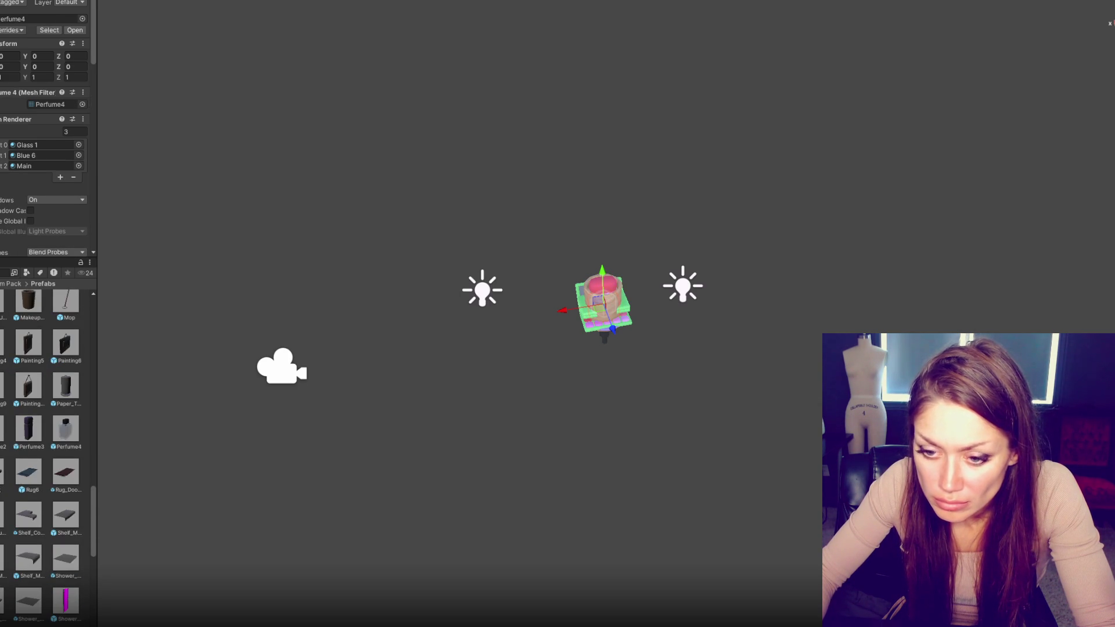
scroll(61, 491, "down", 5)
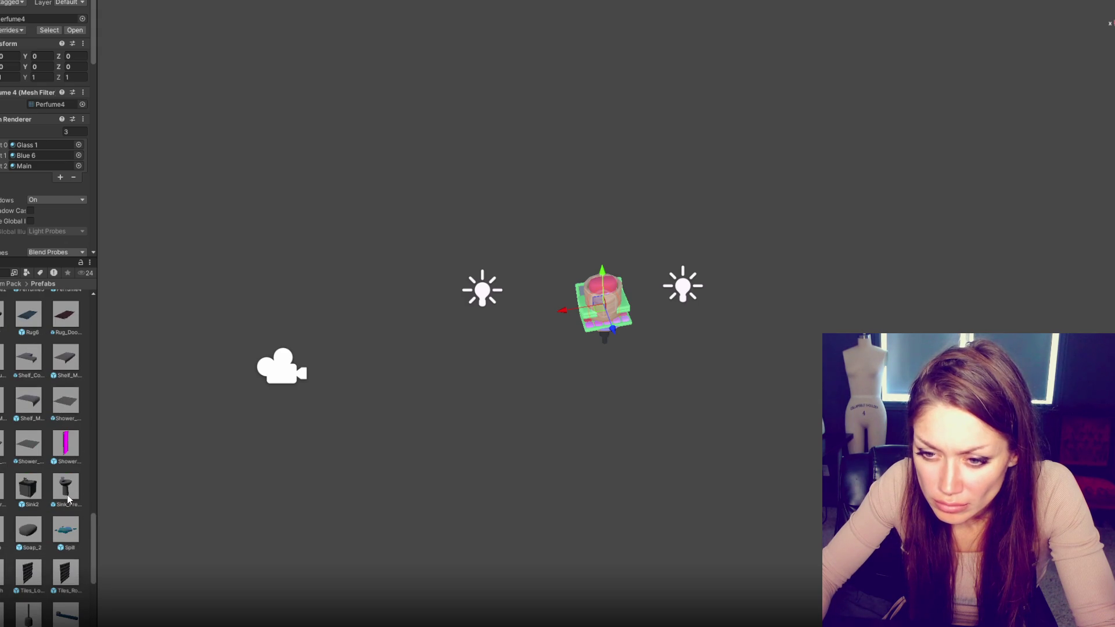
scroll(68, 498, "down", 4)
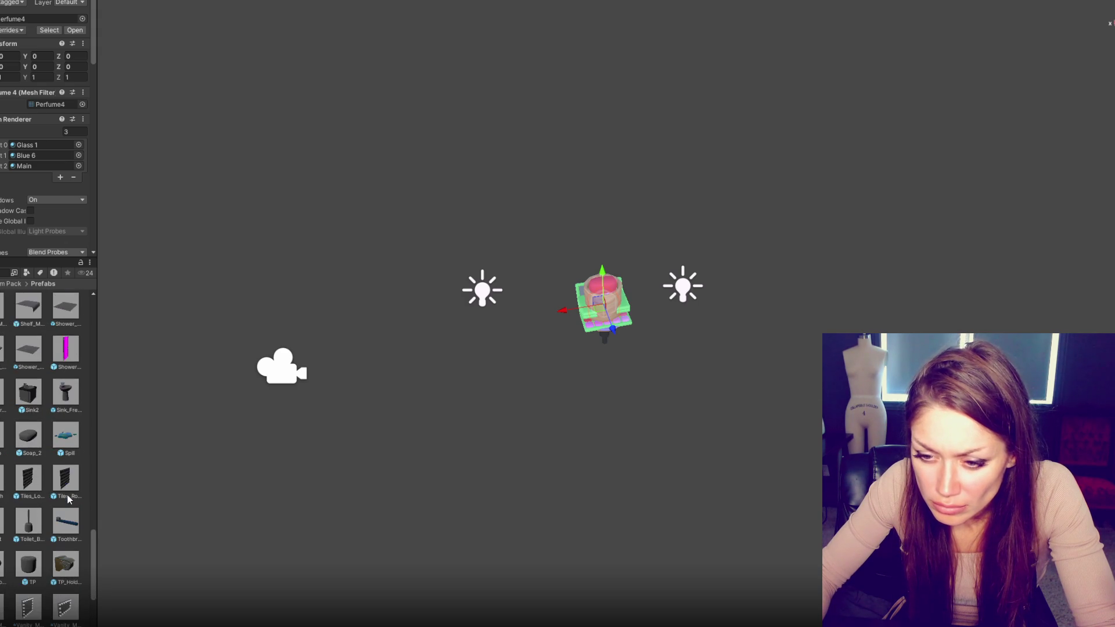
scroll(68, 499, "down", 1)
scroll(69, 499, "down", 2)
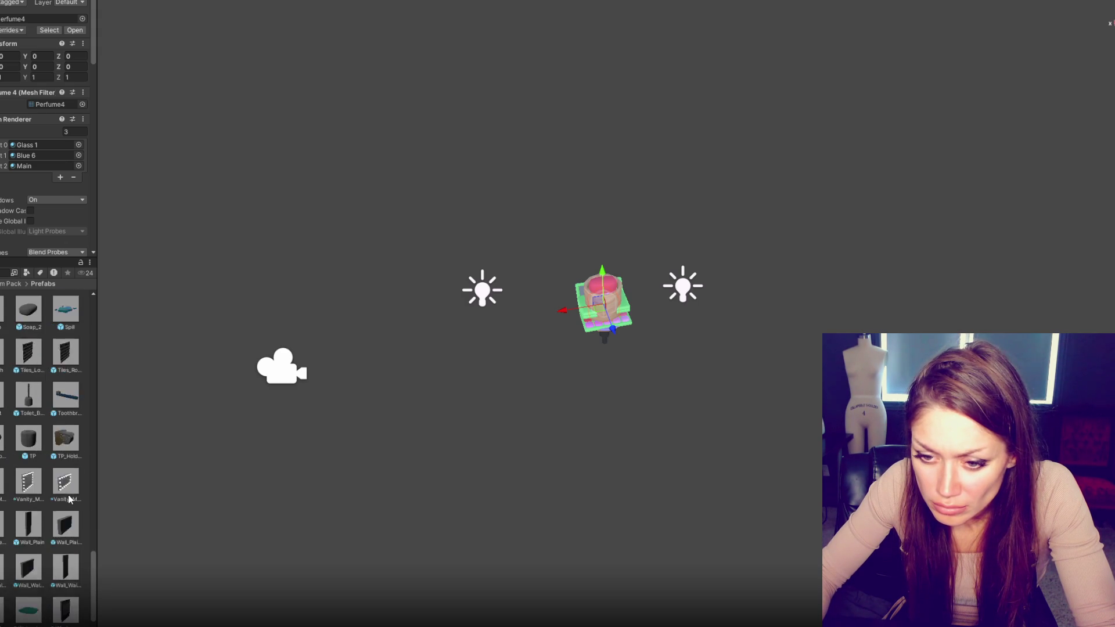
scroll(69, 499, "up", 1)
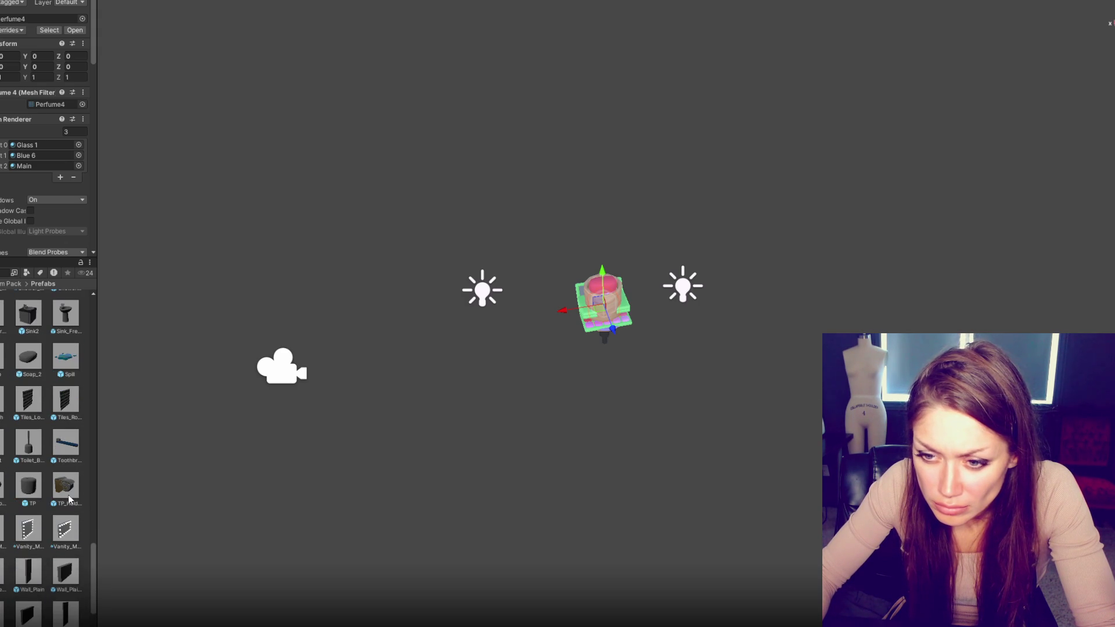
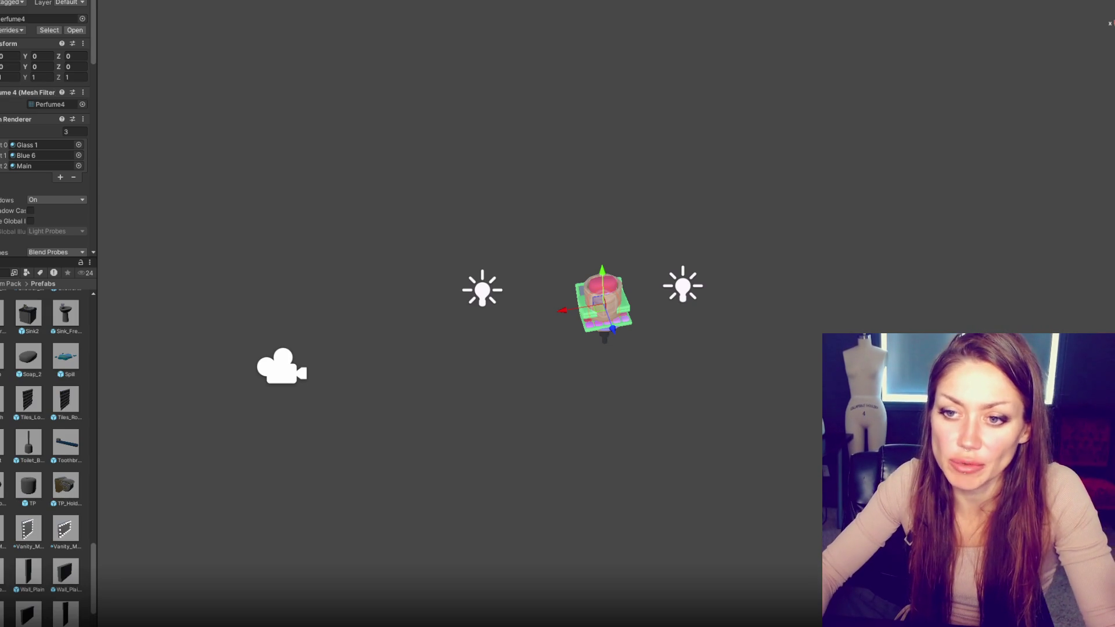
Step: Step back and forth through the undo history over the Body_Wash placement
key("Down")
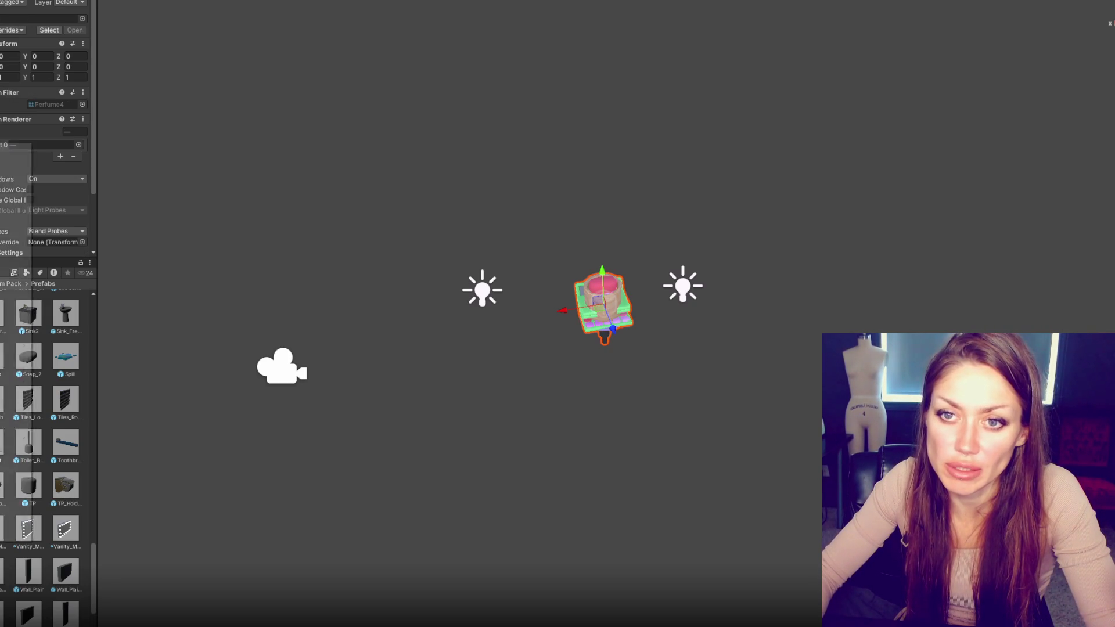
key("Down")
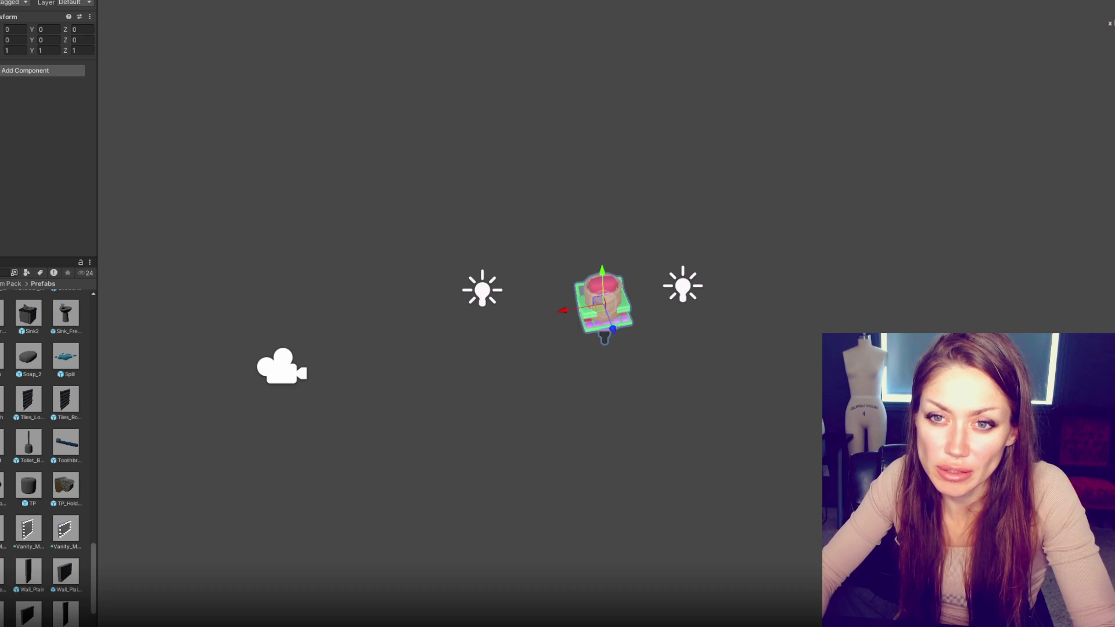
key("Up")
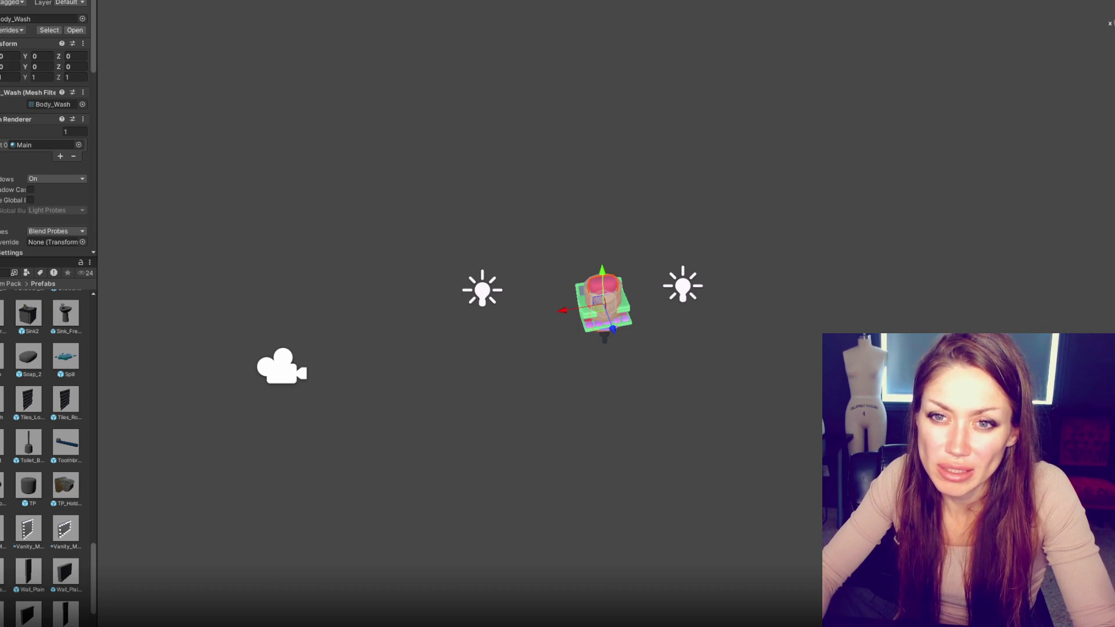
key("Down")
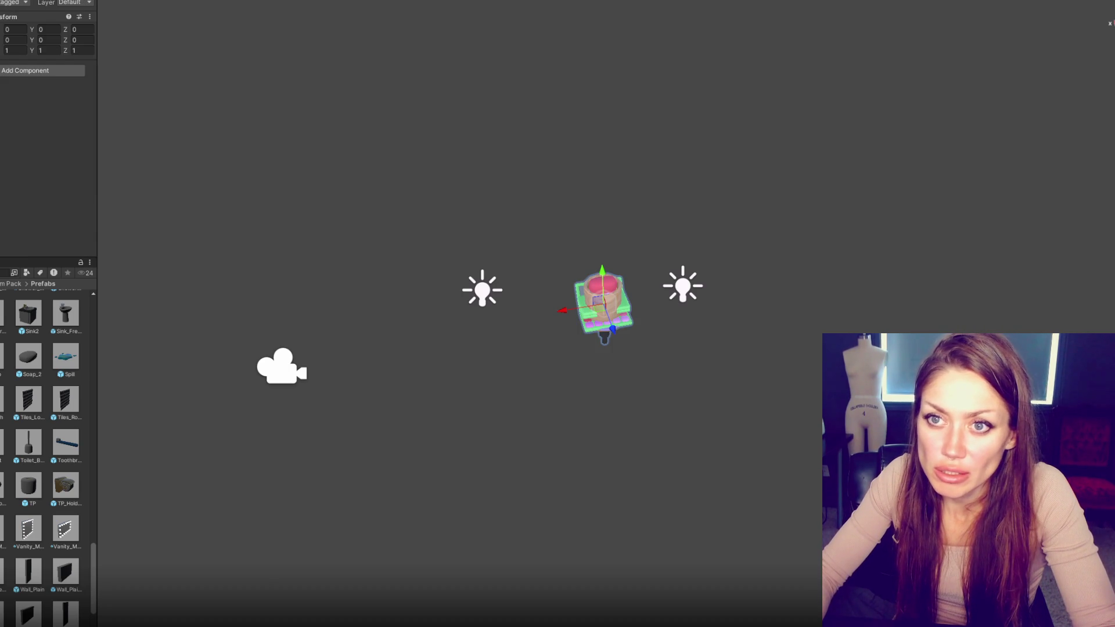
key("Up")
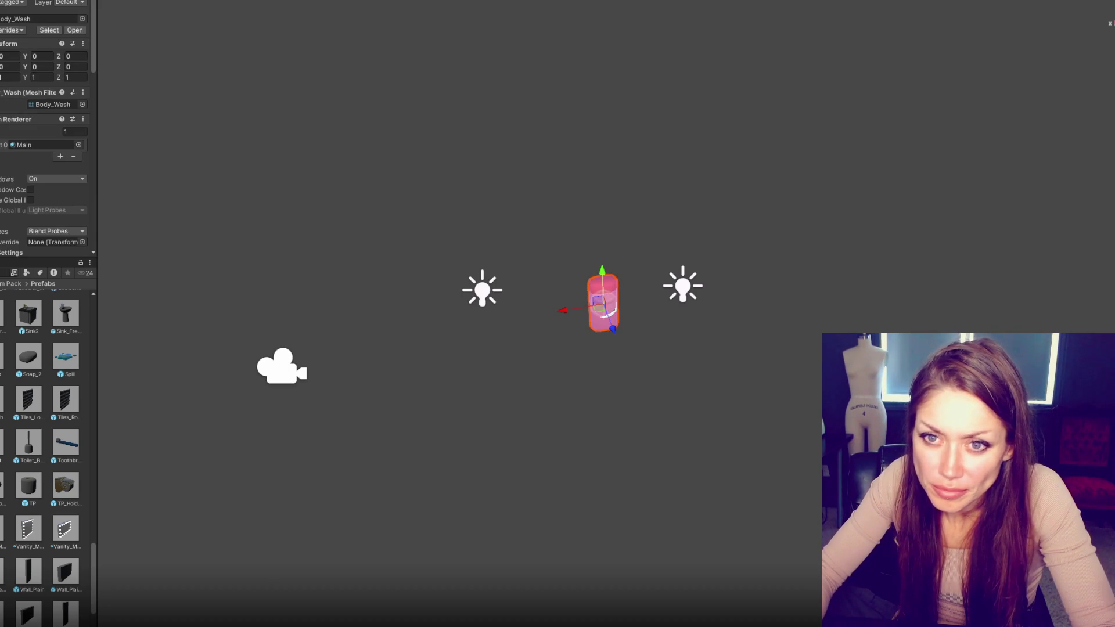
Step: Select Sink_Freestanding and redo until it and the Sink2 vanity return at the origin
left_click(28, 356)
key("Up")
left_click(65, 331)
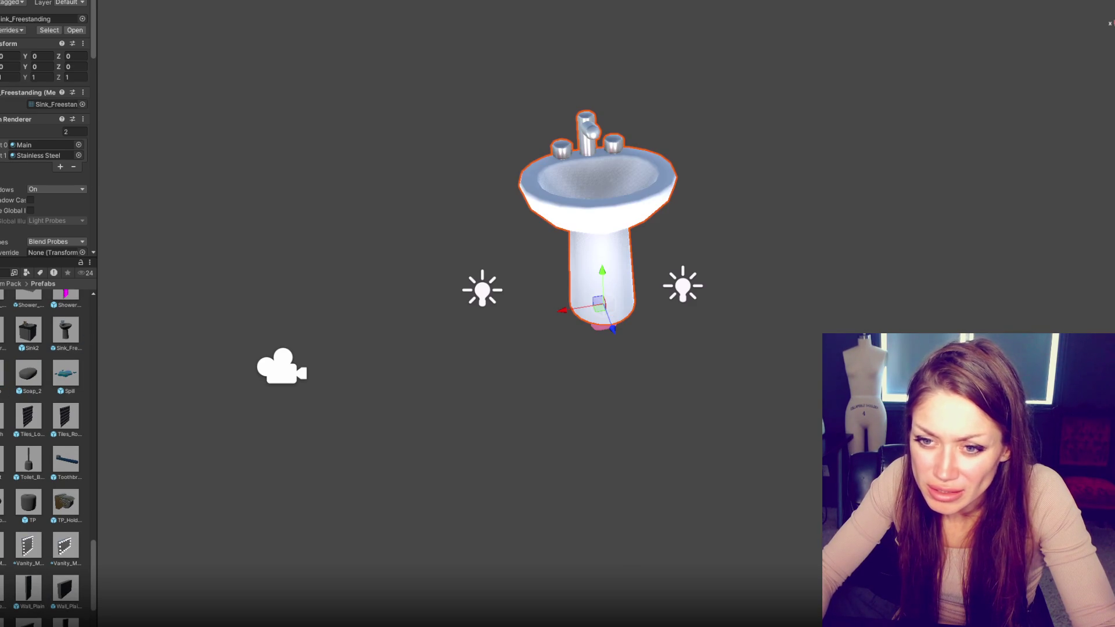
key("Left")
scroll(46, 459, "up", 2)
scroll(34, 482, "down", 5)
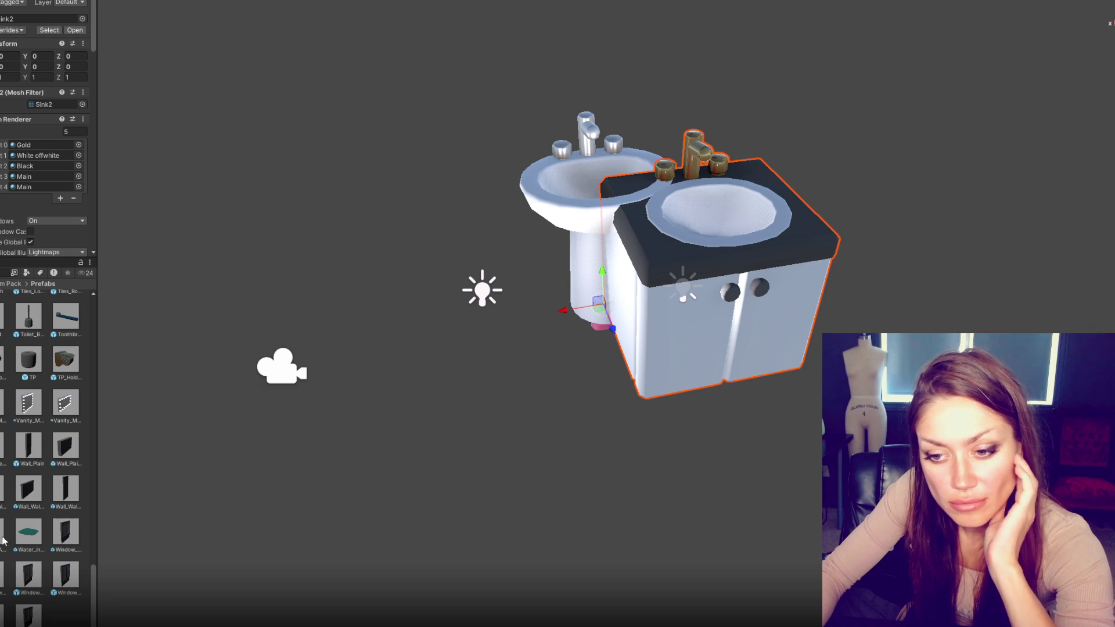
Step: Redo the water puddle beside the sink, then undo back to the Sink2 state
key("ctrl+z")
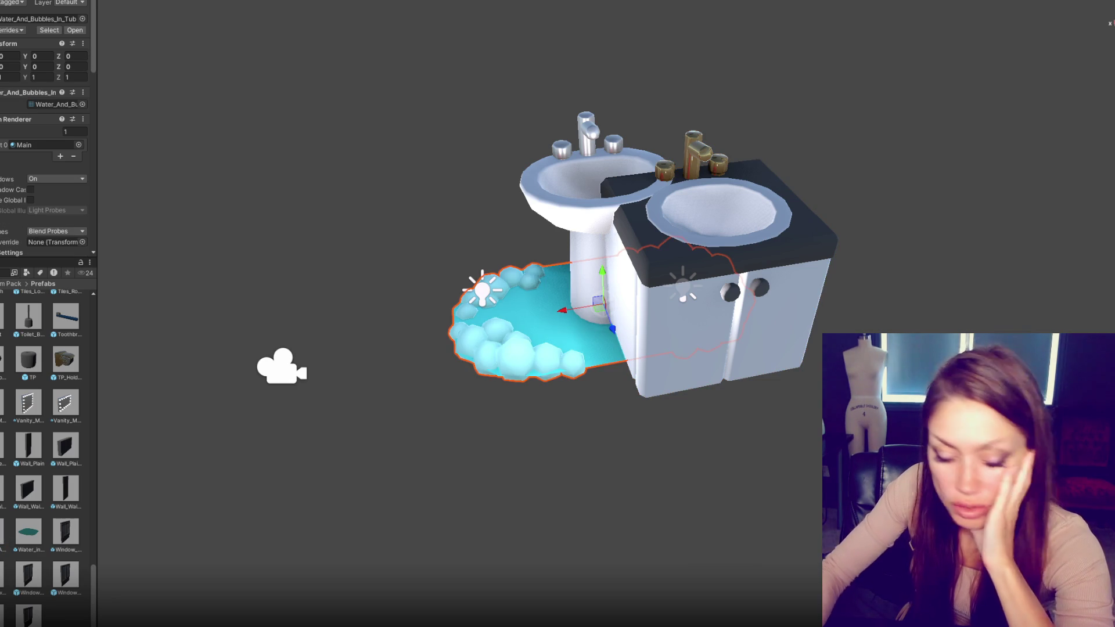
key("ctrl+y")
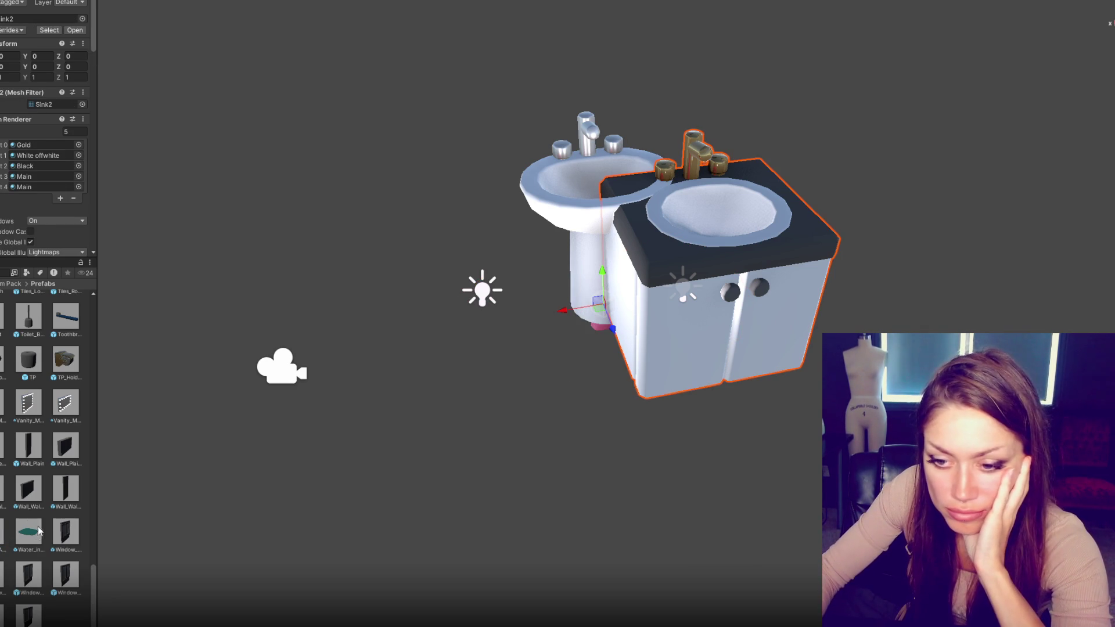
key("ctrl+y")
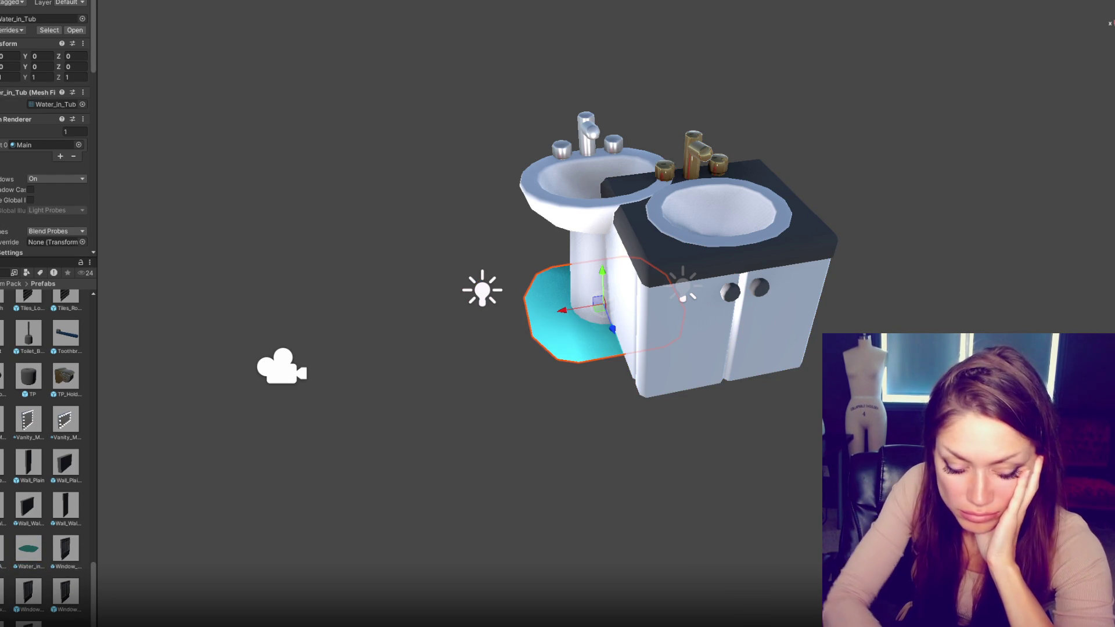
key("ctrl+z")
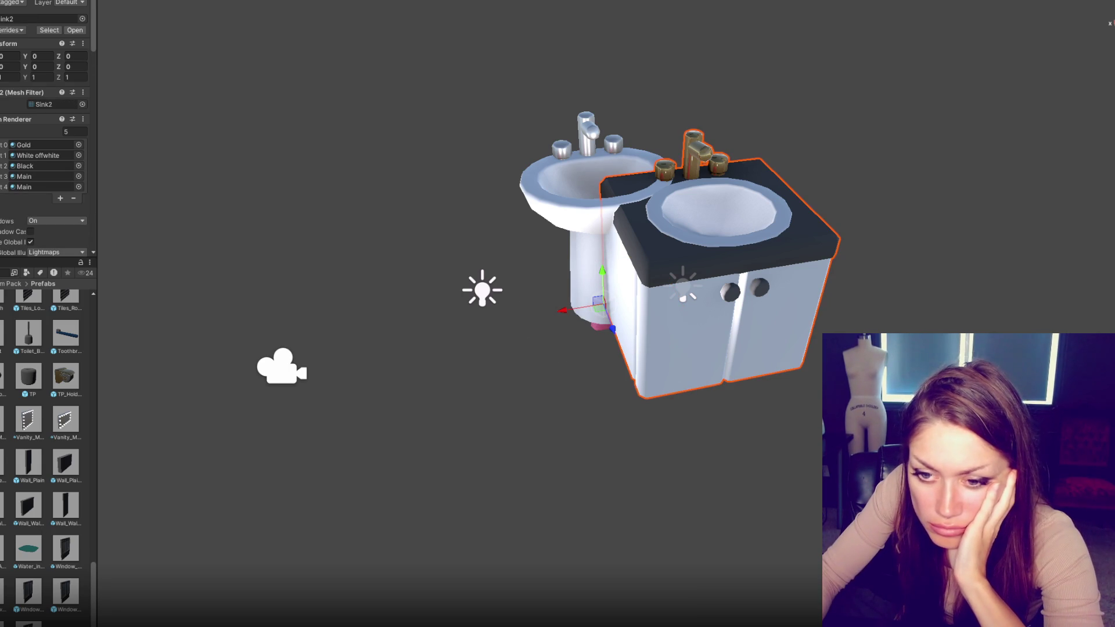
Step: Undo past the TP and toothbrush placements until SnakePlant1 reappears beside the sink
key("ctrl+z")
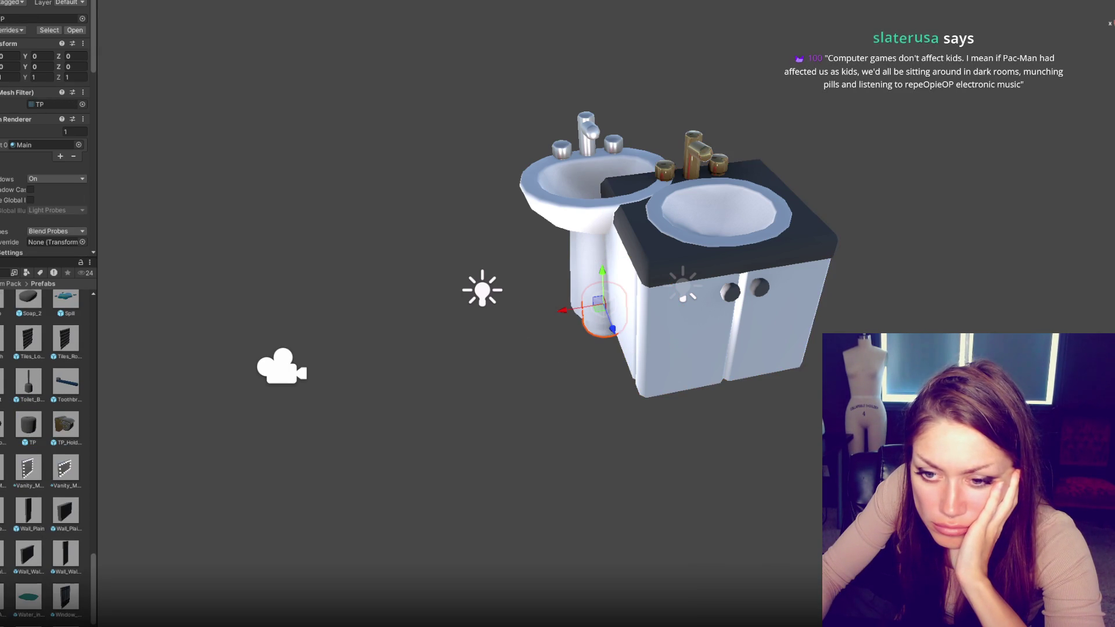
key("ctrl+z")
key("ctrl+z")
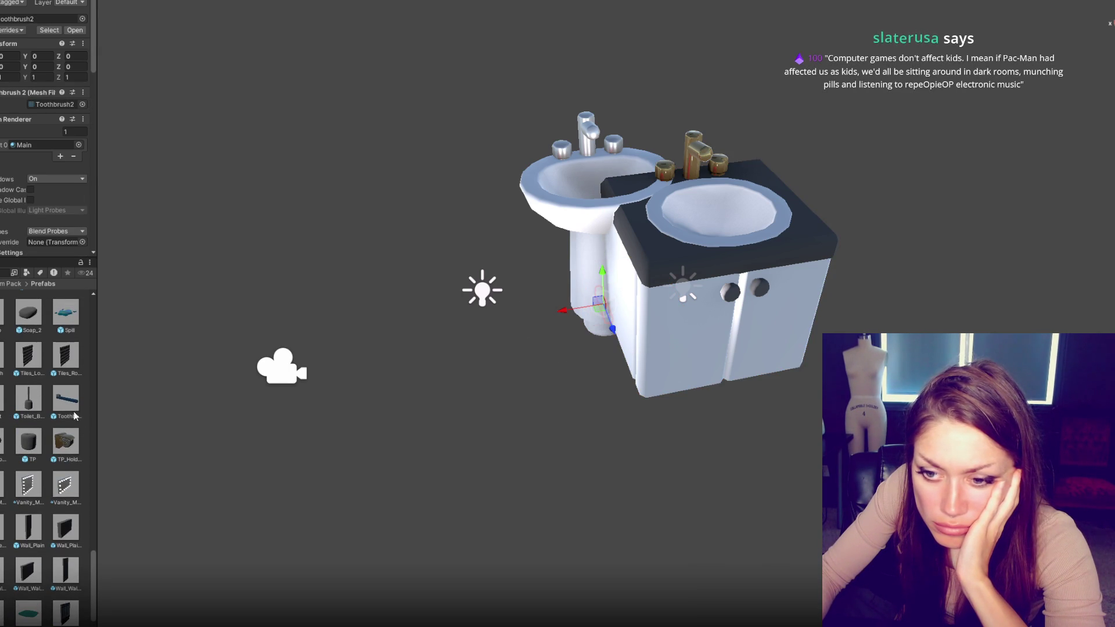
key("ctrl+z")
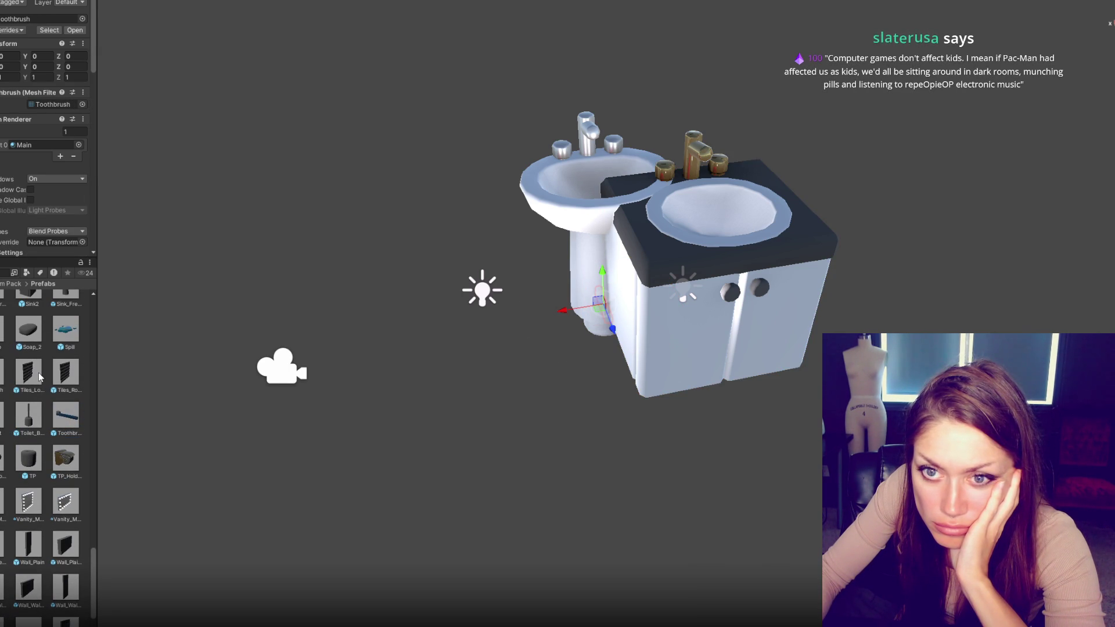
scroll(39, 376, "up", 2)
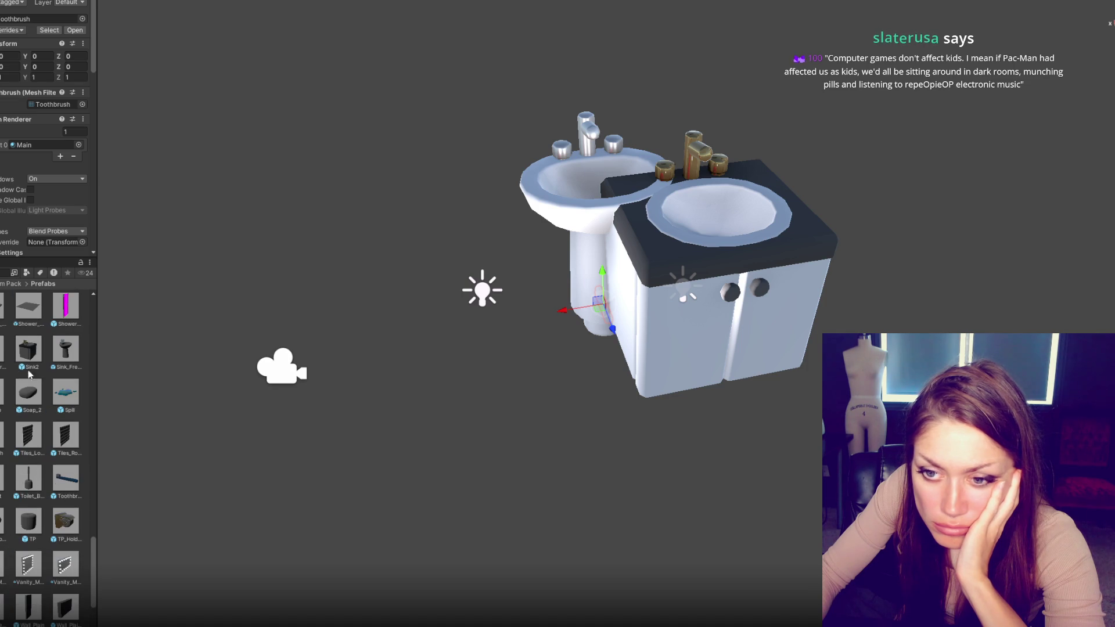
scroll(48, 459, "up", 3)
key("ctrl+z")
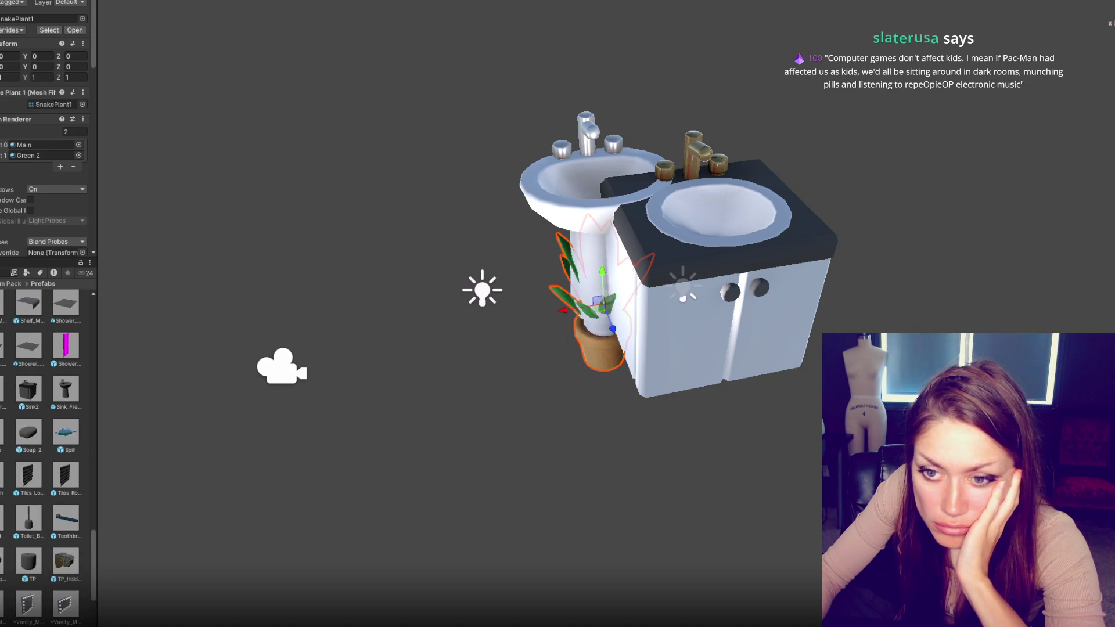
scroll(46, 459, "up", 3)
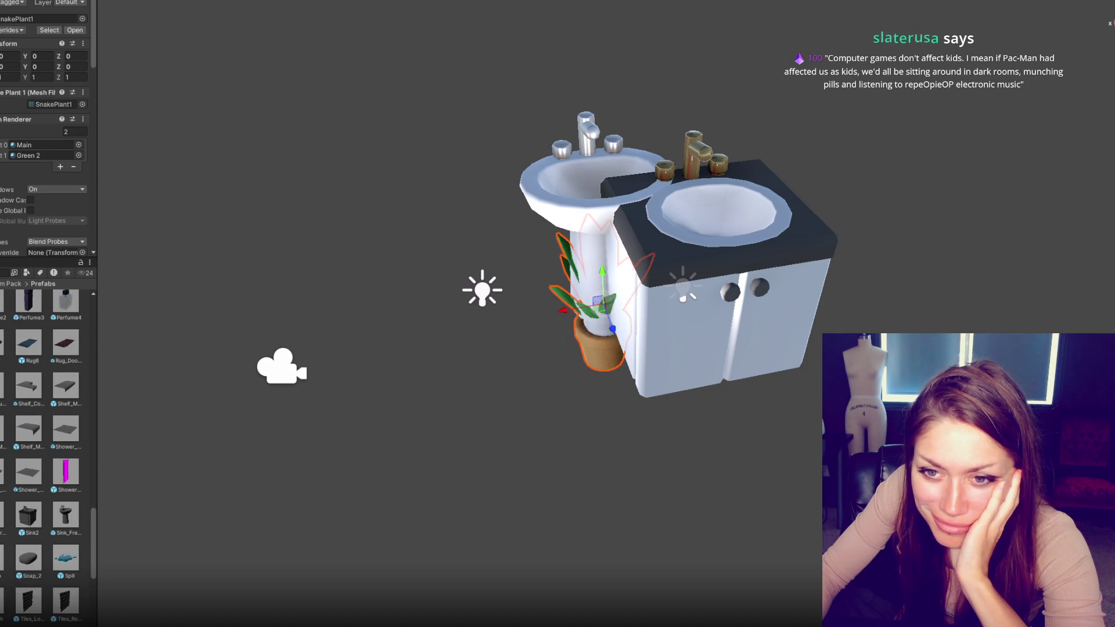
scroll(46, 458, "up", 1)
Step: Undo once more so the snake plant is left deselected
key("ctrl+z")
scroll(47, 458, "up", 1)
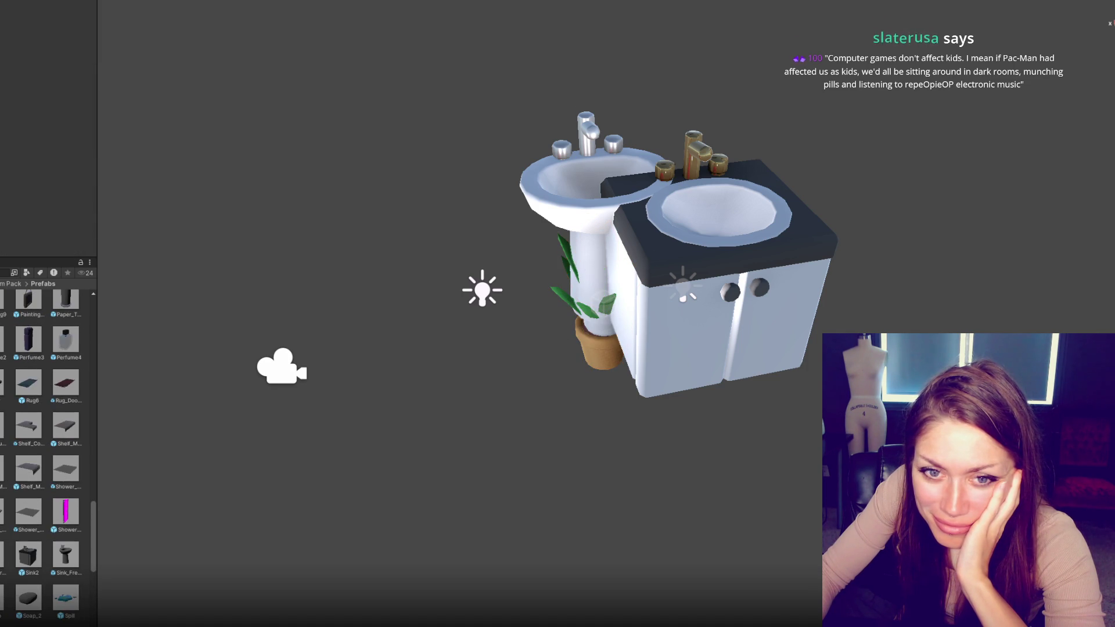
scroll(47, 459, "up", 1)
scroll(47, 459, "up", 1)
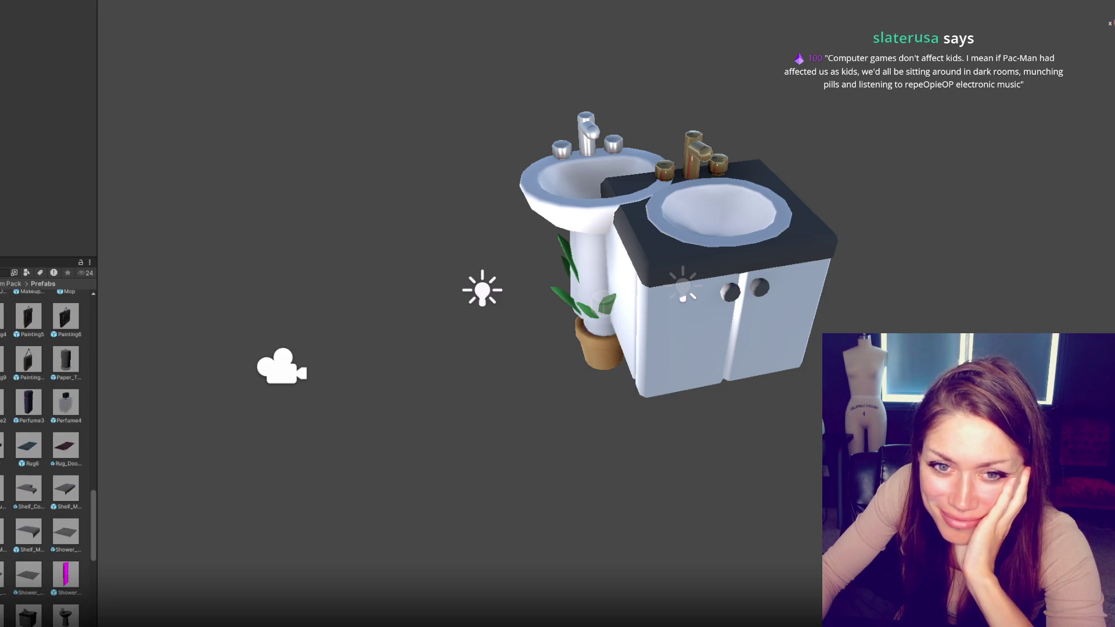
scroll(47, 459, "up", 3)
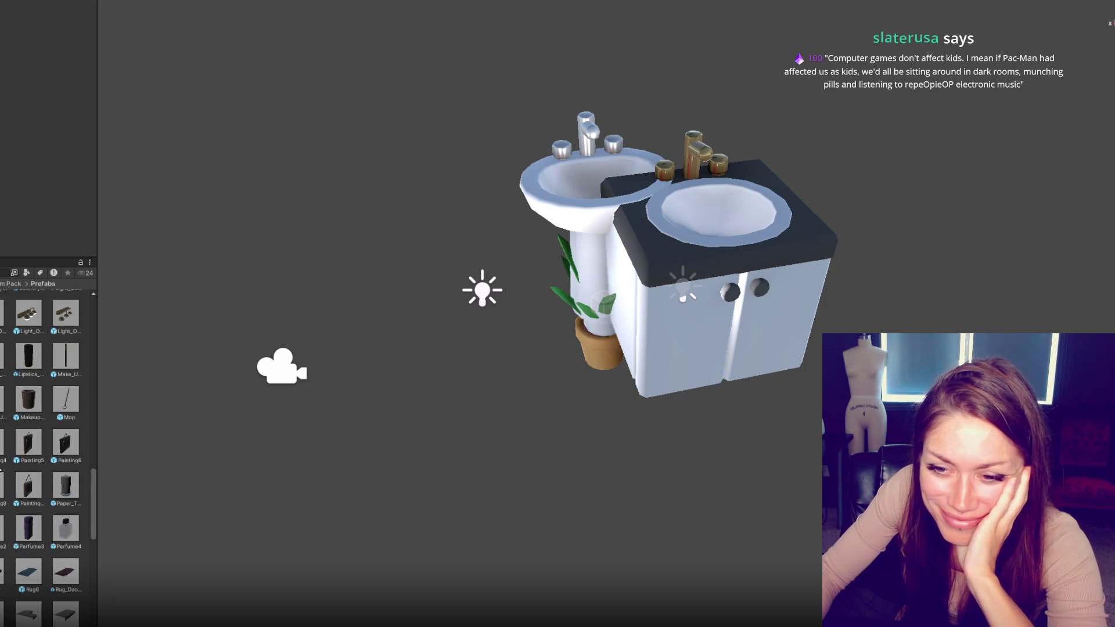
scroll(5, 480, "up", 1)
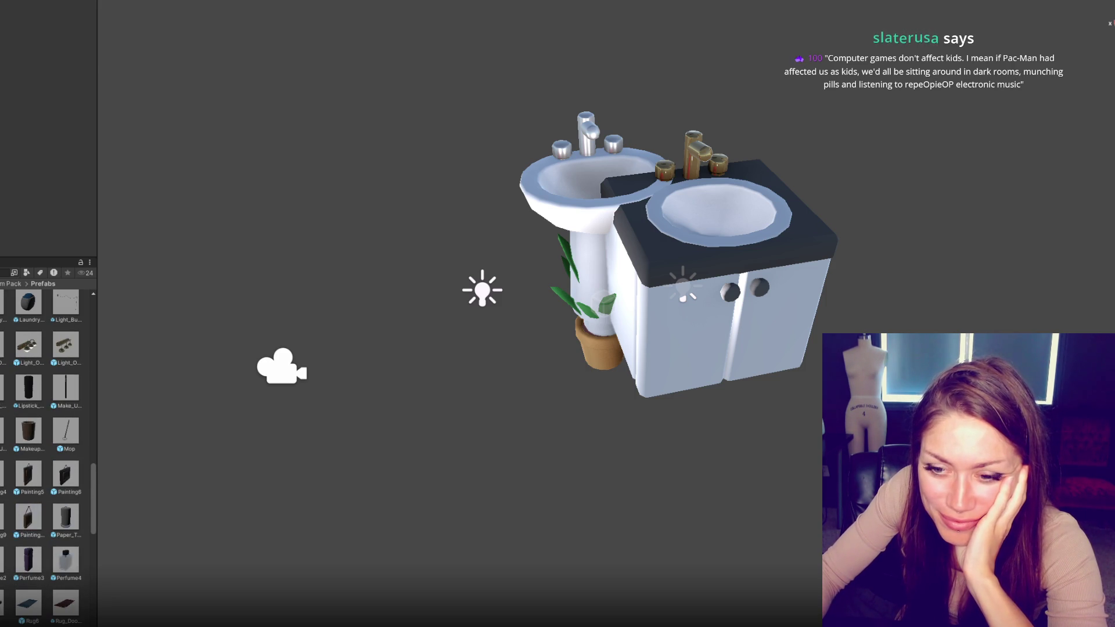
Step: Place the Painting12 and Painting5 frames in the scene above the sinks
left_click(28, 526)
mouse_move(573, 289)
left_mouse_down()
mouse_move(529, 116)
mouse_move(524, 127)
left_mouse_up()
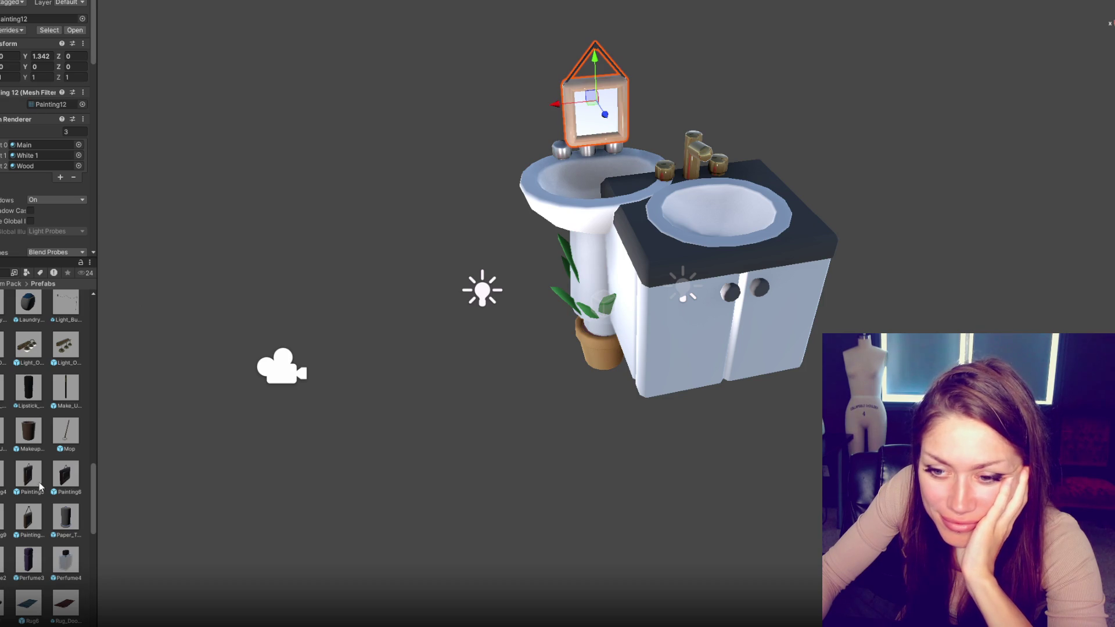
left_click_drag(28, 473, 564, 293)
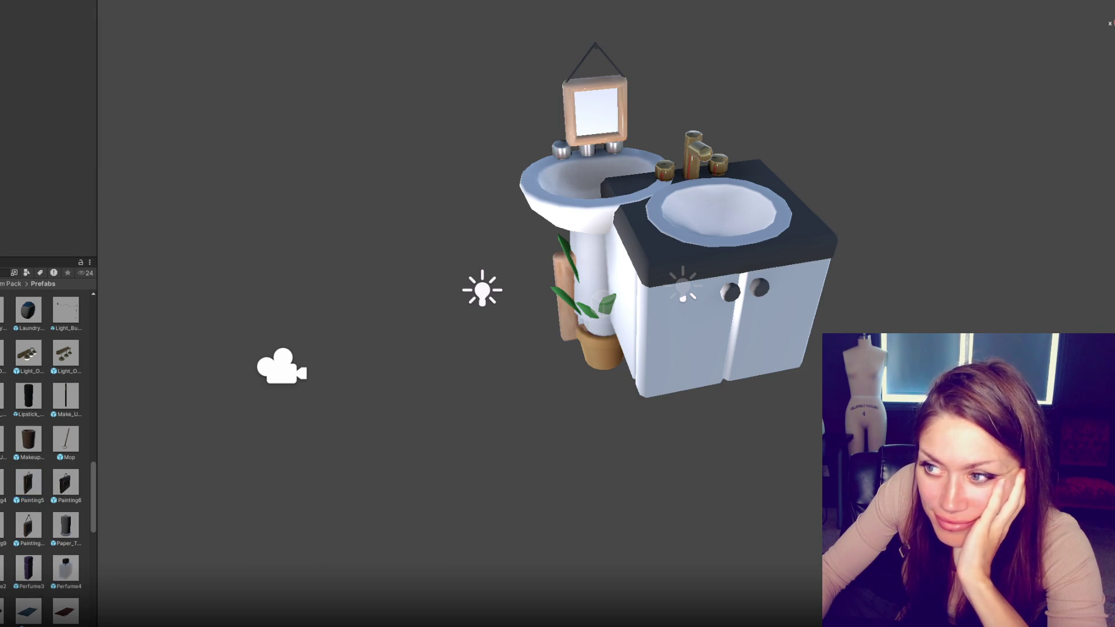
mouse_move(622, 258)
left_mouse_down()
mouse_move(578, 279)
mouse_move(685, 267)
mouse_move(699, 58)
left_mouse_up()
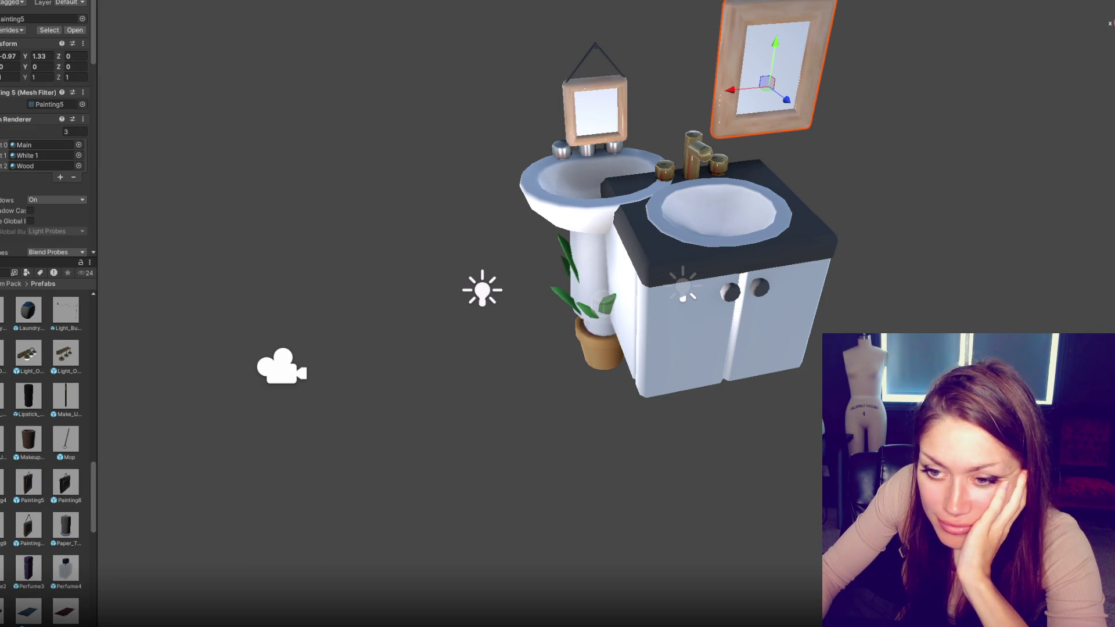
Step: Drag the Body_Wash prefab into the scene onto the pedestal sink
scroll(17, 446, "up", 2)
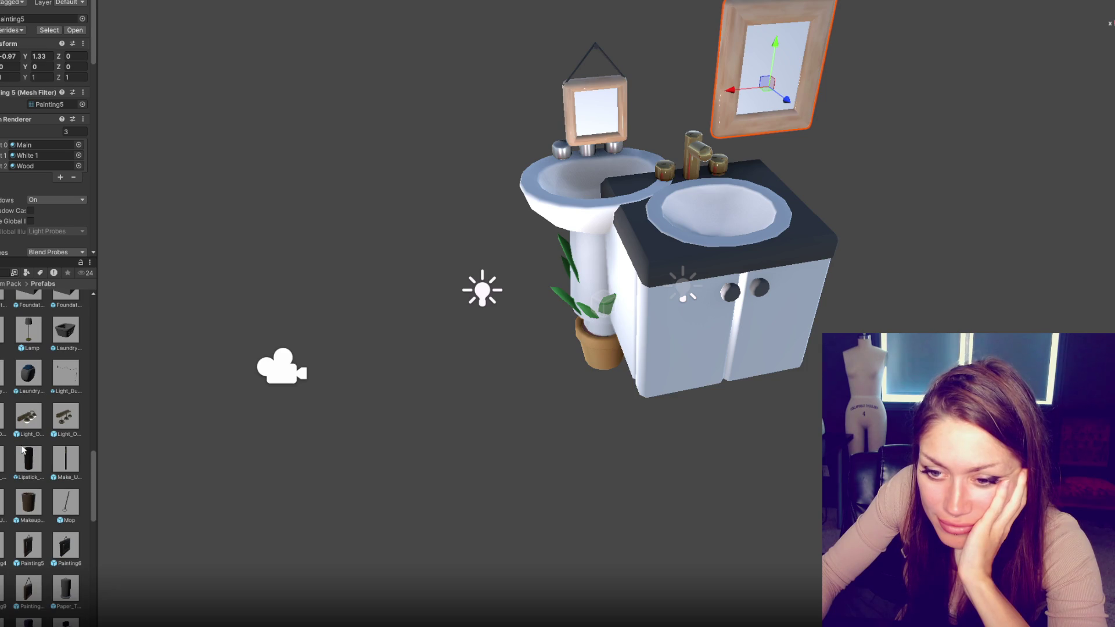
scroll(25, 459, "up", 4)
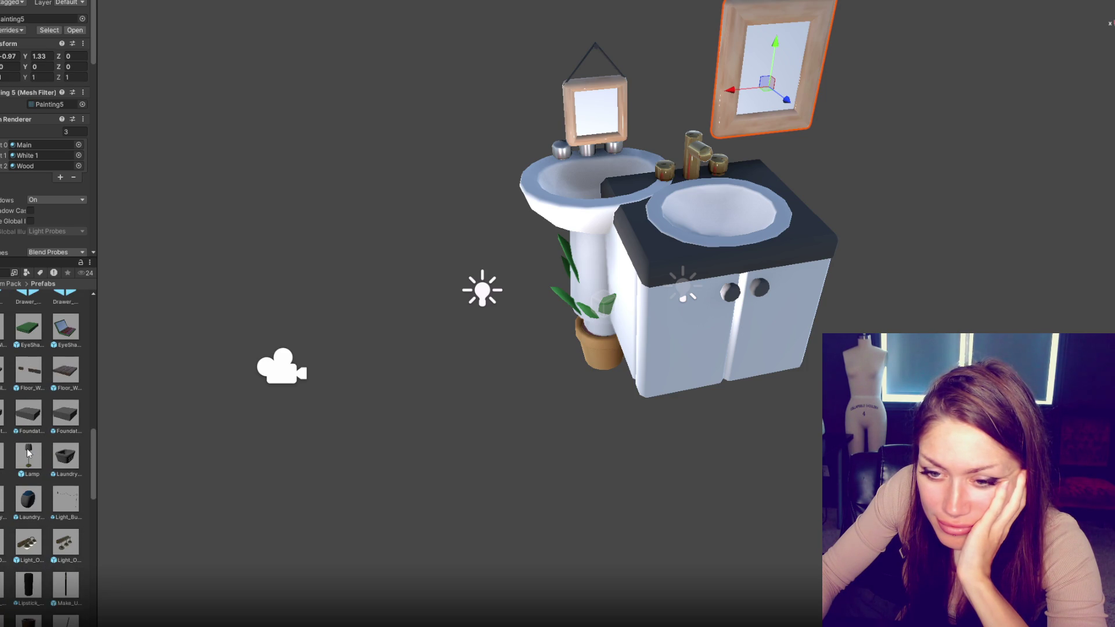
scroll(28, 452, "up", 9)
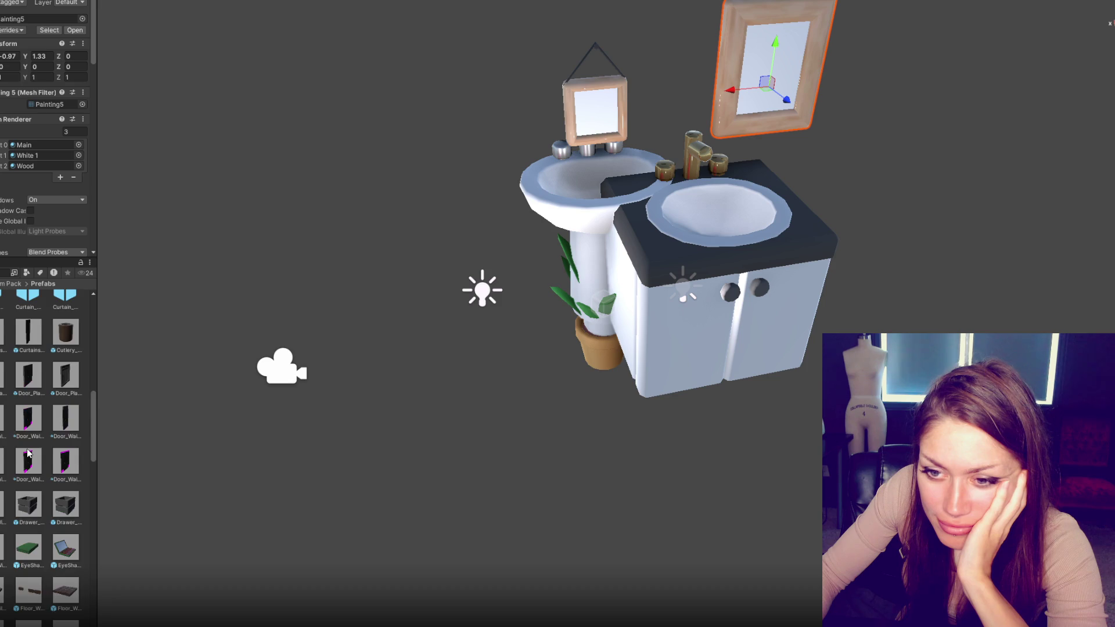
scroll(29, 457, "up", 3)
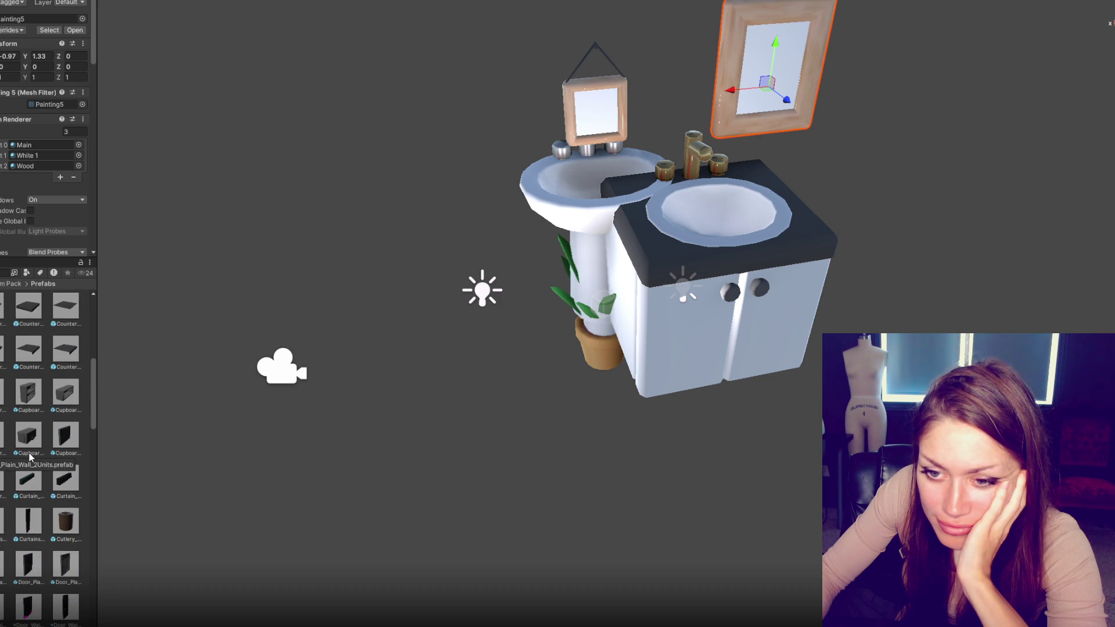
scroll(29, 454, "up", 2)
scroll(29, 457, "up", 6)
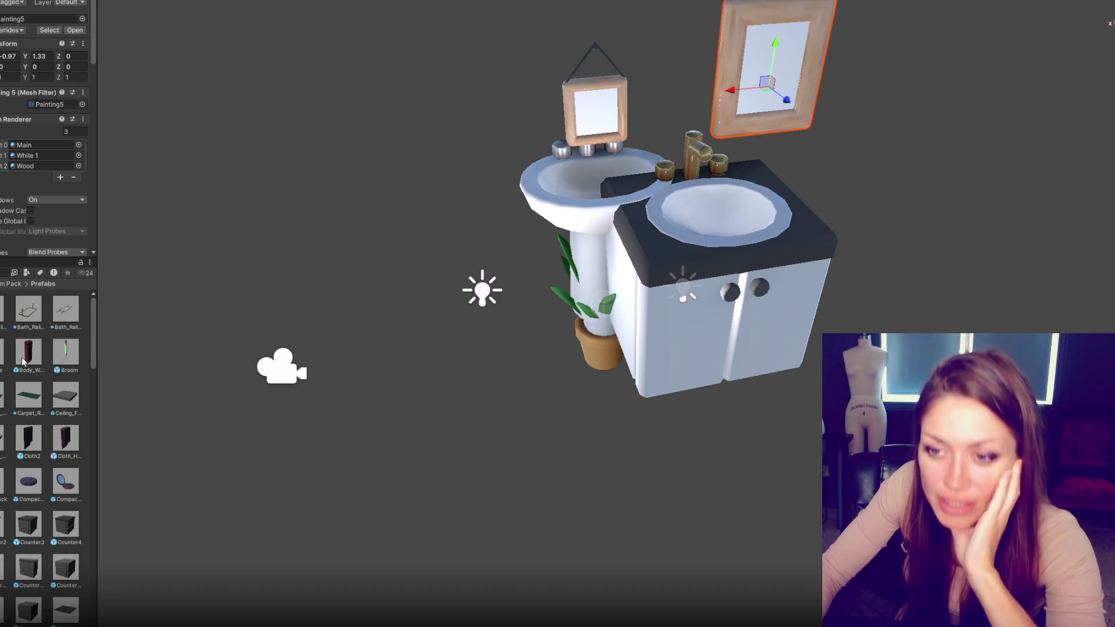
mouse_move(28, 351)
left_mouse_down()
mouse_move(87, 302)
mouse_move(356, 244)
mouse_move(608, 279)
mouse_move(607, 164)
mouse_move(681, 157)
mouse_move(612, 174)
left_mouse_up()
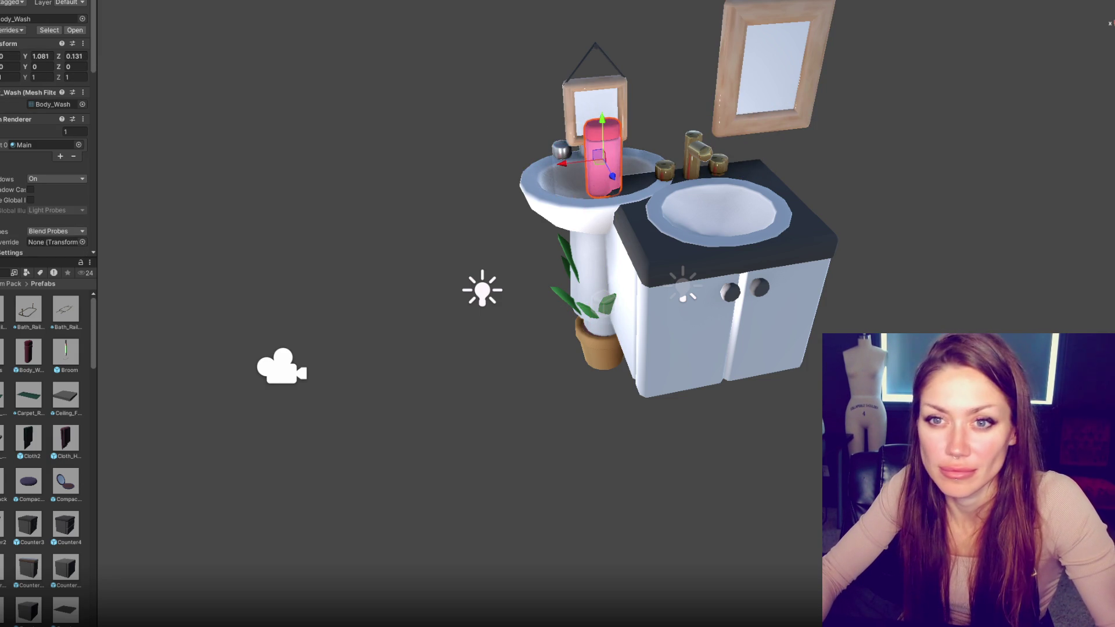
Step: Put the body wash on the floor and lower the vanity and pedestal sink onto the floor
key("ctrl+z")
key("ctrl+z")
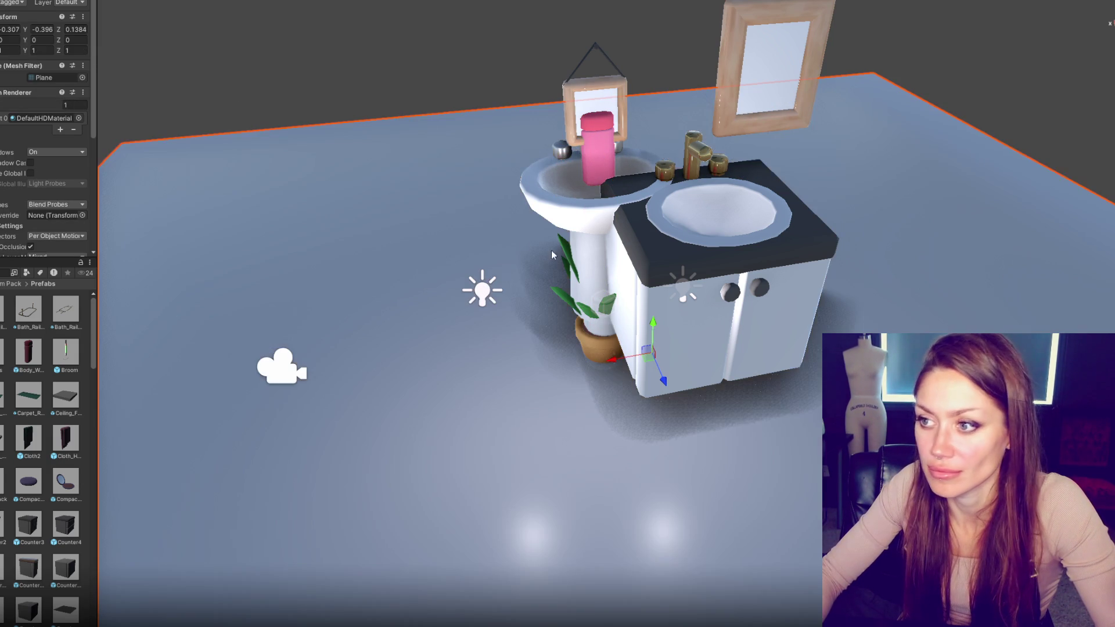
mouse_move(596, 122)
left_mouse_down()
mouse_move(604, 302)
mouse_move(639, 375)
left_mouse_up()
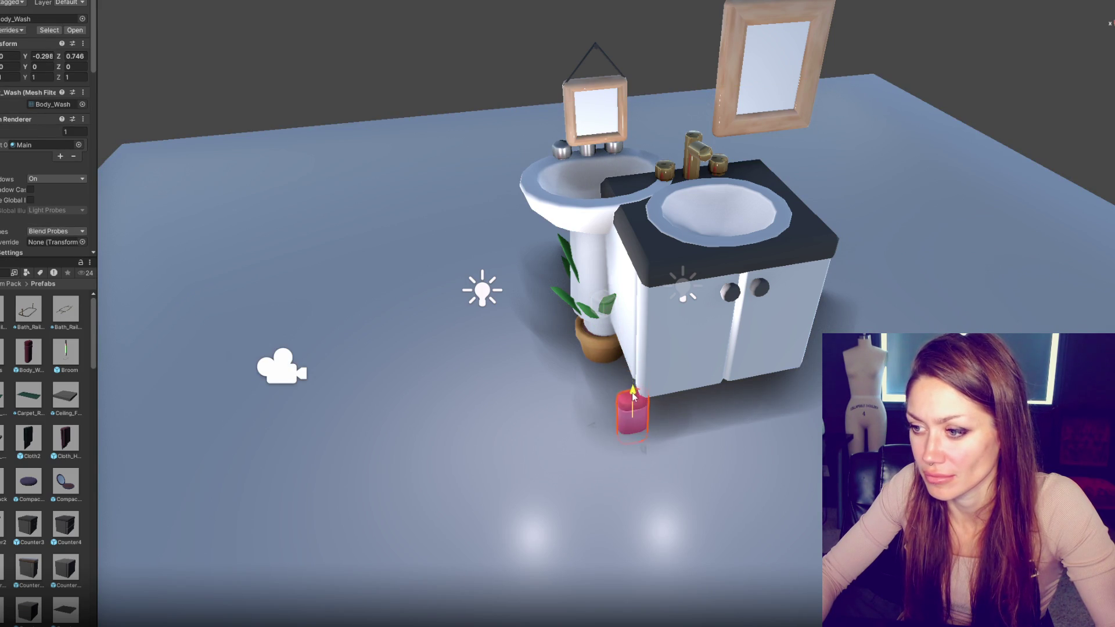
left_click(705, 223)
left_click_drag(612, 279, 614, 328)
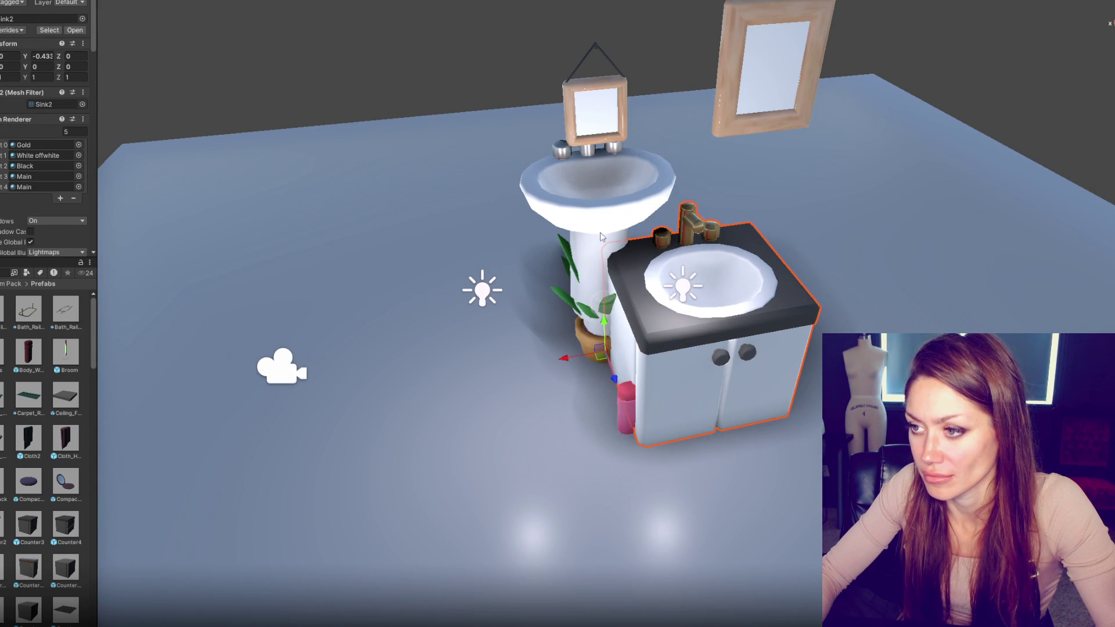
left_click(593, 166)
left_click_drag(600, 270, 601, 323)
Step: Hang the small and large paintings side by side on the wall
left_click(593, 138)
left_click_drag(592, 61, 595, 104)
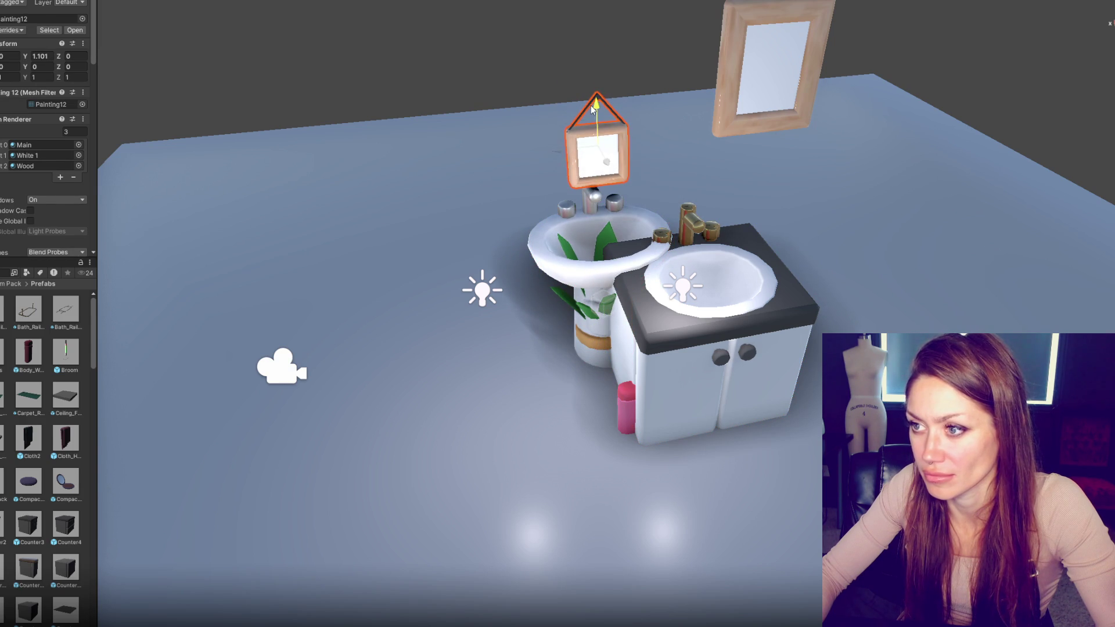
left_click_drag(558, 148, 471, 156)
left_click(772, 24)
mouse_move(771, 20)
left_mouse_down()
mouse_move(754, 145)
mouse_move(595, 169)
mouse_move(605, 218)
mouse_move(697, 223)
left_mouse_up()
mouse_move(525, 241)
left_mouse_down()
mouse_move(558, 202)
mouse_move(546, 205)
left_mouse_up()
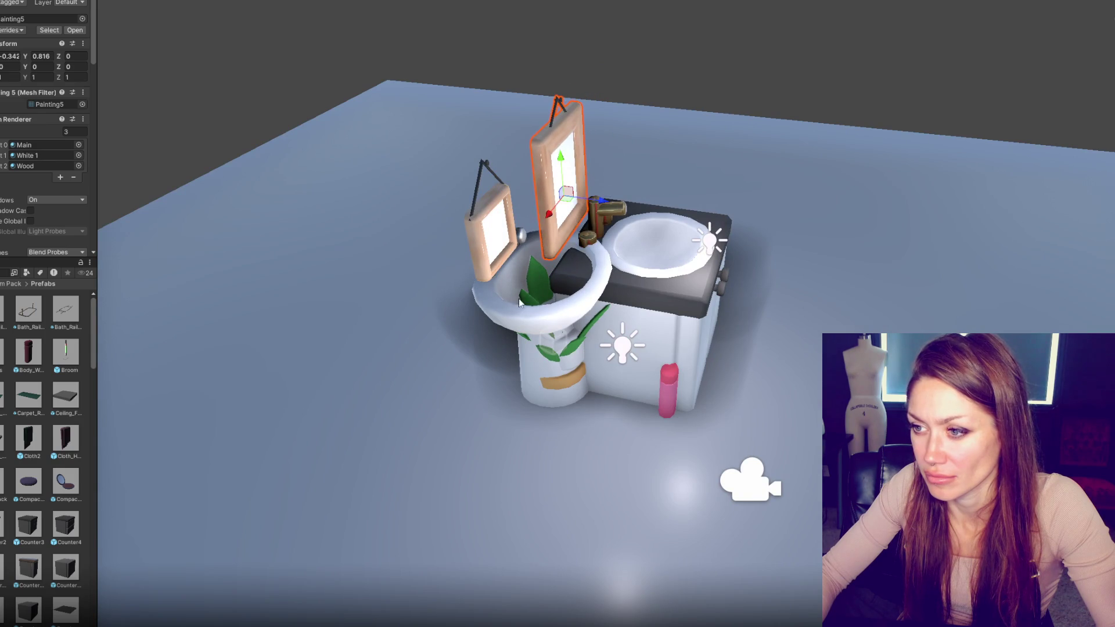
Step: Keep the pedestal sink in place and move the snake plant to the vanity's right side
left_click(552, 360)
left_click_drag(593, 406, 640, 415)
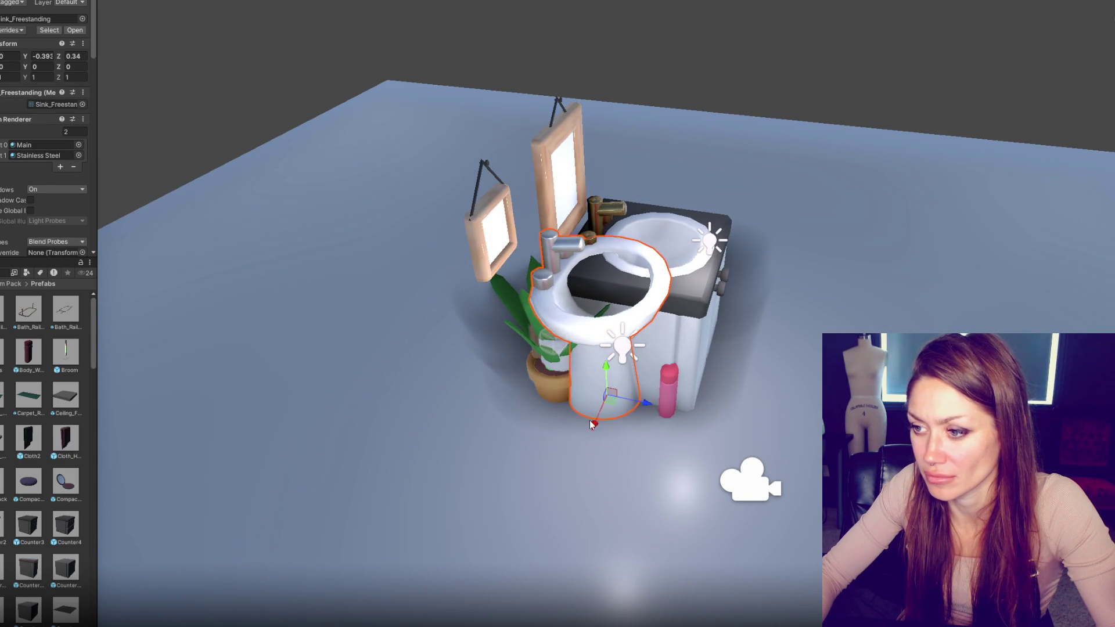
key("ctrl+z")
left_click(513, 304)
mouse_move(555, 339)
left_mouse_down()
mouse_move(624, 374)
mouse_move(678, 364)
mouse_move(720, 305)
mouse_move(760, 306)
mouse_move(784, 281)
left_mouse_up()
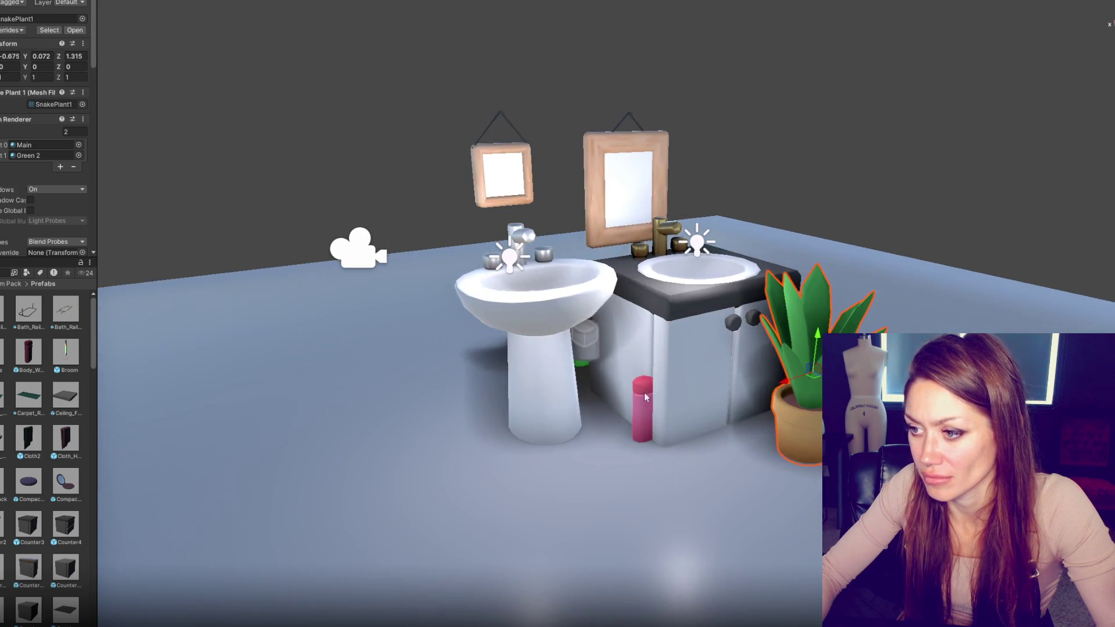
Step: Nudge the body wash right and fine-tune both paintings' positions, raising the large one
left_click(644, 397)
mouse_move(659, 427)
left_mouse_down()
mouse_move(645, 448)
mouse_move(692, 444)
left_mouse_up()
left_click(601, 197)
mouse_move(598, 200)
left_mouse_down()
mouse_move(639, 200)
mouse_move(616, 200)
left_mouse_up()
left_click_drag(647, 159, 647, 119)
left_click(519, 160)
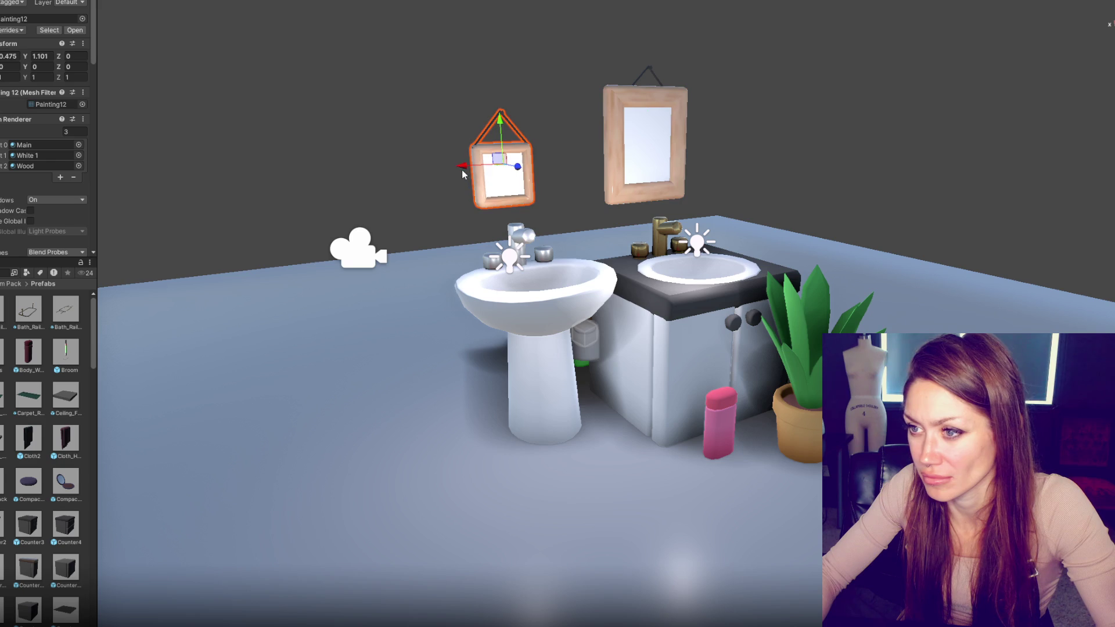
left_click_drag(463, 167, 486, 166)
Step: Bring the shampoo bottle out onto the floor in front of the cabinet
left_click(582, 372)
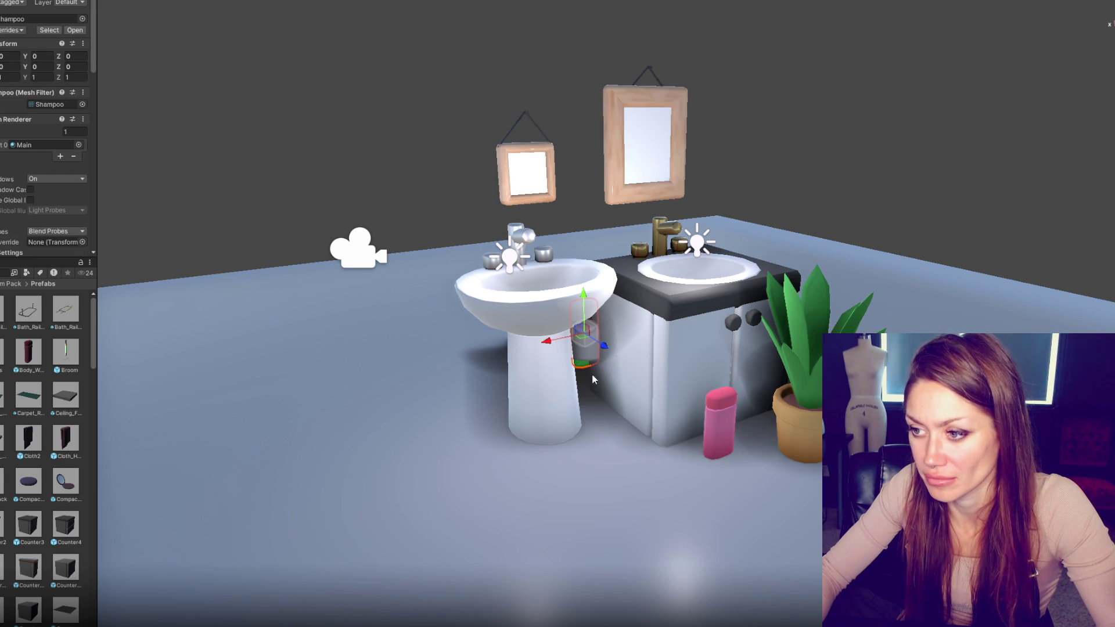
left_click_drag(602, 351, 682, 413)
mouse_move(672, 355)
left_mouse_down()
mouse_move(689, 411)
mouse_move(653, 409)
mouse_move(635, 421)
left_mouse_up()
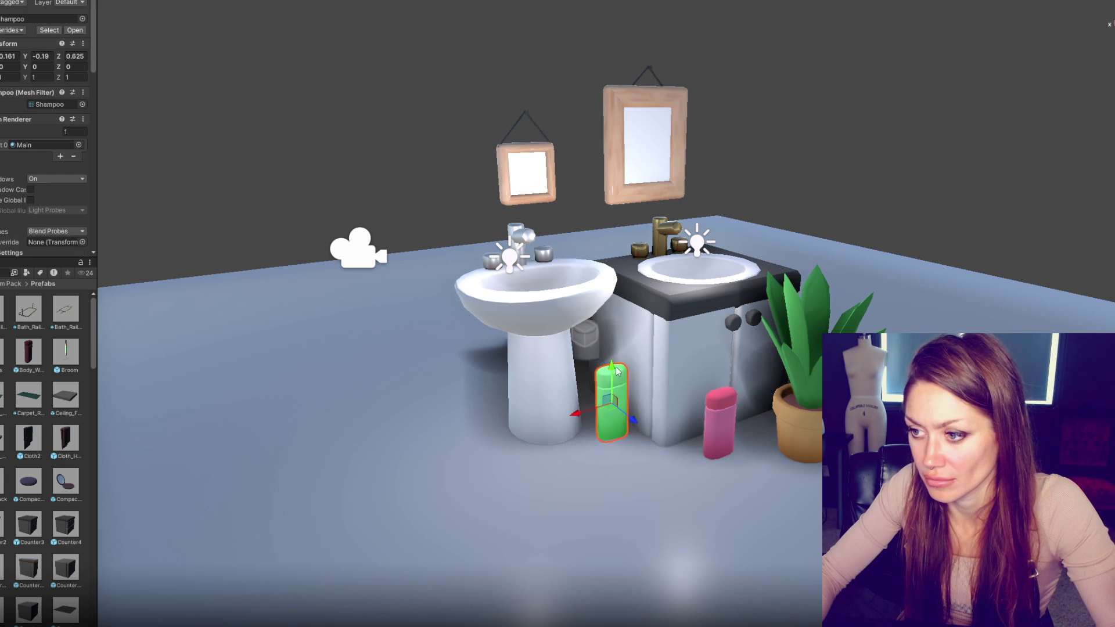
left_click(589, 347)
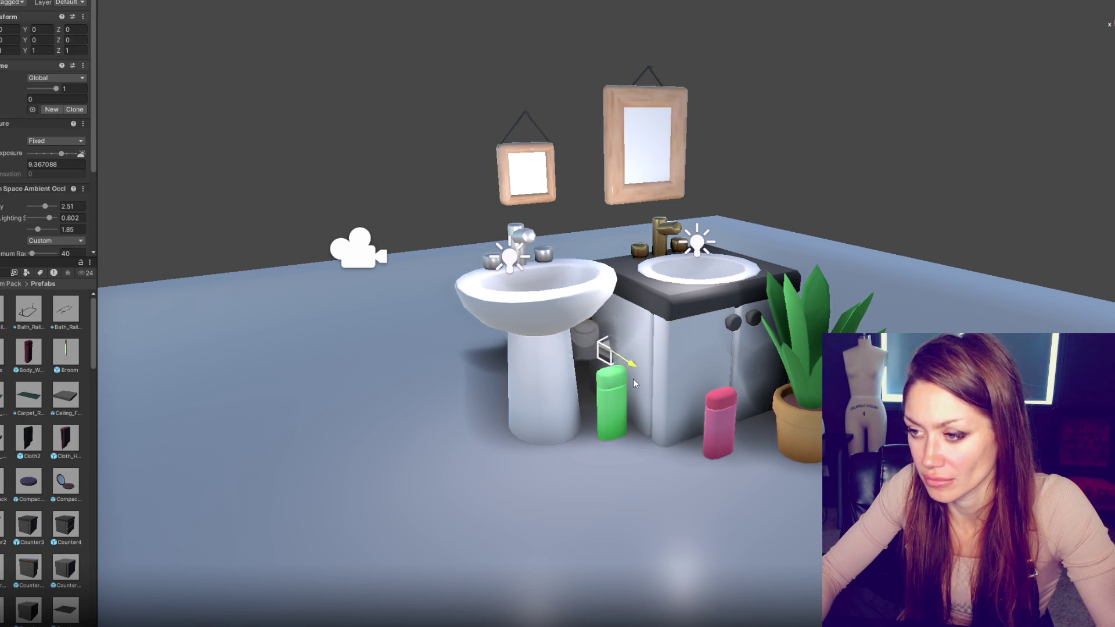
left_click(584, 335)
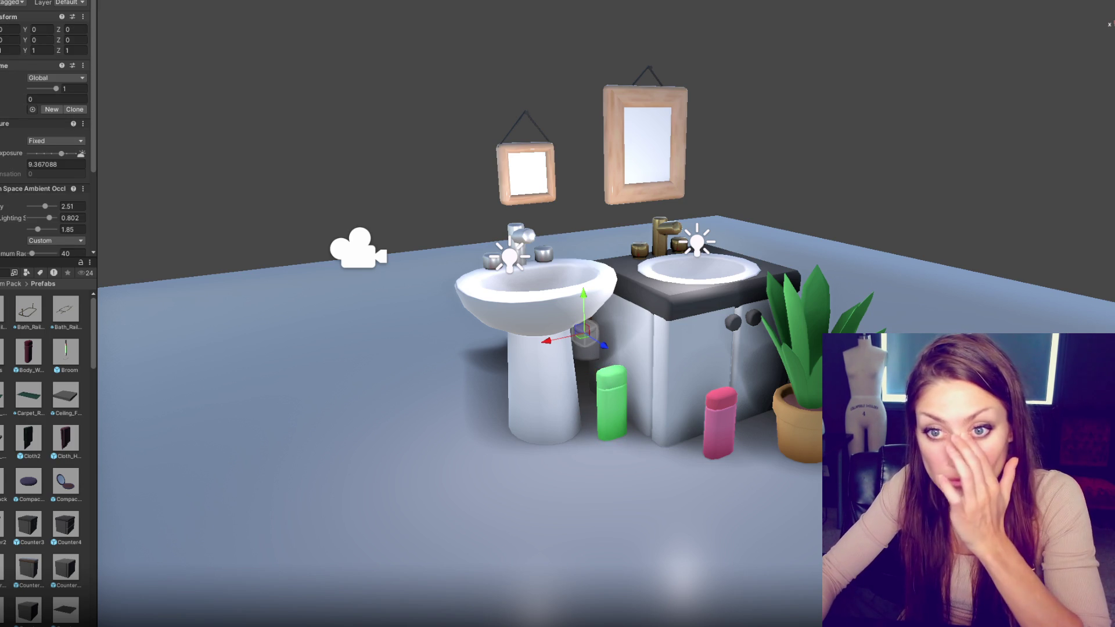
left_click(584, 336)
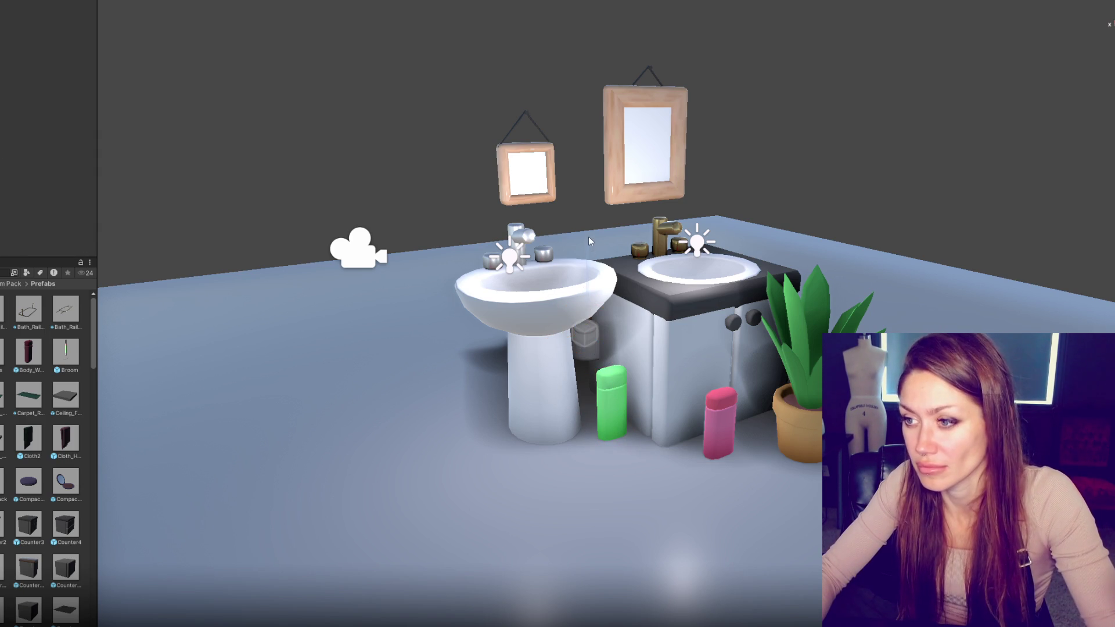
Step: Bring the toothbrush holder forward in front of the sinks and add a second soap bar
left_click_drag(601, 345, 655, 399)
mouse_move(667, 437)
left_mouse_down()
mouse_move(689, 463)
mouse_move(574, 491)
mouse_move(605, 457)
mouse_move(518, 466)
left_mouse_up()
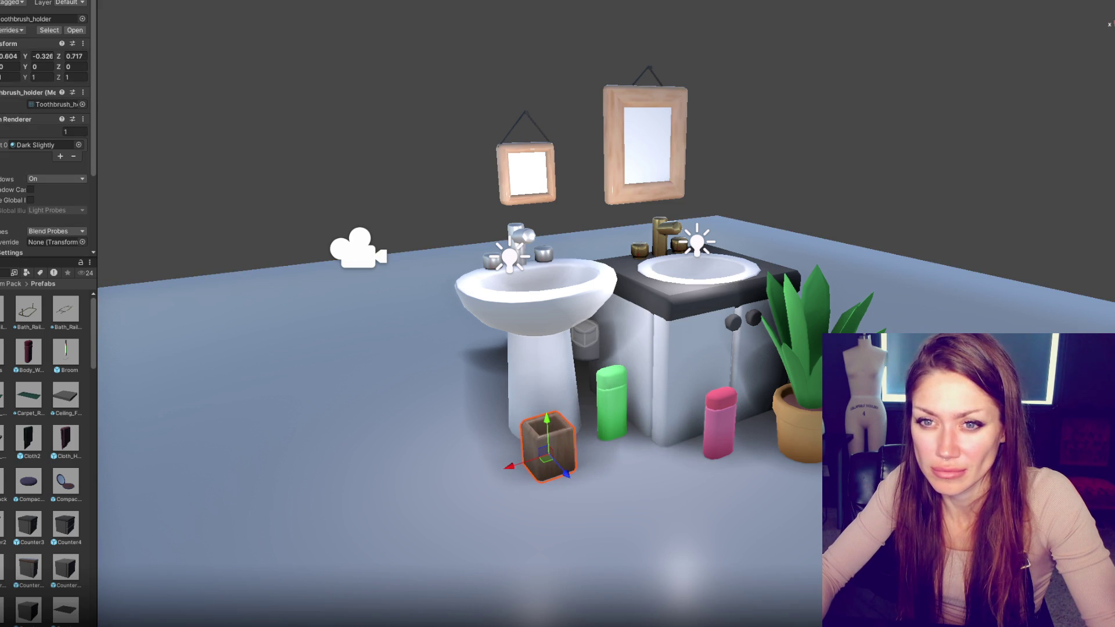
mouse_move(750, 465)
left_mouse_down()
mouse_move(751, 428)
mouse_move(748, 479)
left_mouse_up()
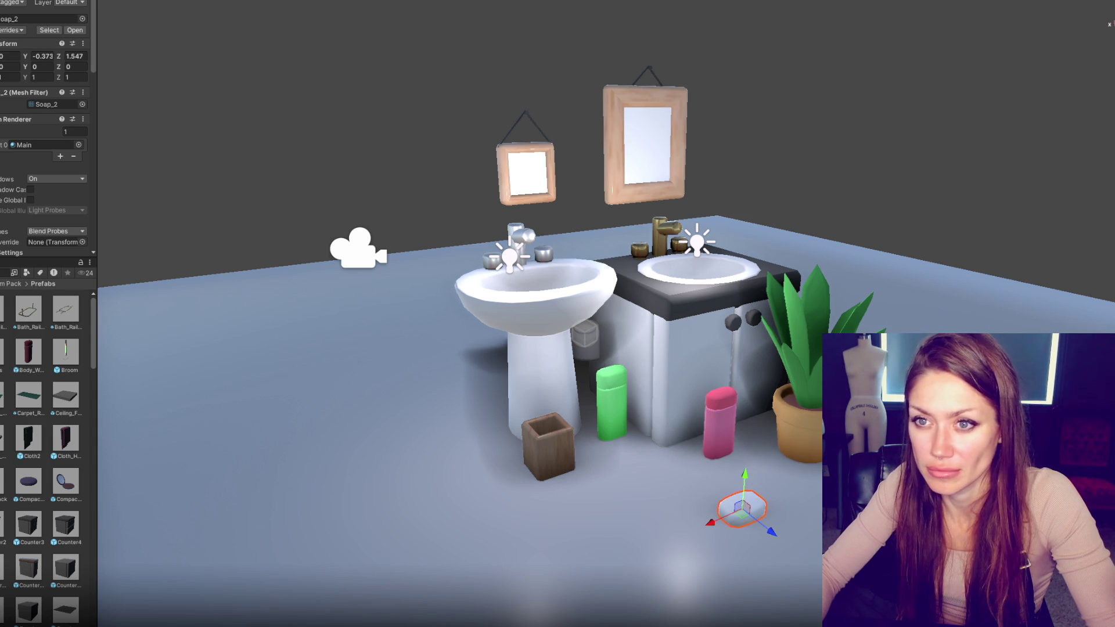
Step: Place the green soap on the floor near the bottles with the white soap beside it
left_click(584, 334)
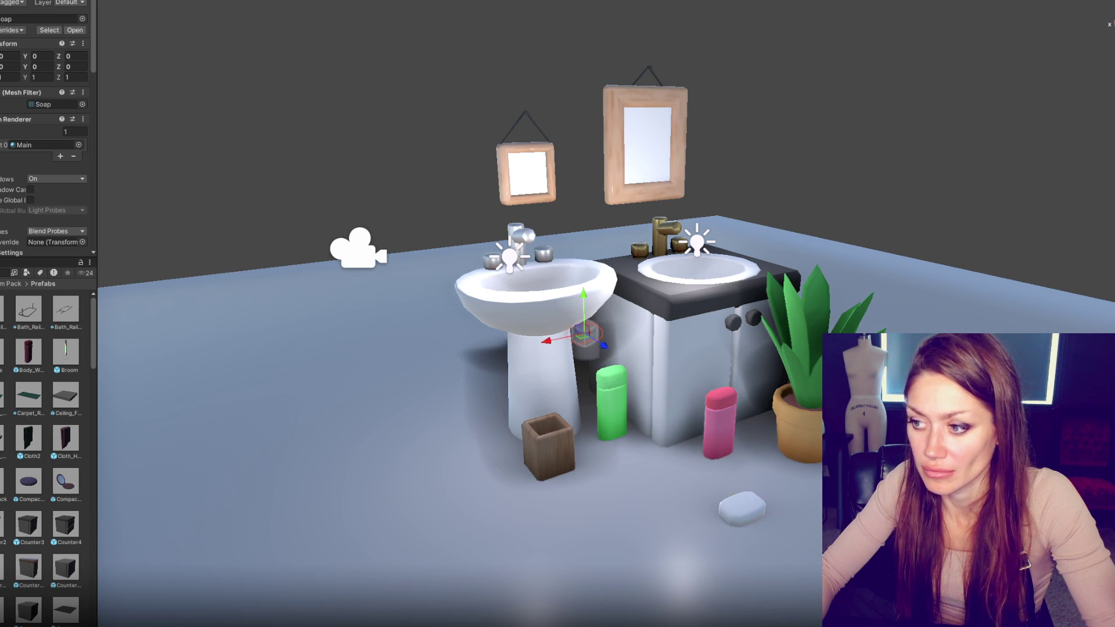
mouse_move(584, 334)
left_mouse_down()
mouse_move(719, 366)
mouse_move(717, 440)
left_mouse_up()
mouse_move(722, 490)
left_mouse_down()
mouse_move(693, 471)
mouse_move(581, 518)
left_mouse_up()
left_click(740, 508)
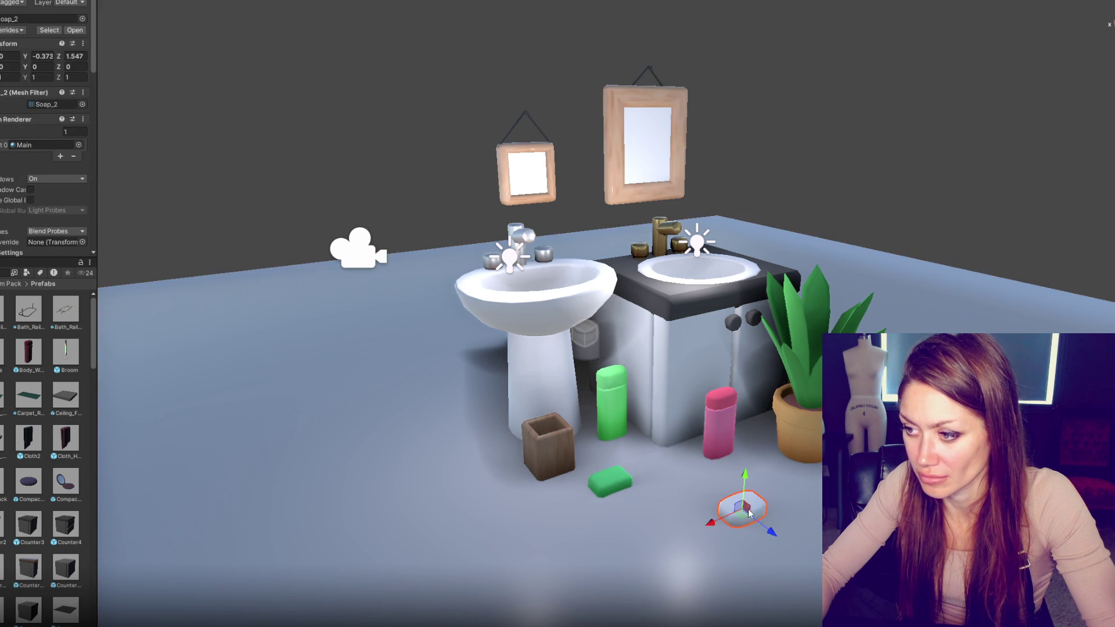
mouse_move(710, 514)
left_mouse_down()
mouse_move(630, 505)
mouse_move(691, 505)
left_mouse_up()
Step: Move the body wash next to the green shampoo bottle
left_click(720, 427)
mouse_move(687, 438)
left_mouse_down()
mouse_move(624, 456)
mouse_move(600, 409)
left_mouse_up()
left_click(607, 407)
scroll(47, 145, "down", 3)
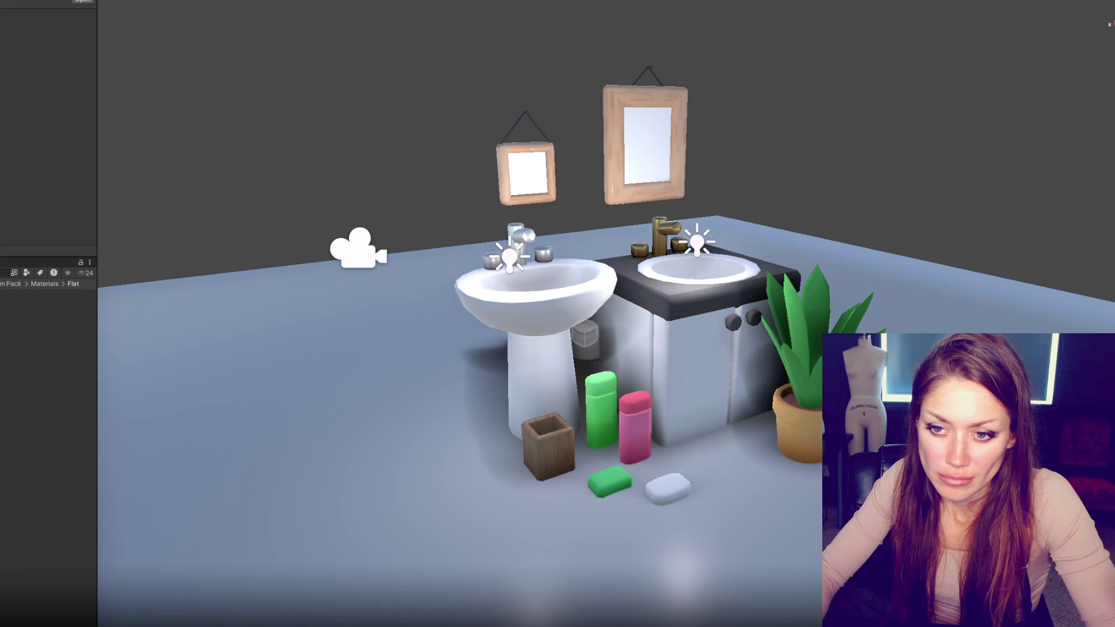
Step: Make the shampoo bottle purple, and try then undo Grey 5 on the white soap
mouse_move(46, 302)
left_mouse_down()
mouse_move(348, 406)
mouse_move(596, 408)
left_mouse_up()
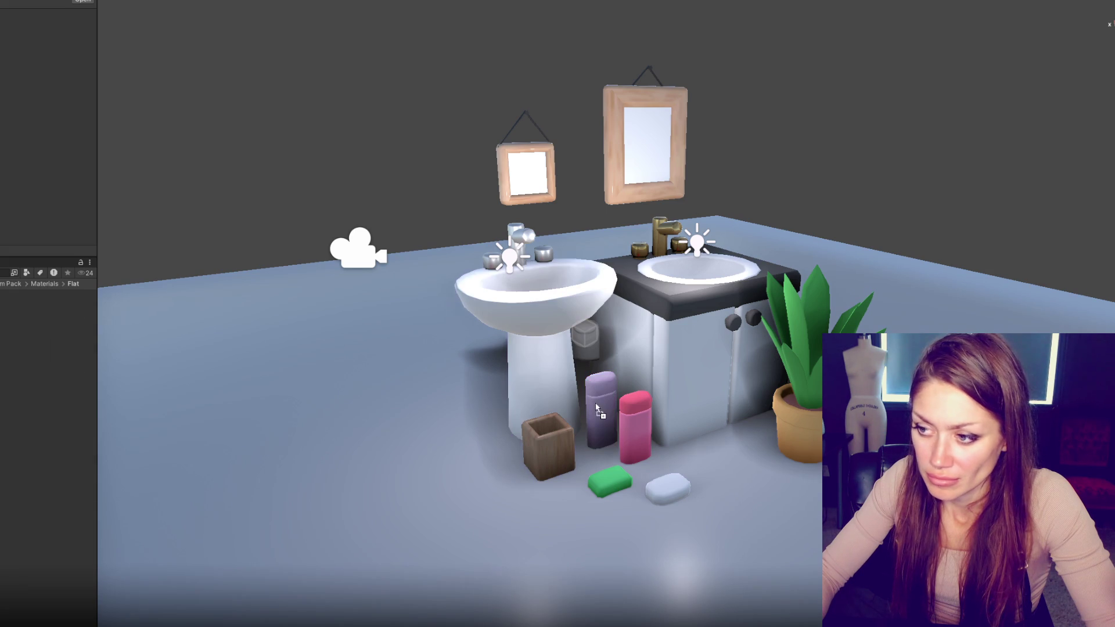
left_click(618, 483)
left_click(665, 487)
left_click_drag(685, 508, 683, 506)
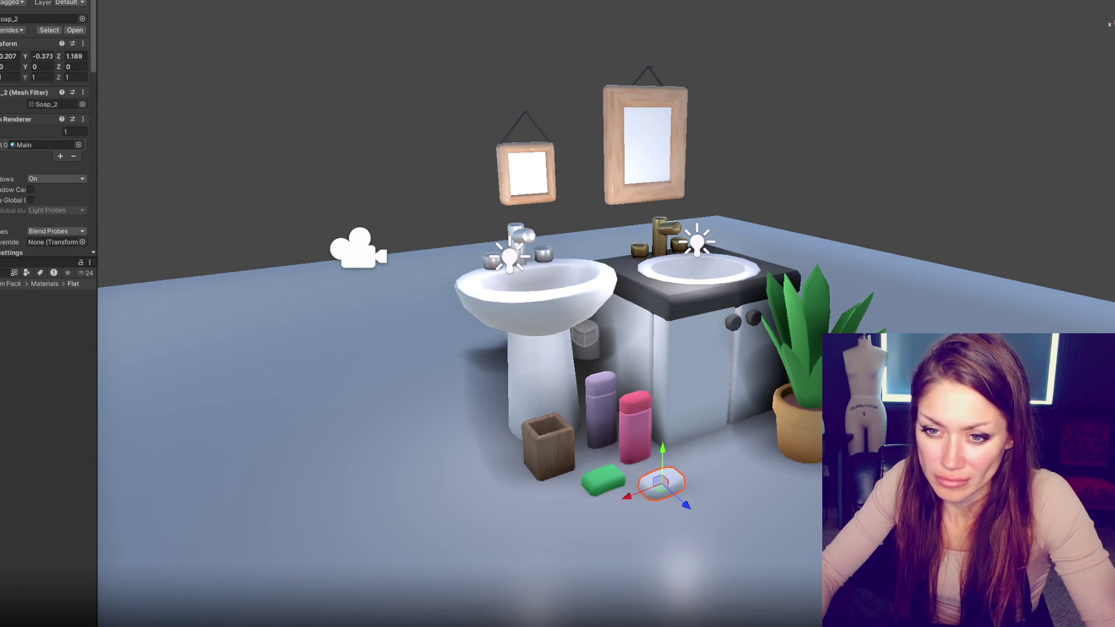
left_click_drag(46, 326, 668, 493)
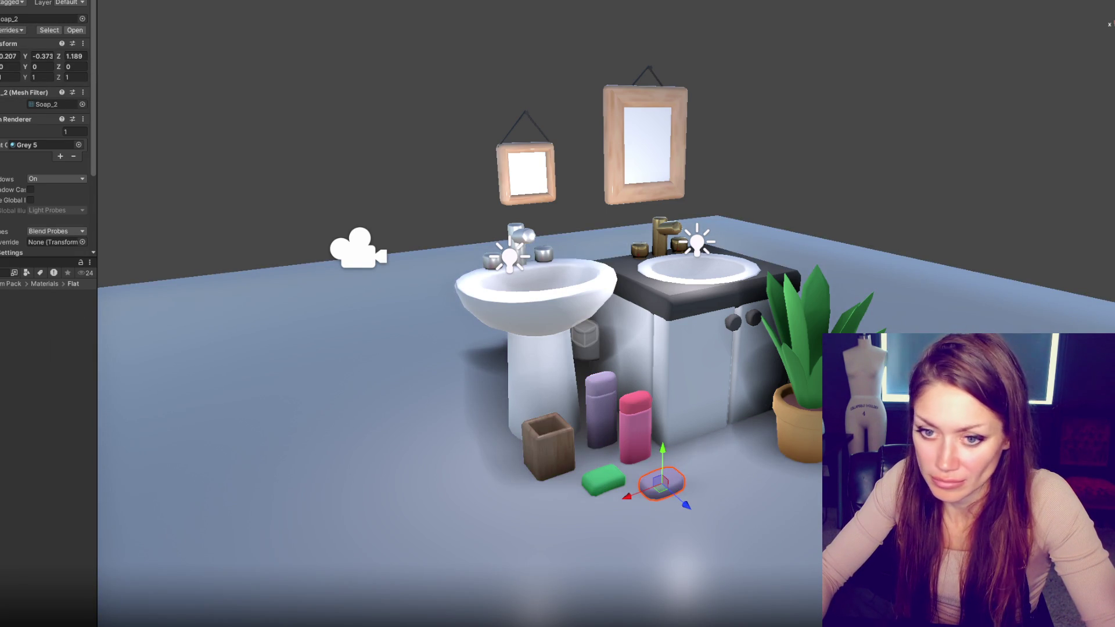
key("ctrl+z")
Step: After trying Turquoise materials, give the white soap bar the Peach material
left_click(13, 283)
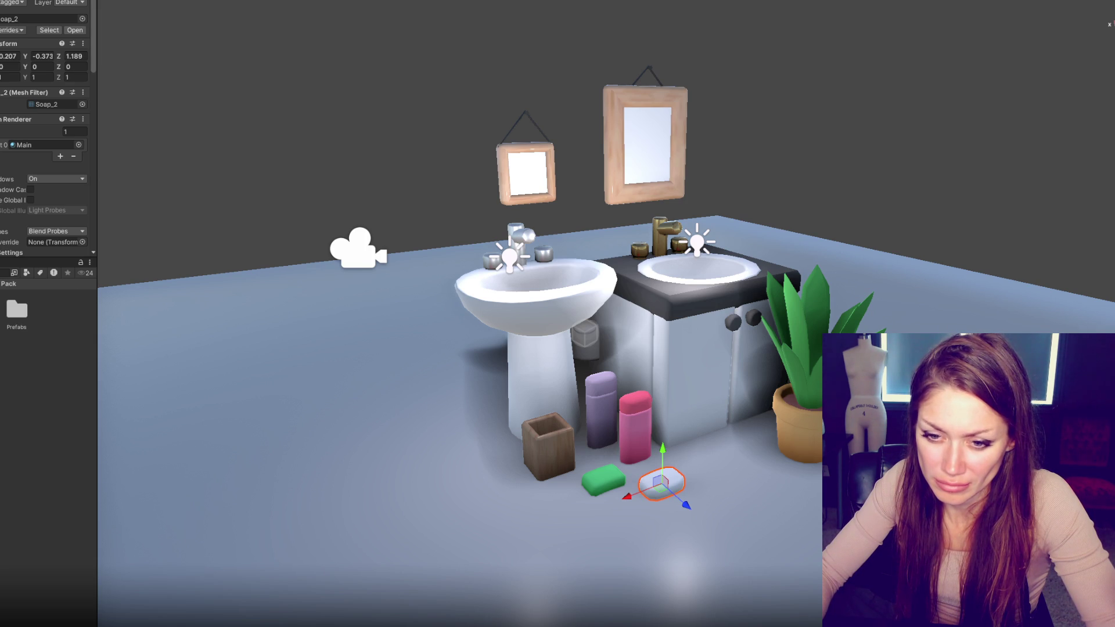
mouse_move(72, 309)
left_mouse_down()
mouse_move(473, 418)
mouse_move(596, 404)
left_mouse_up()
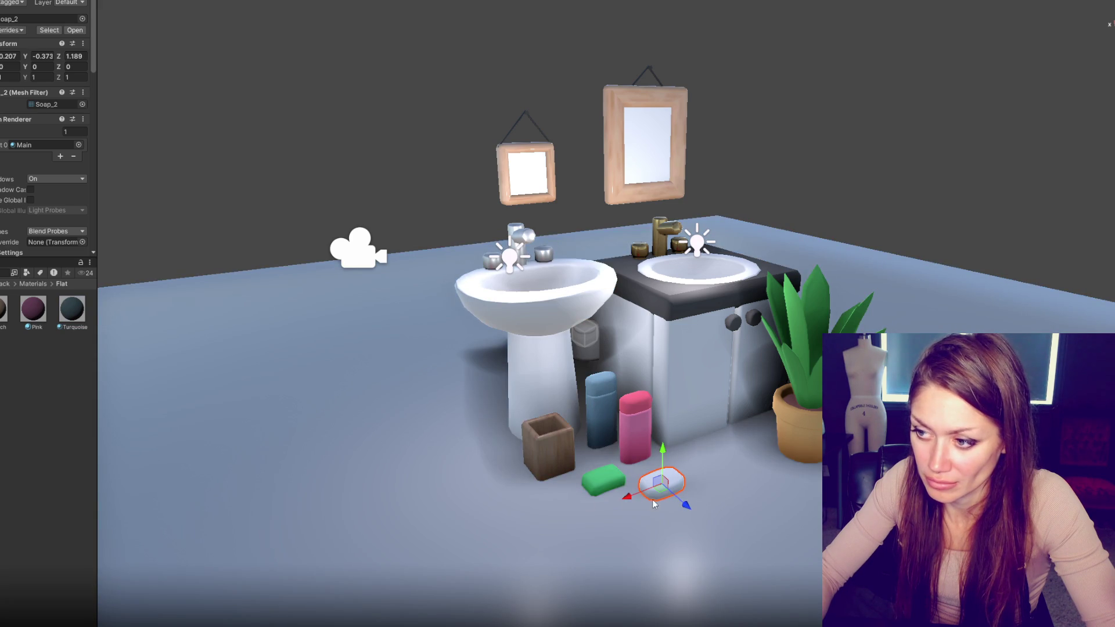
mouse_move(390, 238)
left_mouse_down()
mouse_move(587, 384)
mouse_move(658, 483)
left_mouse_up()
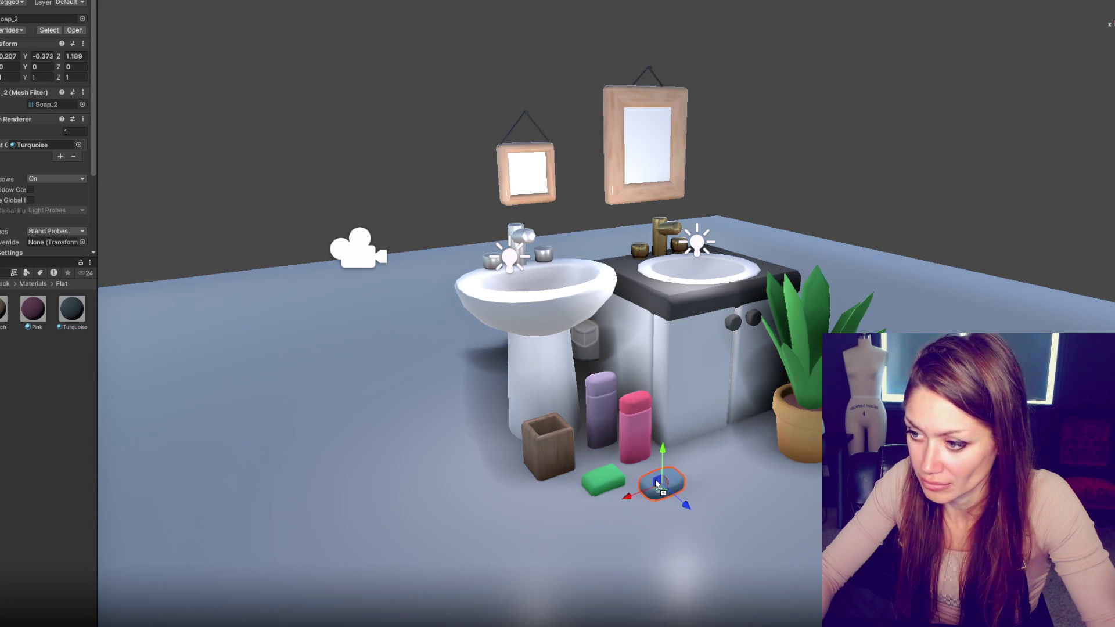
mouse_move(3, 308)
left_mouse_down()
mouse_move(306, 456)
mouse_move(662, 483)
mouse_move(654, 498)
mouse_move(624, 493)
mouse_move(634, 489)
left_mouse_up()
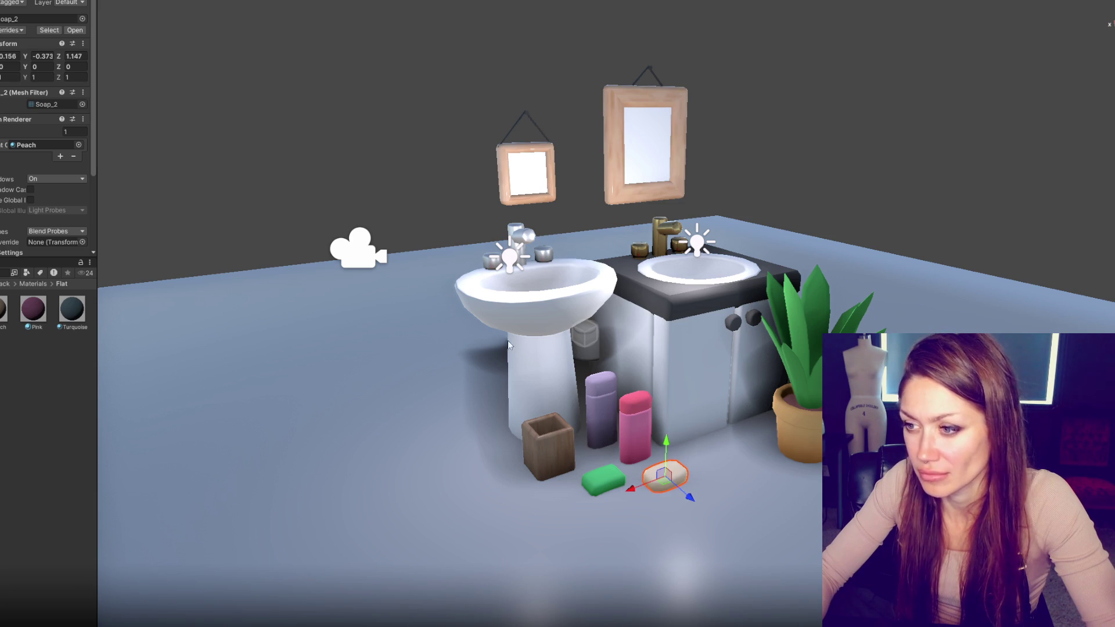
left_click(534, 291)
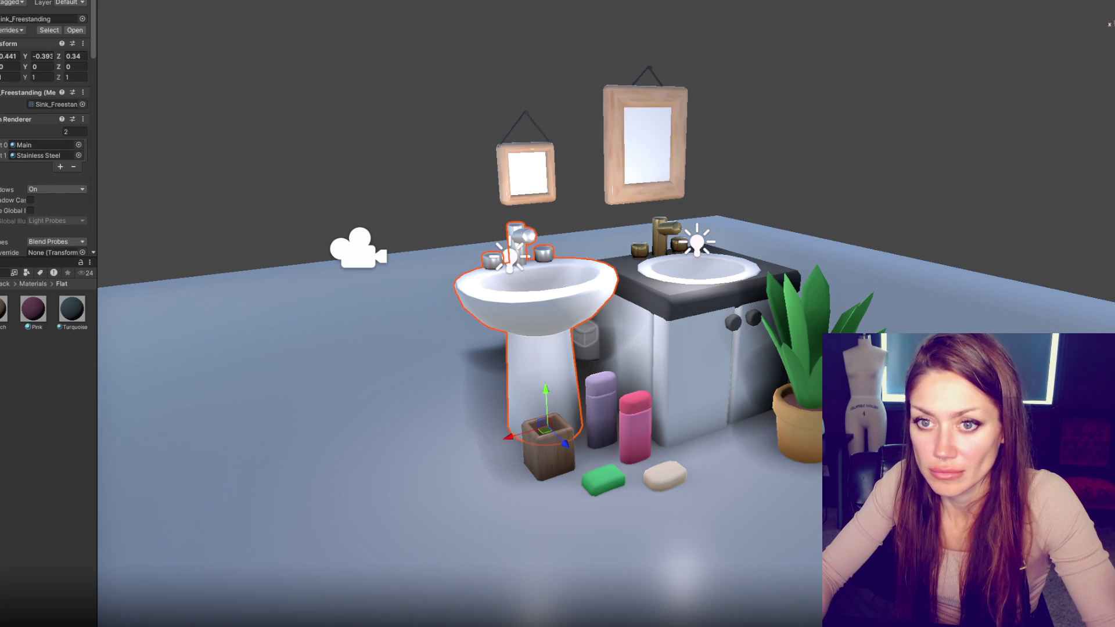
Step: Add a toilet paper roll, scale it to about 0.8, and place it beside the sink
left_click(691, 360)
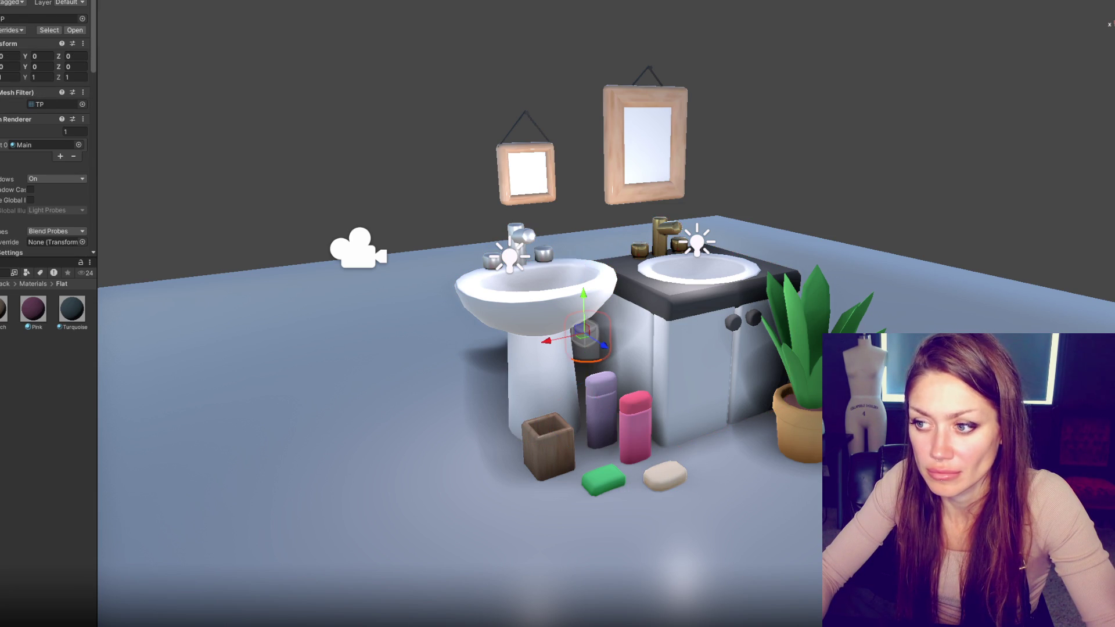
mouse_move(2, 348)
left_mouse_down()
mouse_move(739, 391)
mouse_move(680, 475)
mouse_move(701, 474)
left_mouse_up()
left_click_drag(738, 423, 720, 459)
key("r")
key("w")
left_click_drag(732, 419, 735, 425)
mouse_move(749, 469)
left_mouse_down()
mouse_move(641, 401)
mouse_move(479, 404)
left_mouse_up()
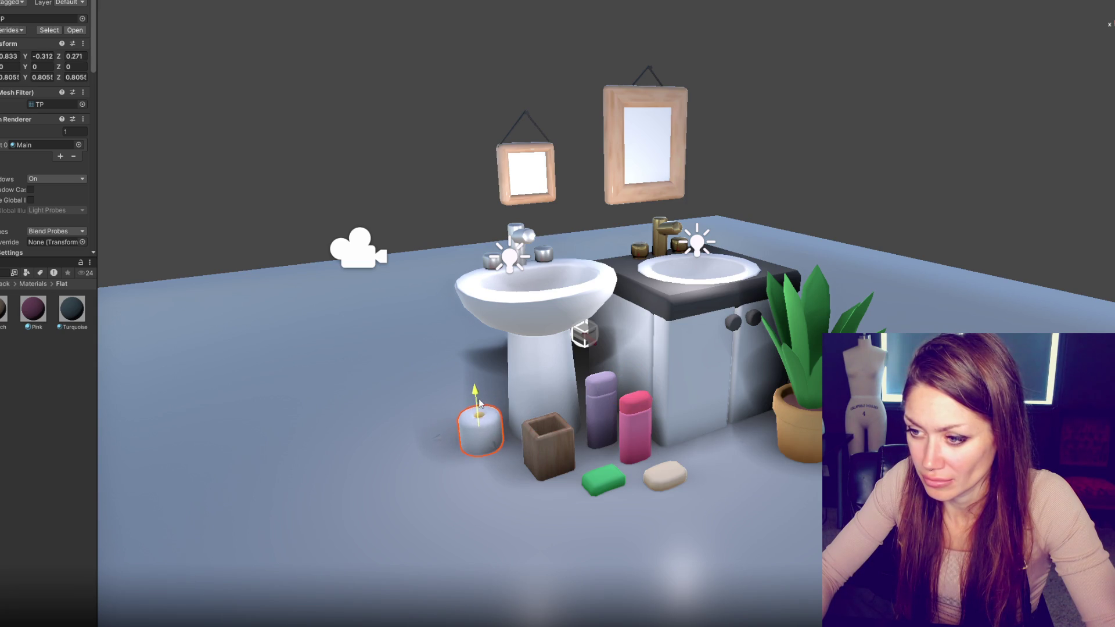
Step: Stand the toothbrush from behind the sink upright inside the wooden holder
left_click(554, 454)
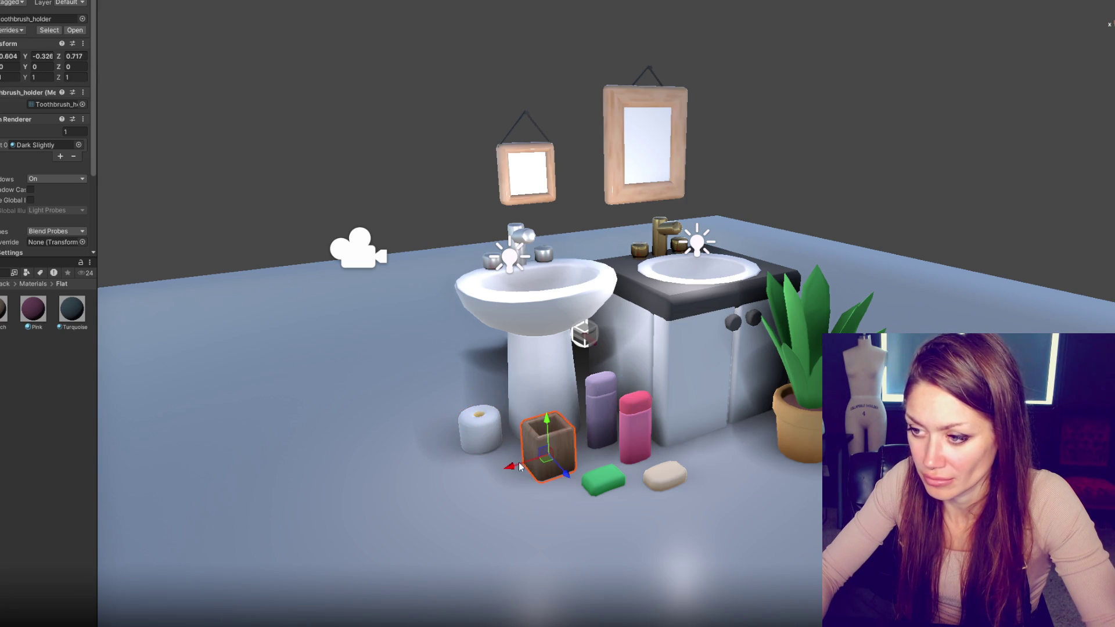
left_click(586, 336)
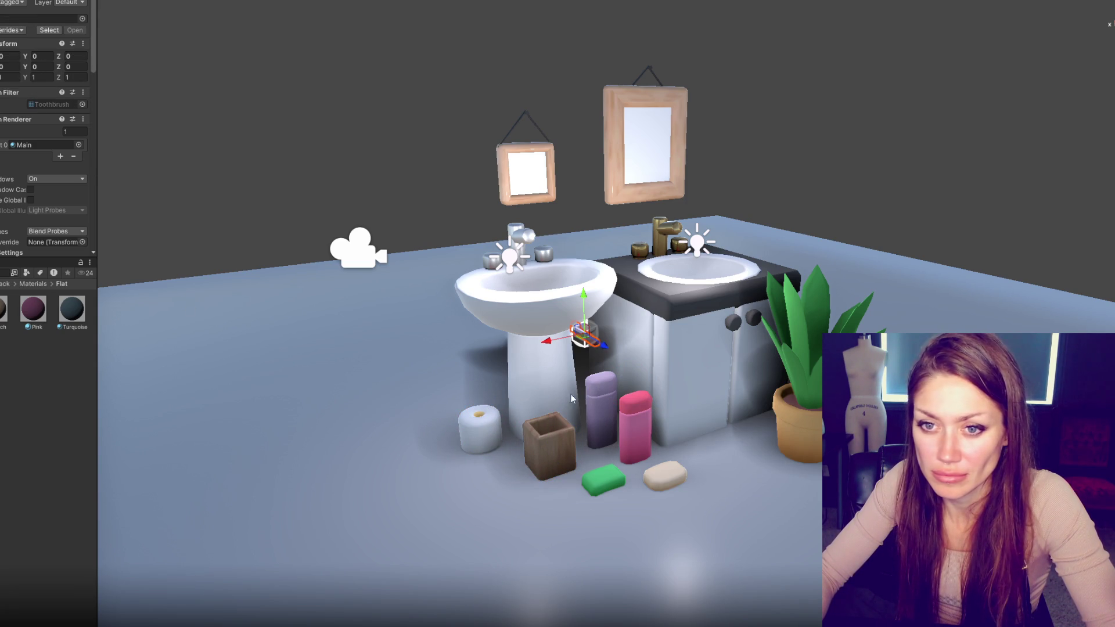
left_click_drag(607, 351, 736, 451)
key("e")
left_click_drag(734, 395, 762, 496)
key("w")
mouse_move(713, 427)
left_mouse_down()
mouse_move(694, 421)
mouse_move(545, 456)
mouse_move(545, 392)
left_mouse_up()
mouse_move(554, 442)
left_mouse_down()
mouse_move(551, 476)
mouse_move(539, 354)
left_mouse_up()
Step: Lay a toothbrush flat on the floor and duplicate it beside the original
key("e")
key("w")
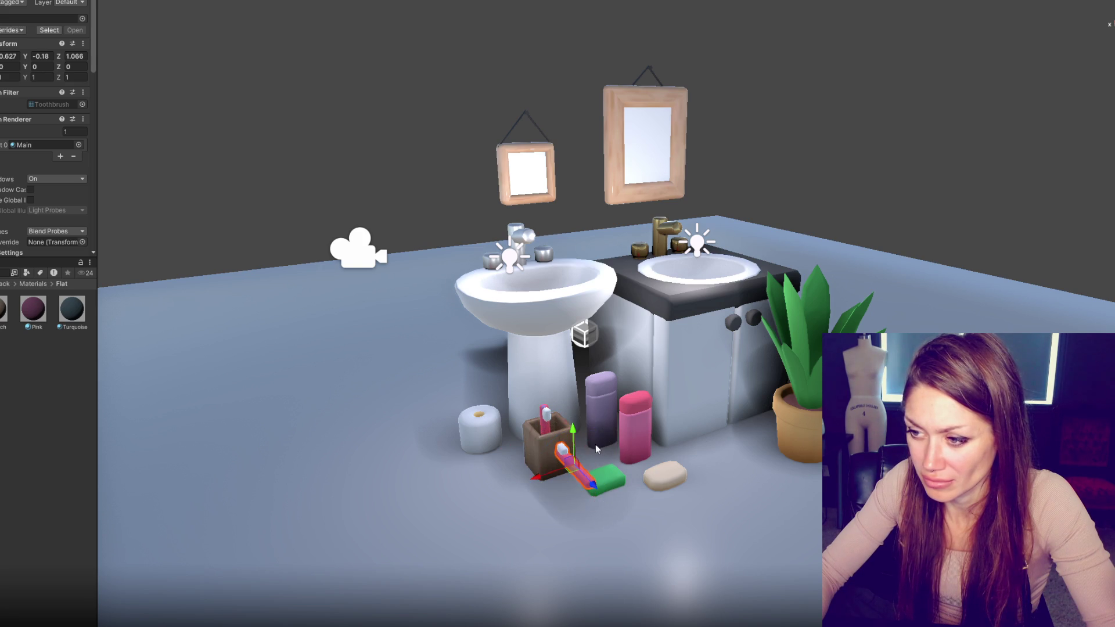
mouse_move(574, 449)
left_mouse_down()
mouse_move(577, 469)
mouse_move(531, 520)
mouse_move(541, 525)
mouse_move(522, 499)
mouse_move(441, 498)
left_mouse_up()
key("ctrl+d")
Step: Tilt the blue toothbrush inside the cup, then deselect it
left_click(546, 422)
key("e")
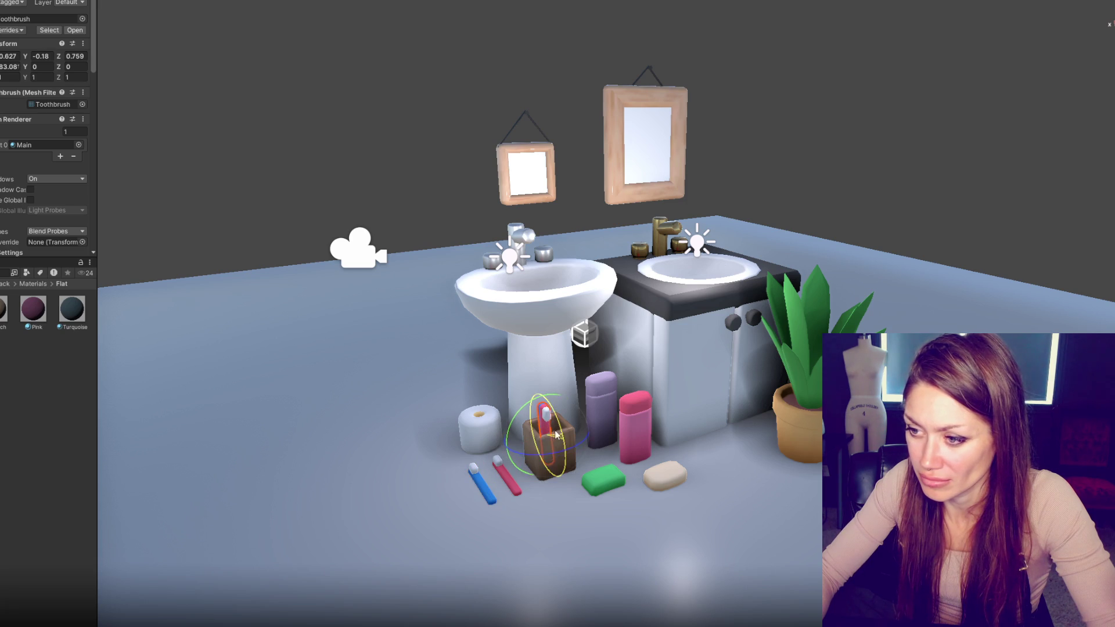
left_click(546, 423)
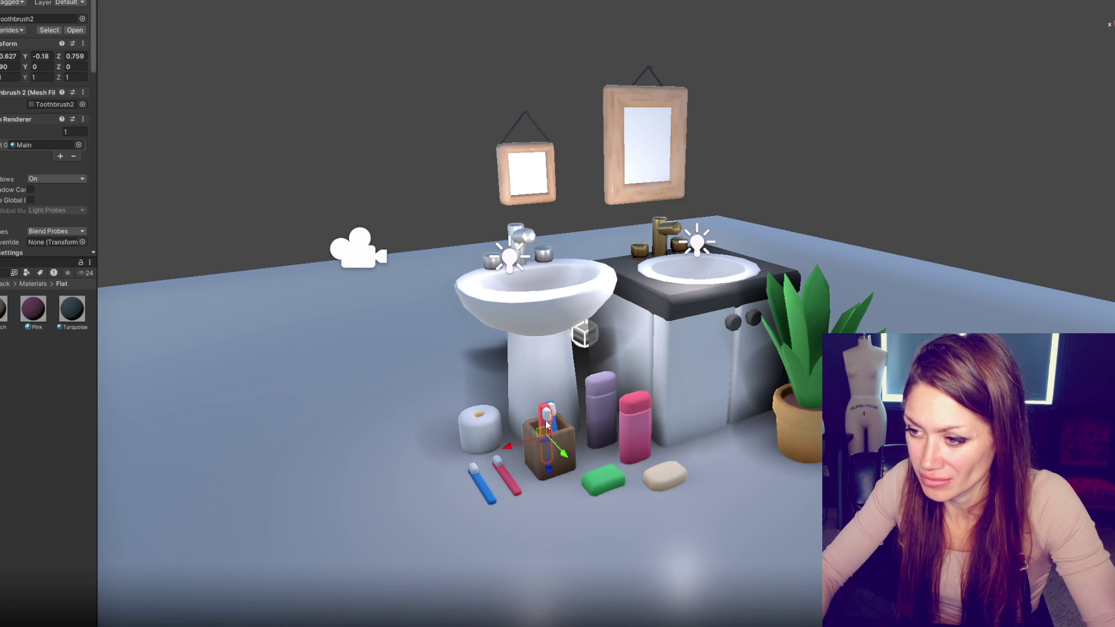
mouse_move(567, 445)
left_mouse_down()
mouse_move(546, 471)
mouse_move(546, 412)
left_mouse_up()
key("w")
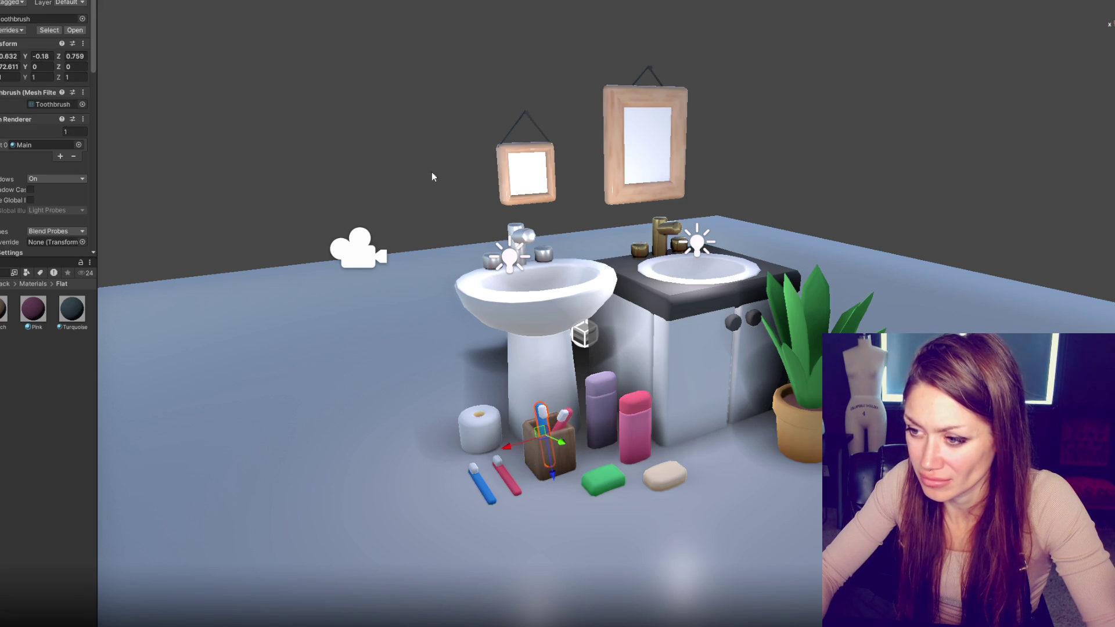
left_click(433, 203)
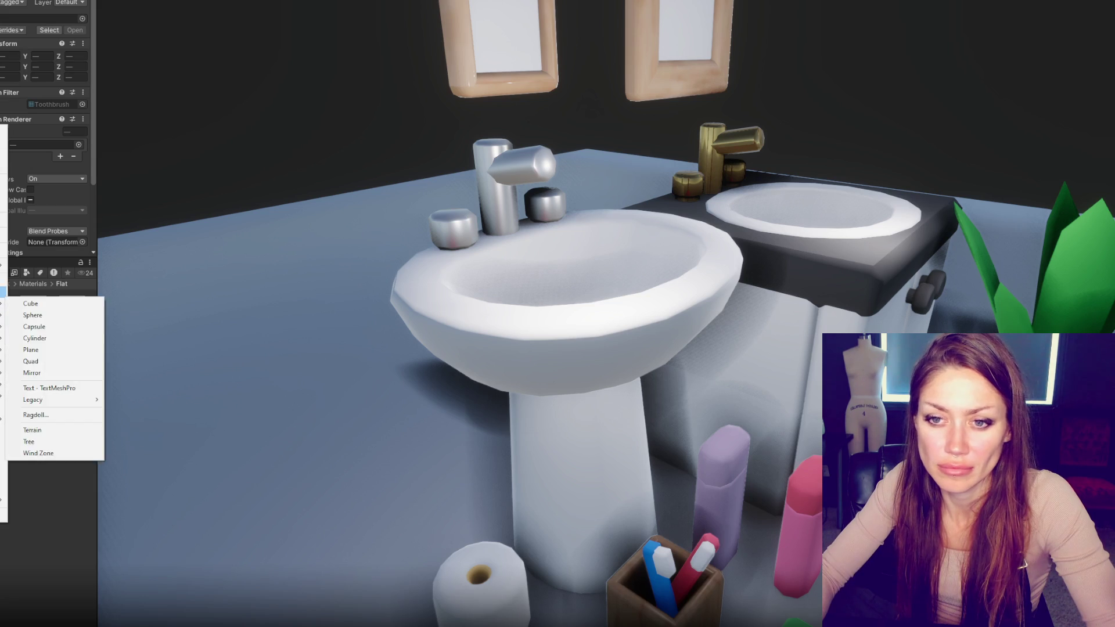
Step: Create a new object and set its position to X -0.7, Z -0.3
left_click(3, 279)
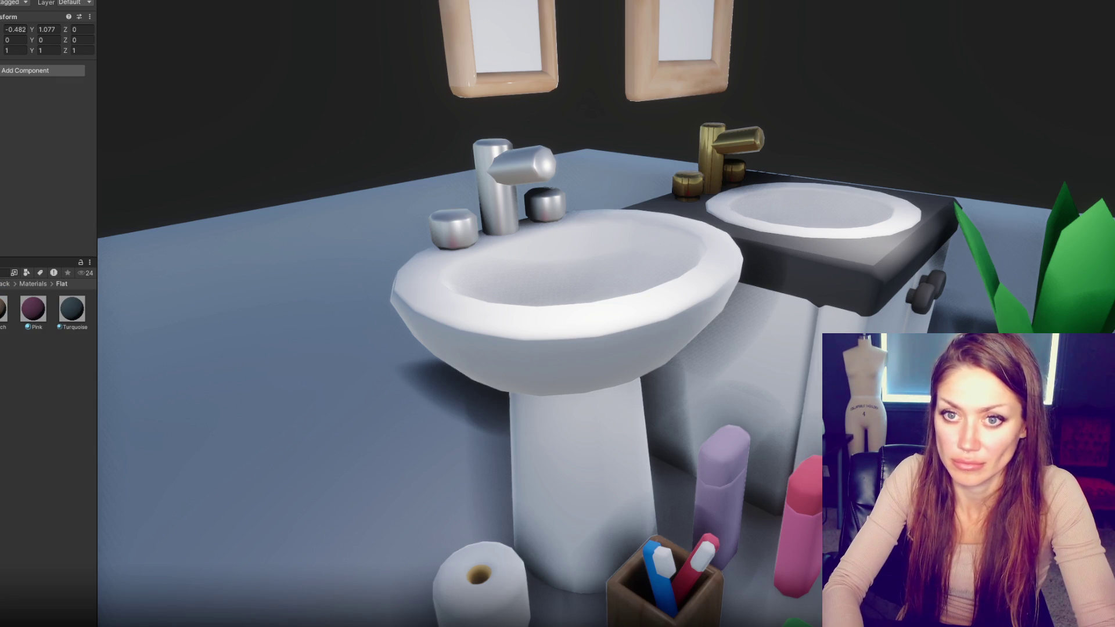
double_click(27, 30)
type("-0.9")
key("BackSpace")
type("7")
mouse_move(65, 31)
left_mouse_down()
mouse_move(1, 33)
mouse_move(38, 40)
left_mouse_up()
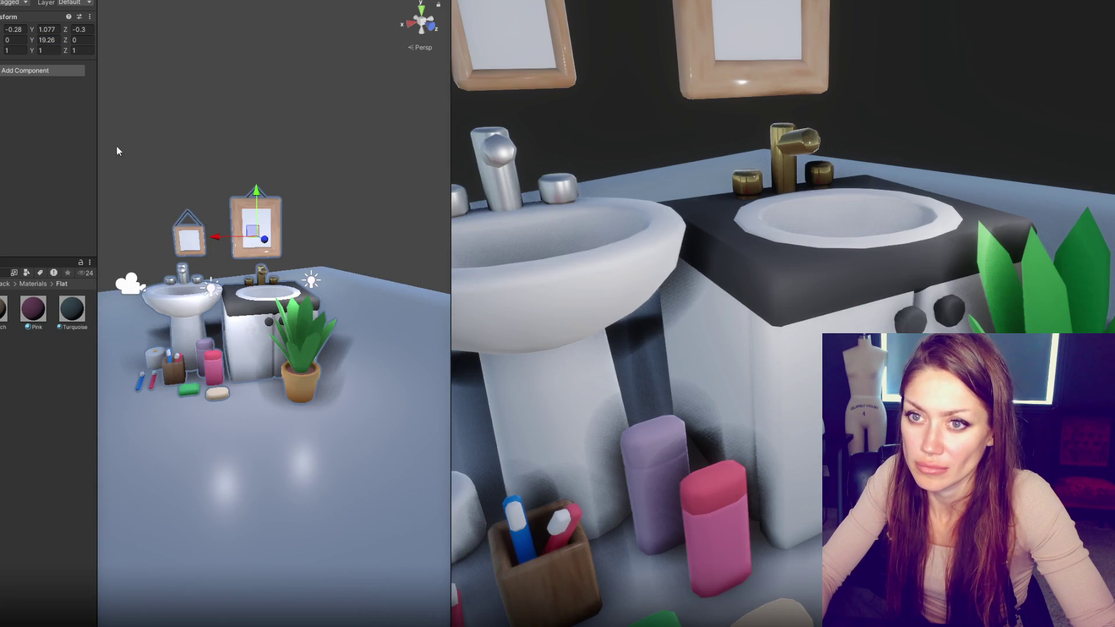
Step: Reframe the camera slightly higher and delete the floor plane
mouse_move(266, 239)
left_mouse_down()
mouse_move(218, 241)
mouse_move(248, 233)
left_mouse_up()
left_click_drag(281, 195, 293, 187)
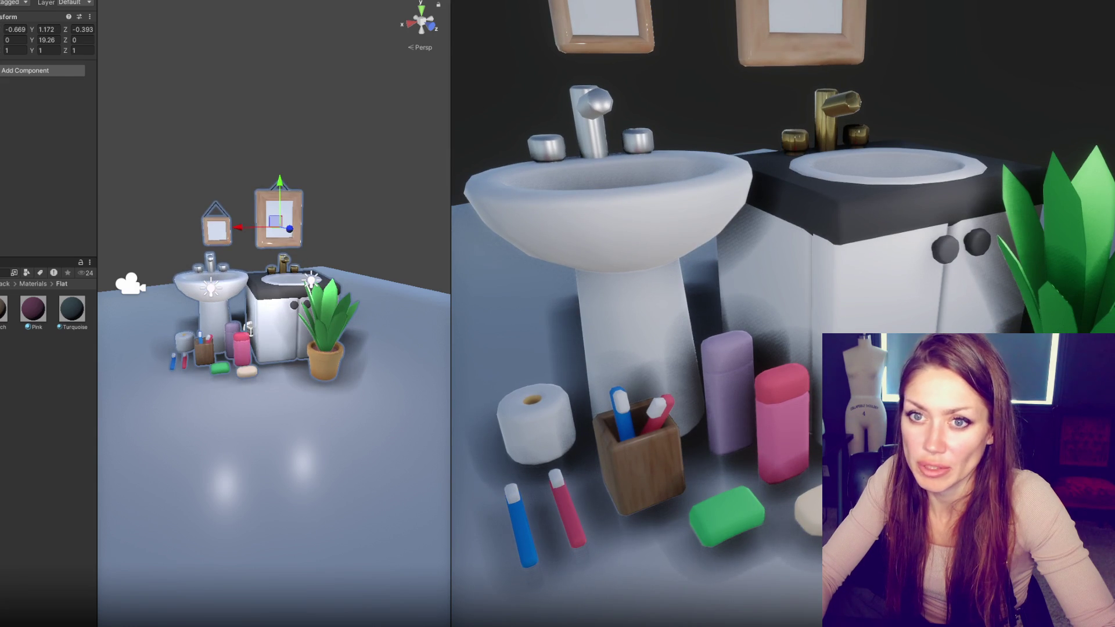
left_click(279, 407)
key("Delete")
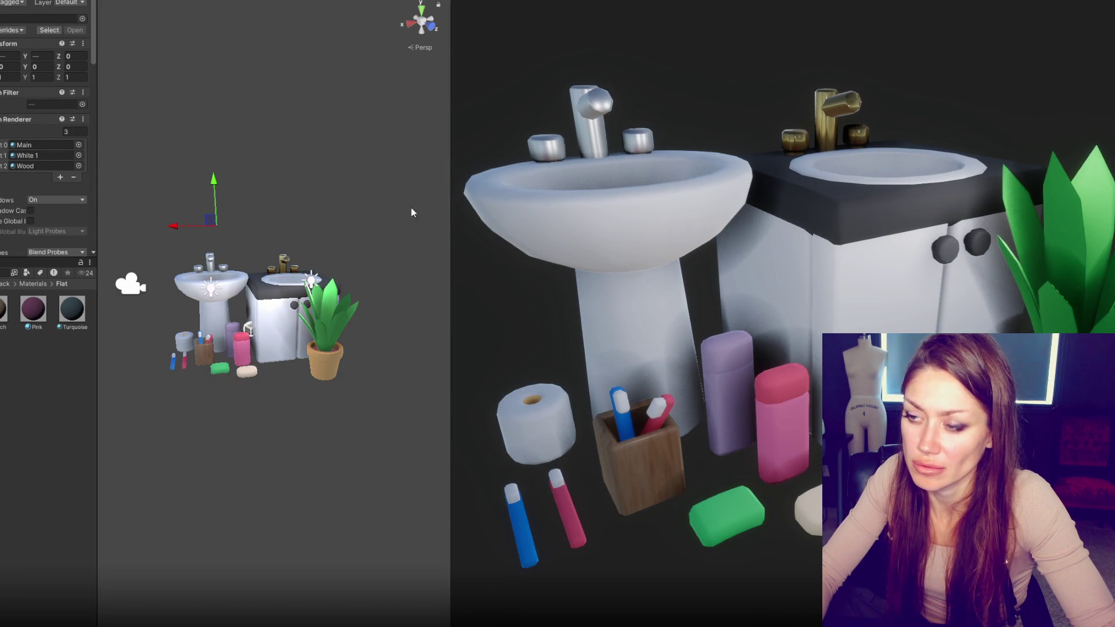
Step: Hide SnakePlant1 and nudge Sink2 and Sink_Freestanding into place
left_click(316, 337)
key("alt+shift+a")
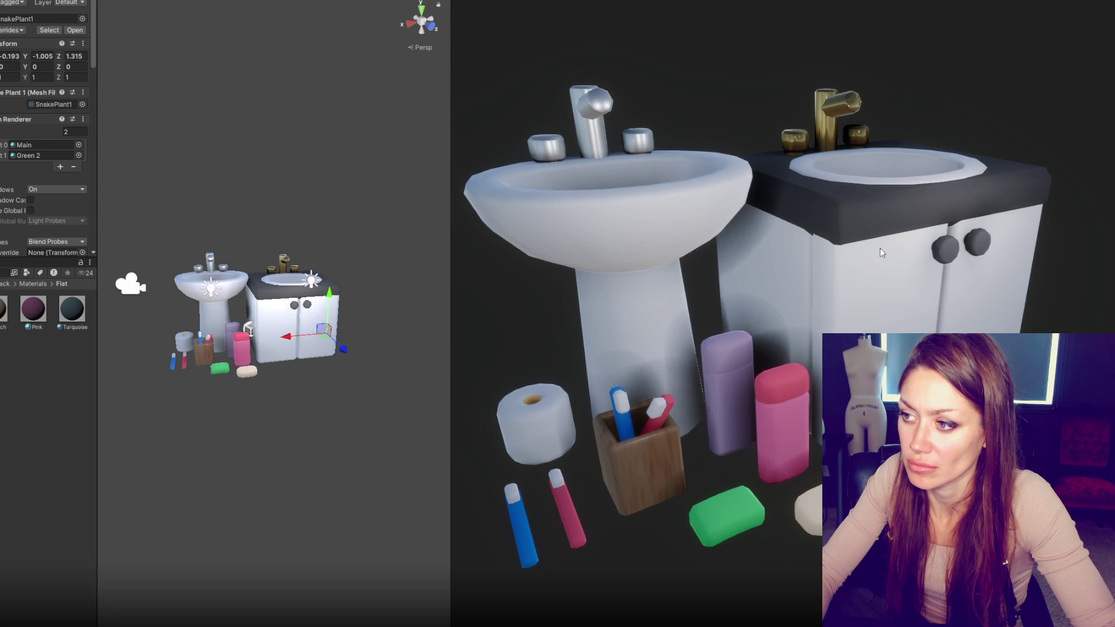
left_click(289, 341)
left_click_drag(207, 342, 383, 293)
left_click(219, 279)
left_click_drag(221, 365, 218, 363)
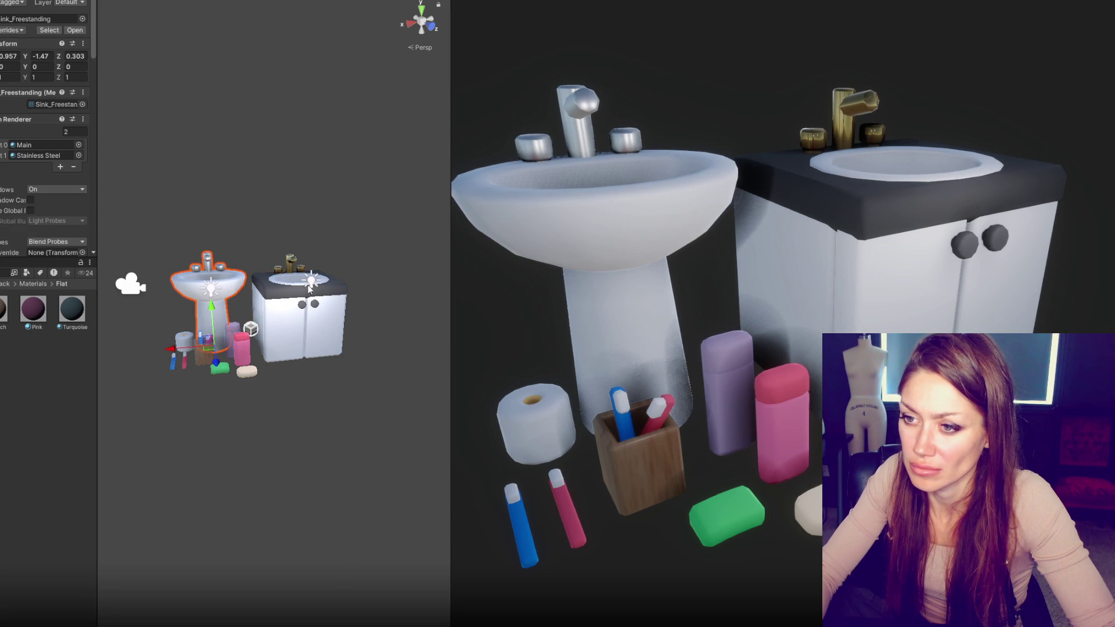
Step: Move the point lights above the vanity top and toward the sinks
left_click(308, 289)
mouse_move(324, 249)
left_mouse_down()
mouse_move(319, 186)
mouse_move(320, 201)
left_mouse_up()
mouse_move(339, 250)
left_mouse_down()
mouse_move(349, 247)
mouse_move(325, 254)
mouse_move(340, 248)
mouse_move(419, 321)
left_mouse_up()
mouse_move(336, 307)
left_mouse_down()
mouse_move(302, 285)
mouse_move(287, 295)
left_mouse_up()
left_click(256, 368)
mouse_move(295, 388)
left_mouse_down()
mouse_move(210, 328)
mouse_move(238, 372)
mouse_move(337, 422)
left_mouse_up()
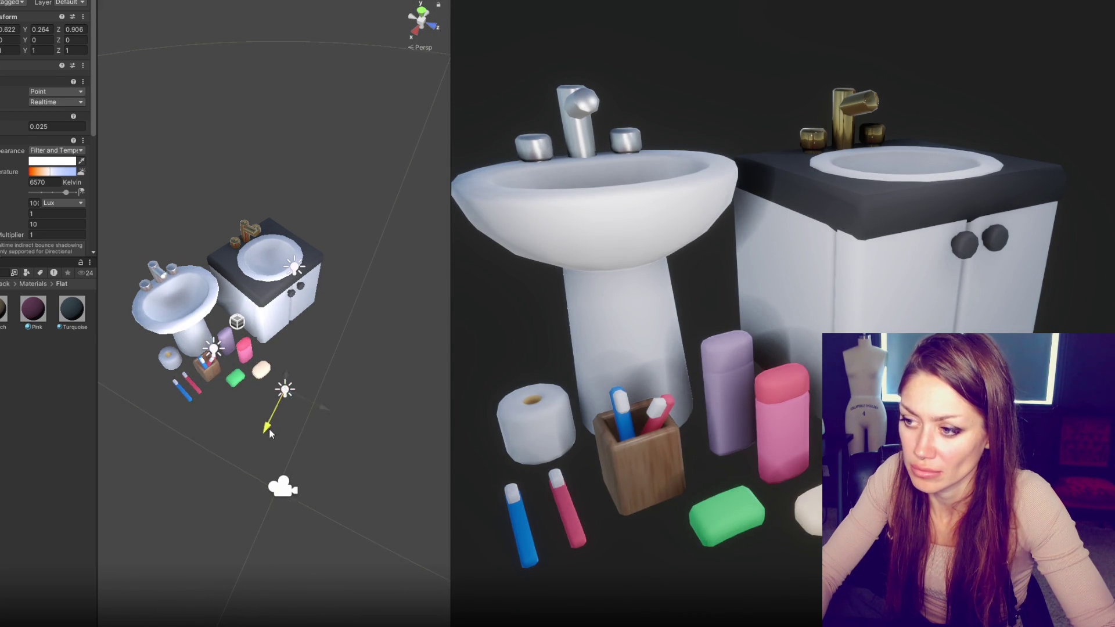
left_click(296, 403)
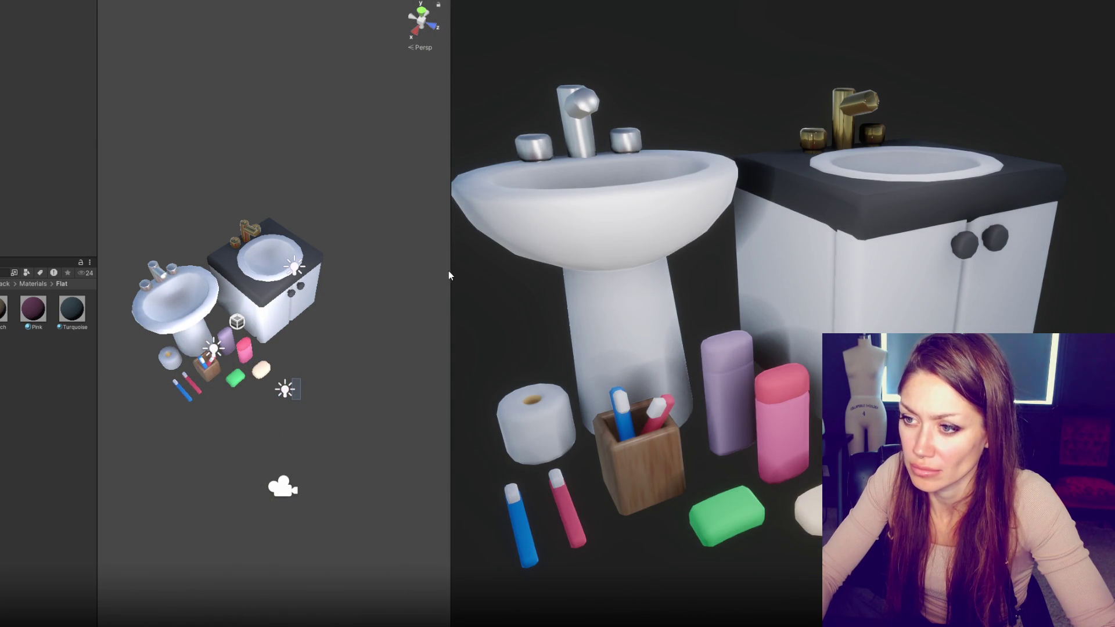
Step: Widen the Game view render preview and shift the bathroom group sideways
left_click_drag(451, 270, 398, 280)
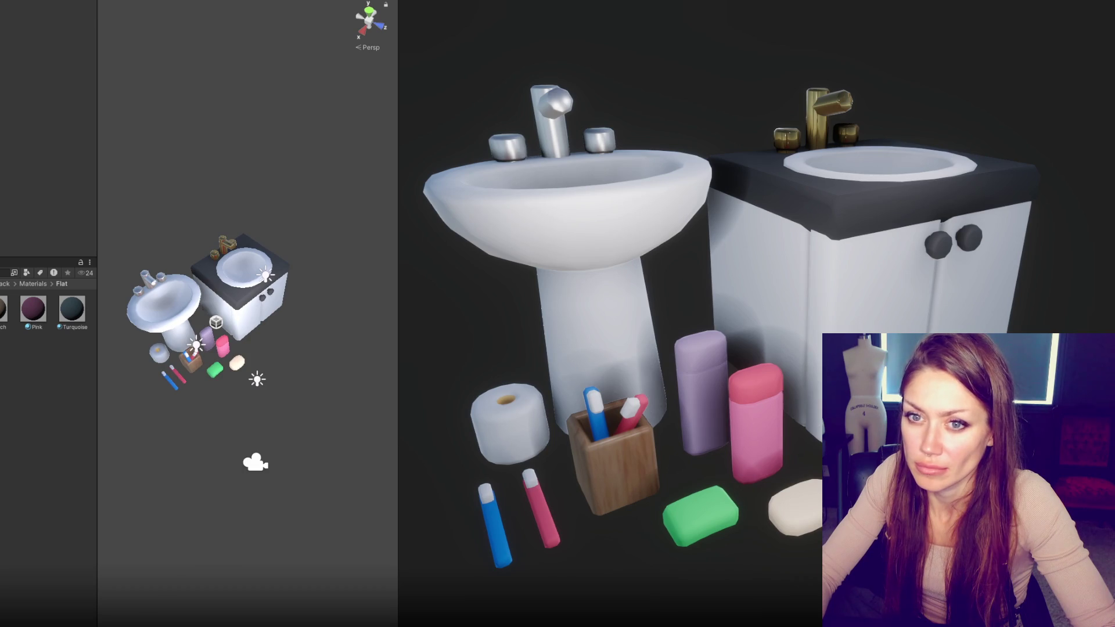
left_click(228, 261)
mouse_move(232, 239)
left_mouse_down()
mouse_move(243, 245)
mouse_move(238, 237)
left_mouse_up()
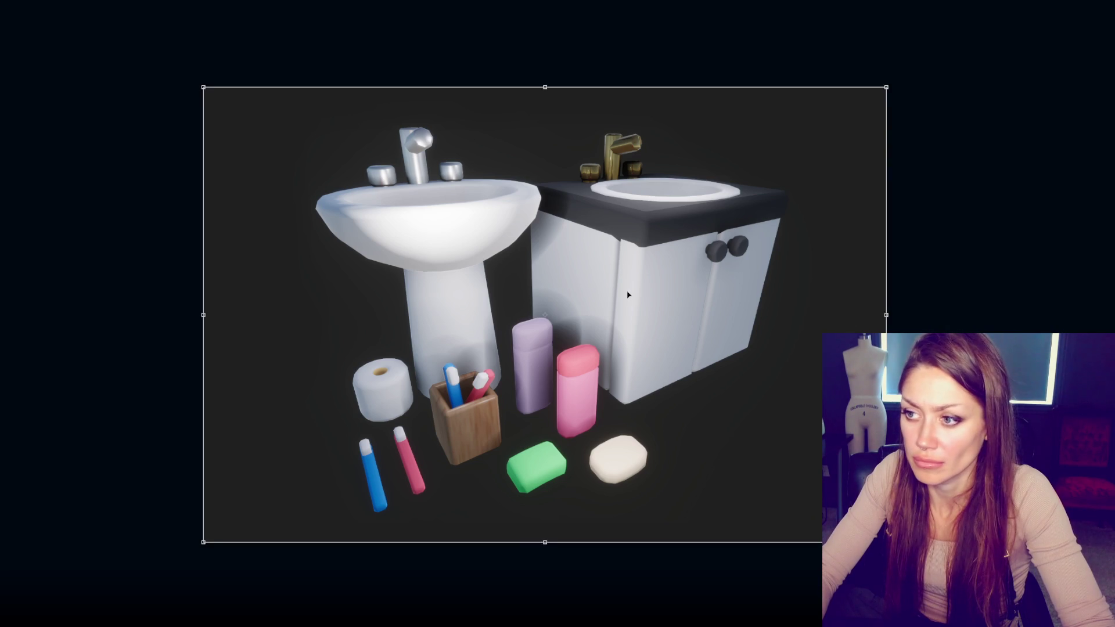
Step: Nudge the render layer a few pixels up and left with Free Transform and commit it
left_click_drag(631, 296, 621, 296)
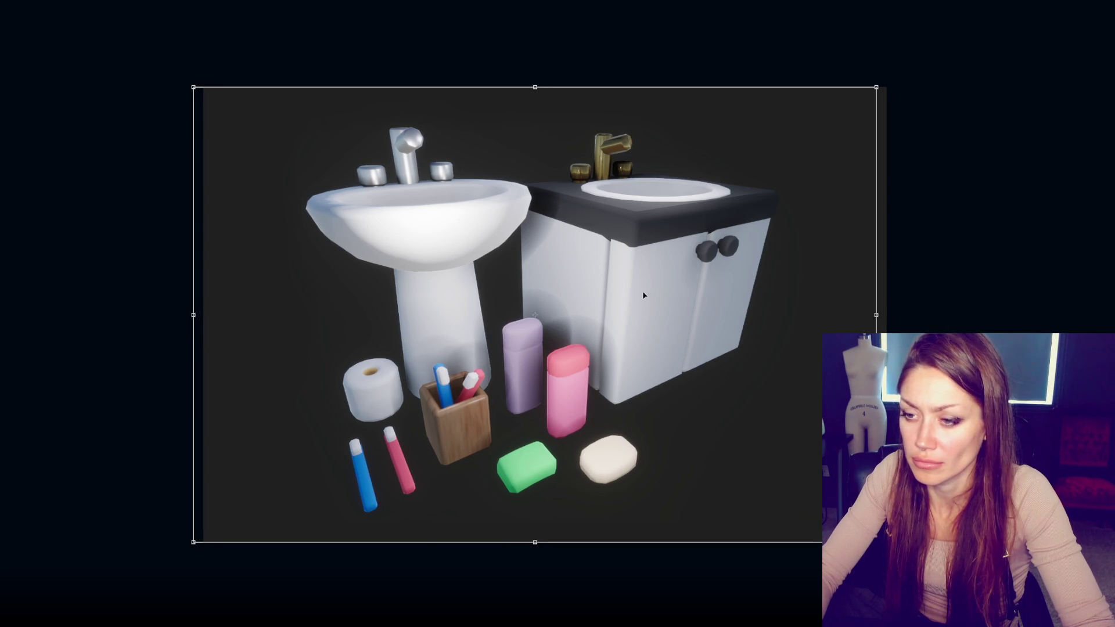
key("Escape")
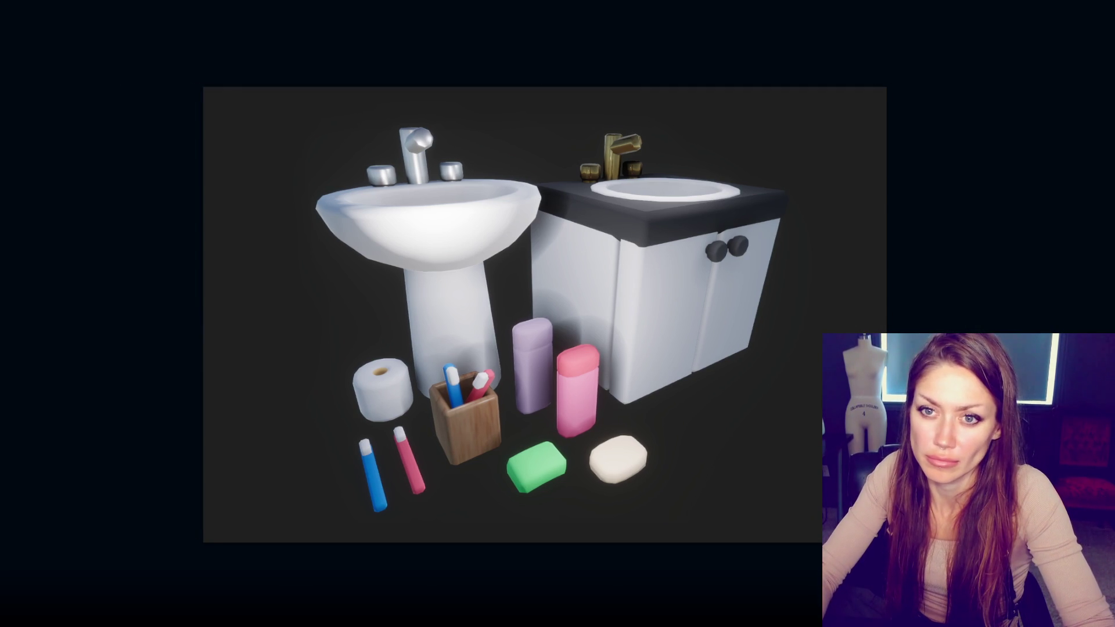
key("ctrl+t")
left_click_drag(602, 269, 596, 266)
key("Return")
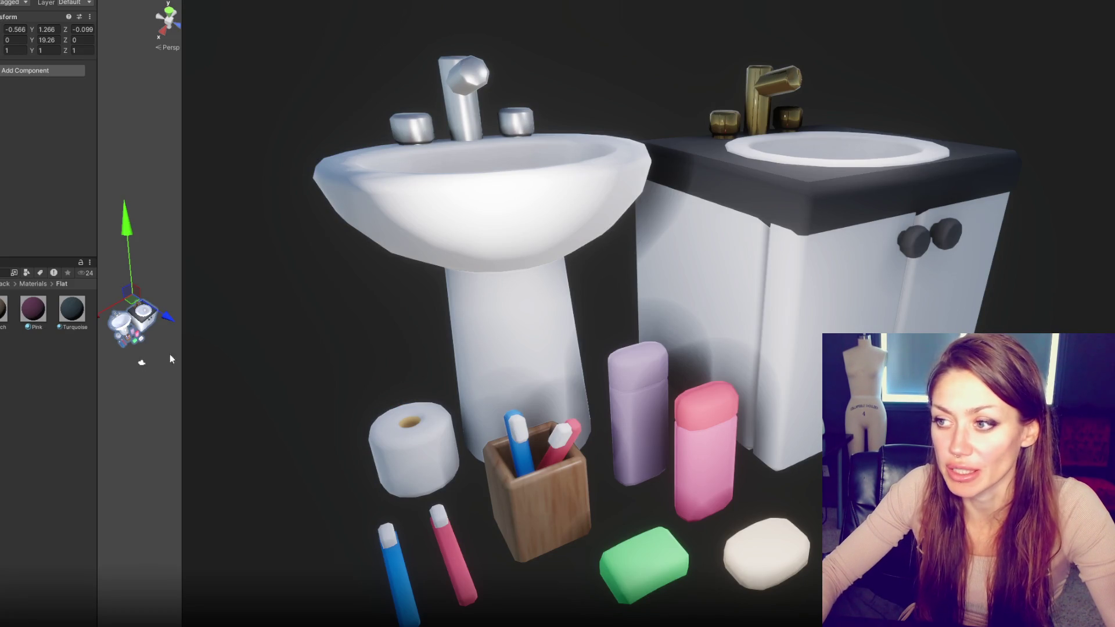
Step: Shorten the wooden brush cup and lower the first makeup brush into it
left_click_drag(181, 284, 486, 284)
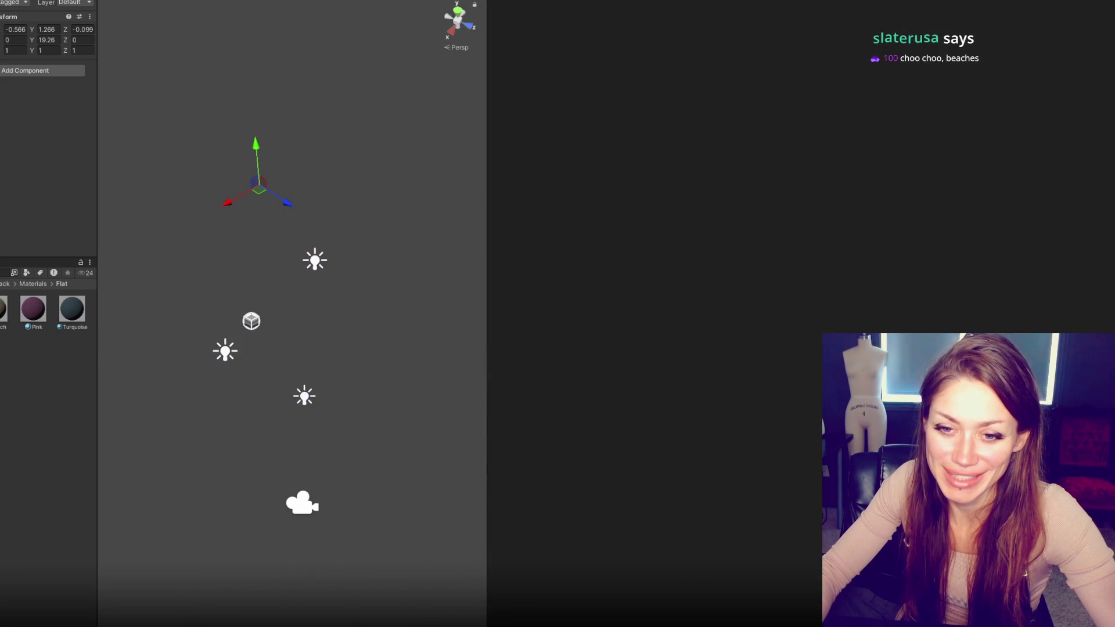
left_click(4, 283)
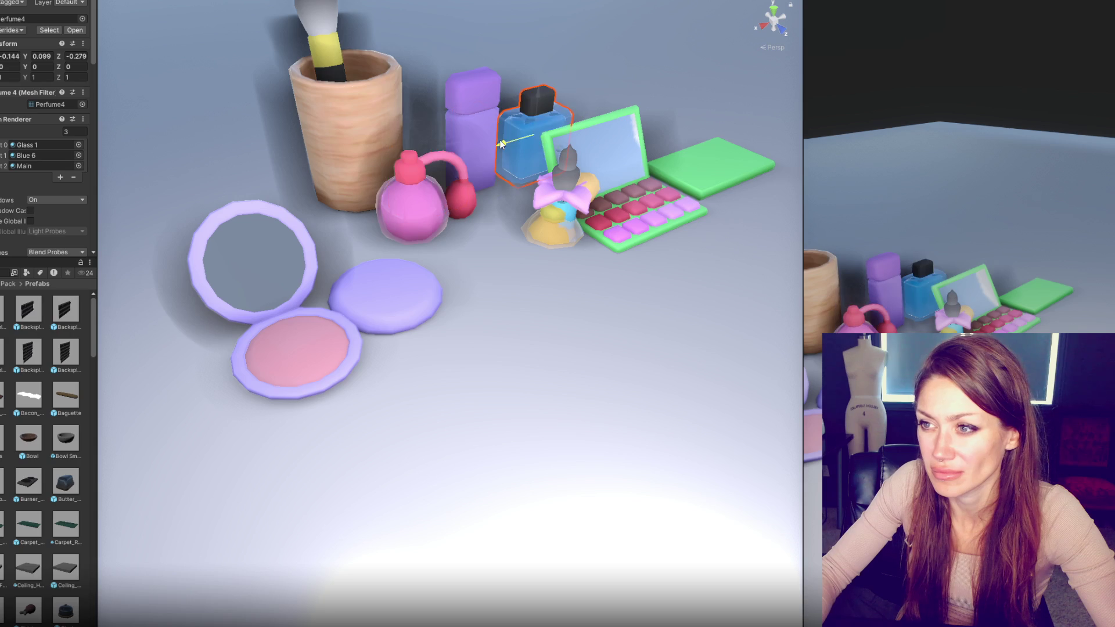
left_click(345, 112)
key("r")
left_click_drag(347, 92, 352, 124)
key("w")
left_click(334, 76)
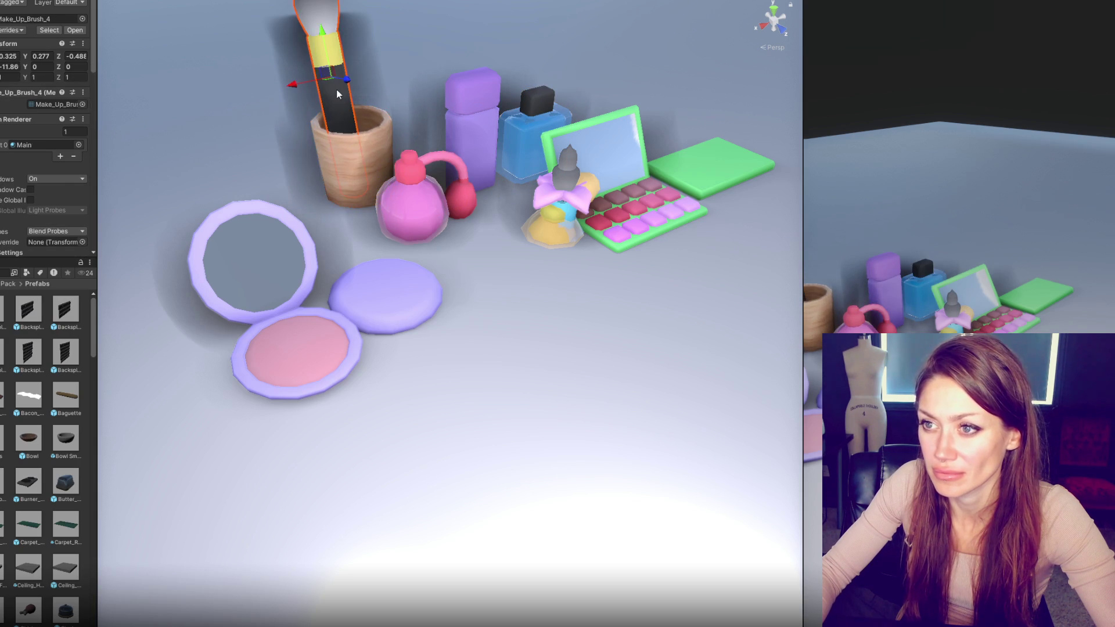
left_click_drag(329, 38, 329, 65)
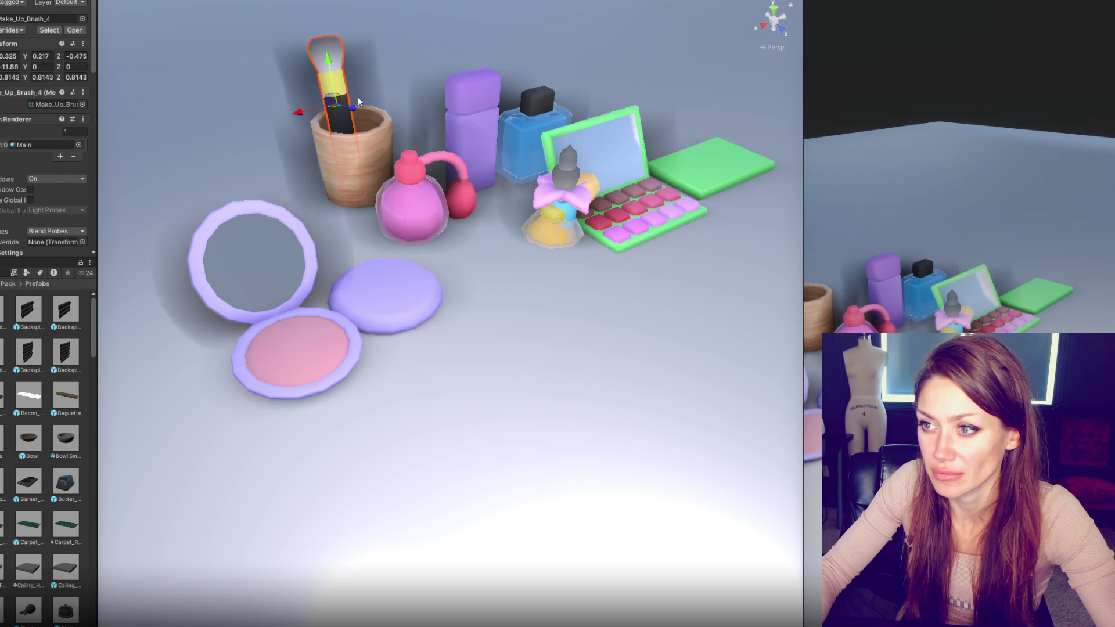
Step: Move the perfume bottle behind the purple bottle and pull both pink lipsticks out of the bow bottle
left_click(553, 226)
left_click(602, 210)
left_click(557, 205)
mouse_move(587, 220)
left_mouse_down()
mouse_move(459, 159)
mouse_move(433, 134)
left_mouse_up()
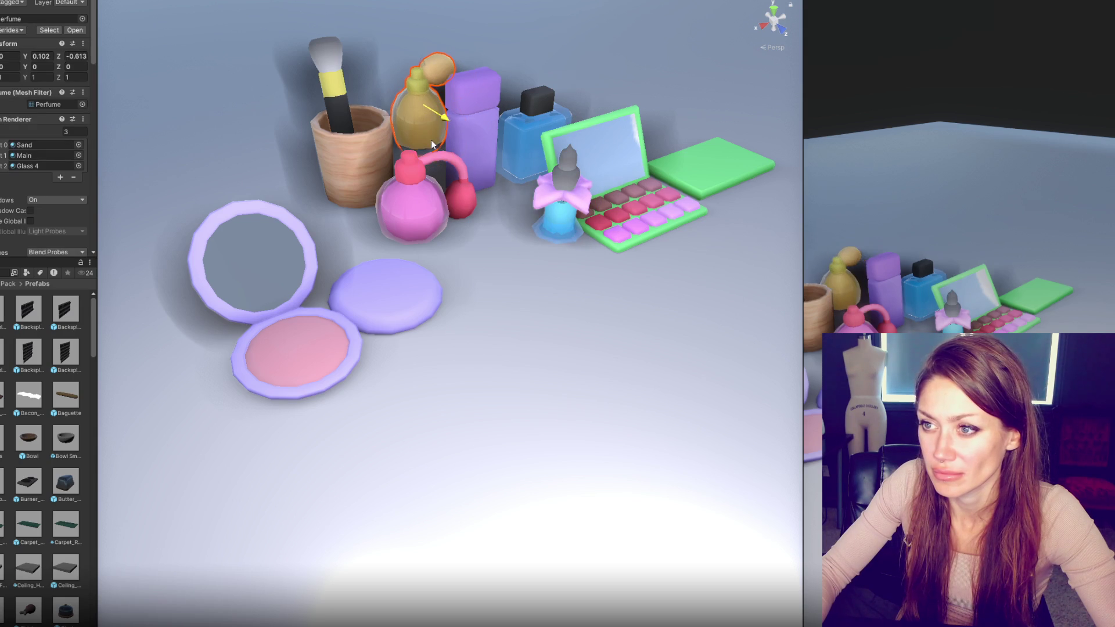
left_click(557, 204)
key("Escape")
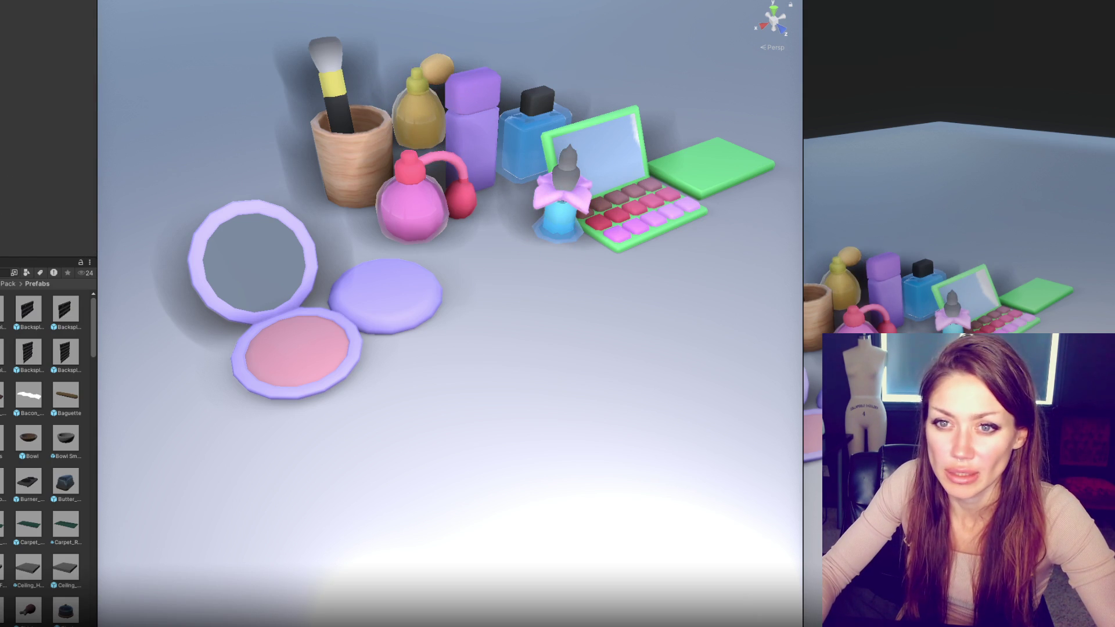
left_click(559, 223)
mouse_move(533, 238)
left_mouse_down()
mouse_move(466, 247)
mouse_move(495, 194)
left_mouse_up()
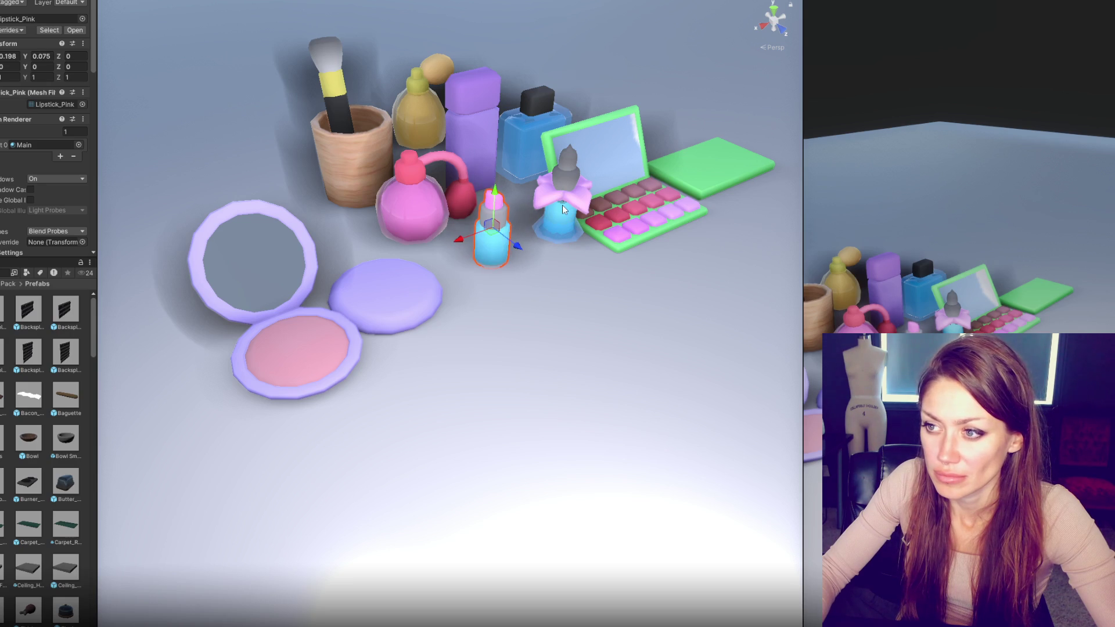
left_click(556, 243)
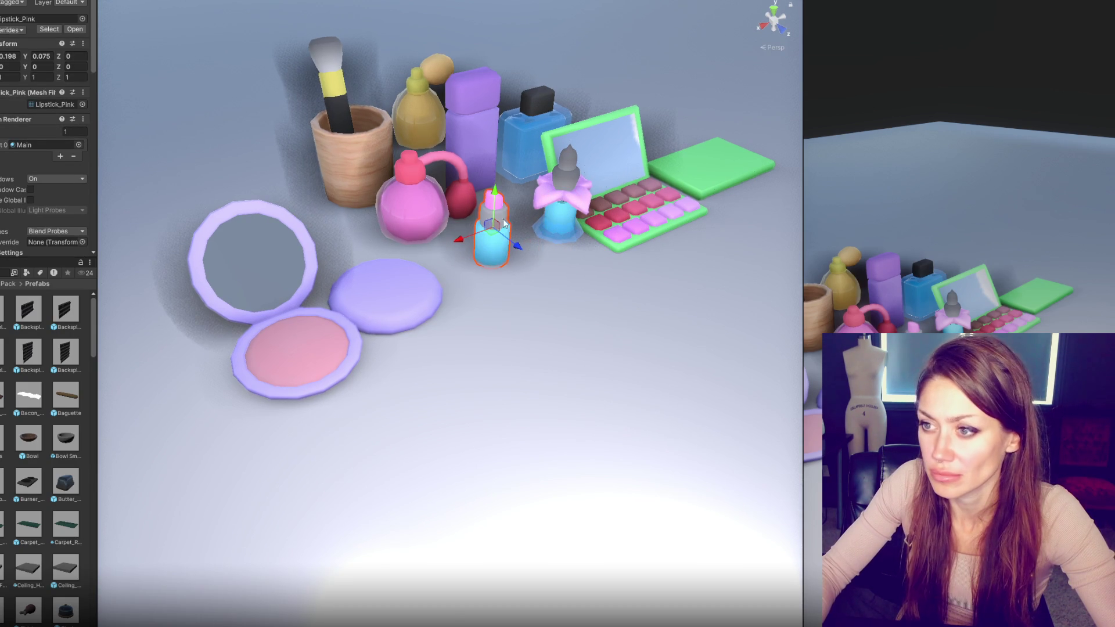
key("ctrl+z")
left_click_drag(526, 242, 544, 184)
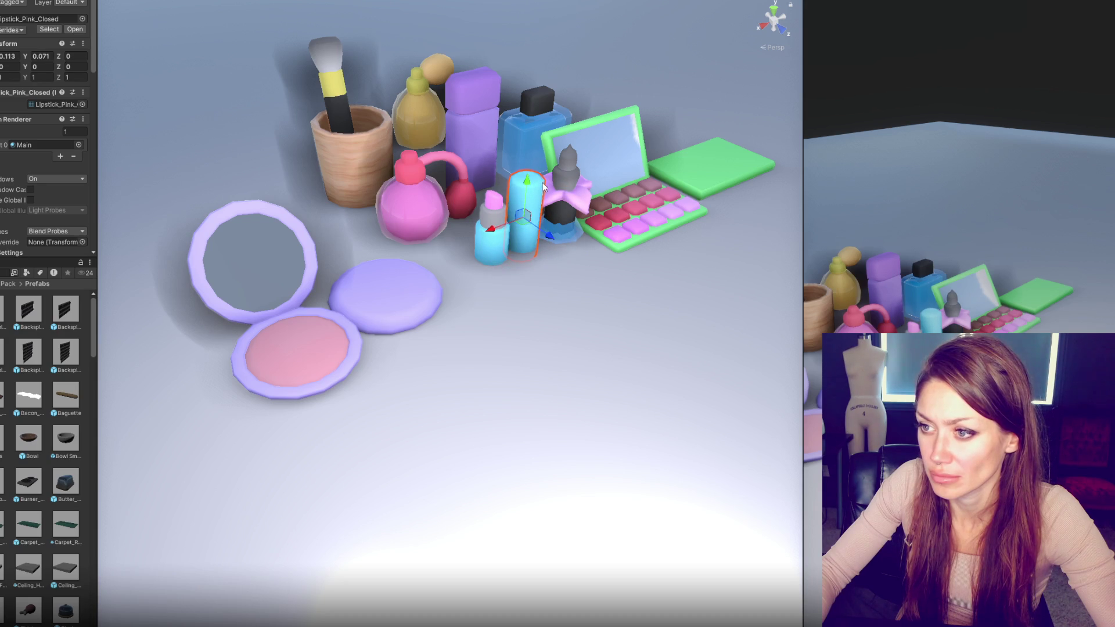
Step: Pull the second makeup brush out of the bow bottle into the wooden cup
left_click(555, 243)
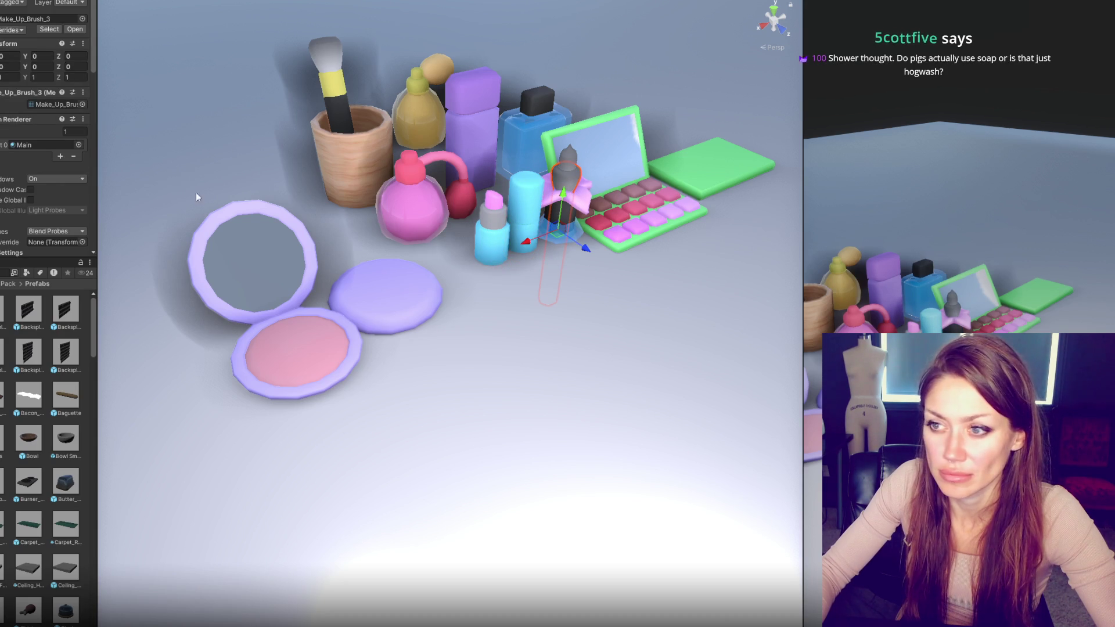
mouse_move(583, 253)
left_mouse_down()
mouse_move(381, 143)
mouse_move(373, 116)
mouse_move(353, 106)
mouse_move(336, 122)
left_mouse_up()
key("e")
key("w")
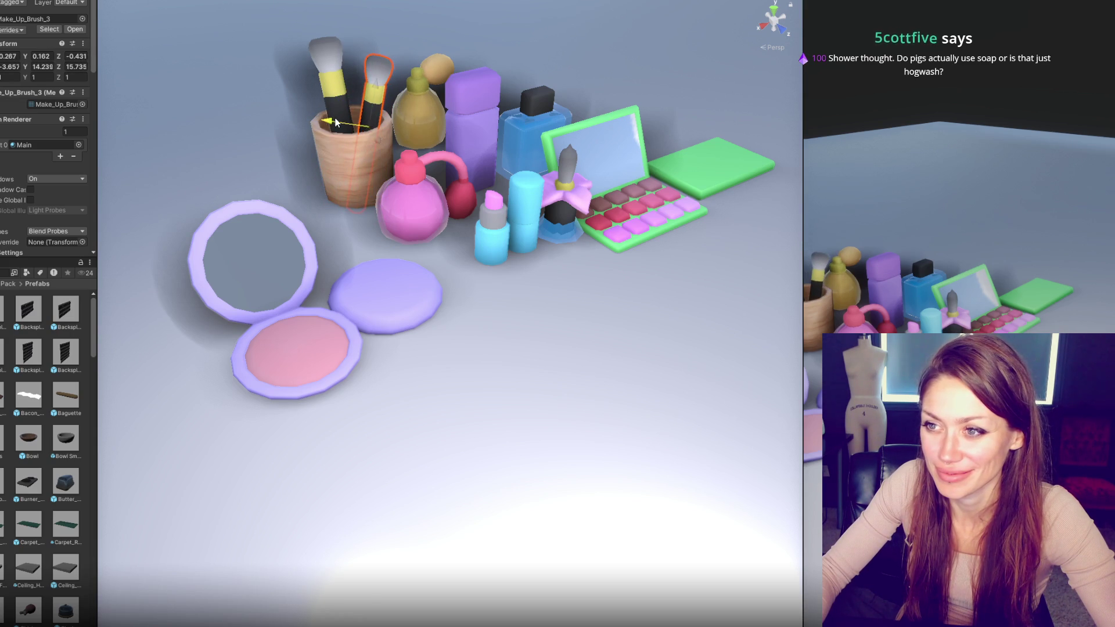
Step: Slide the flower perfume bottle Perfume2 back to the left, toward Compact_Open
left_click(526, 206)
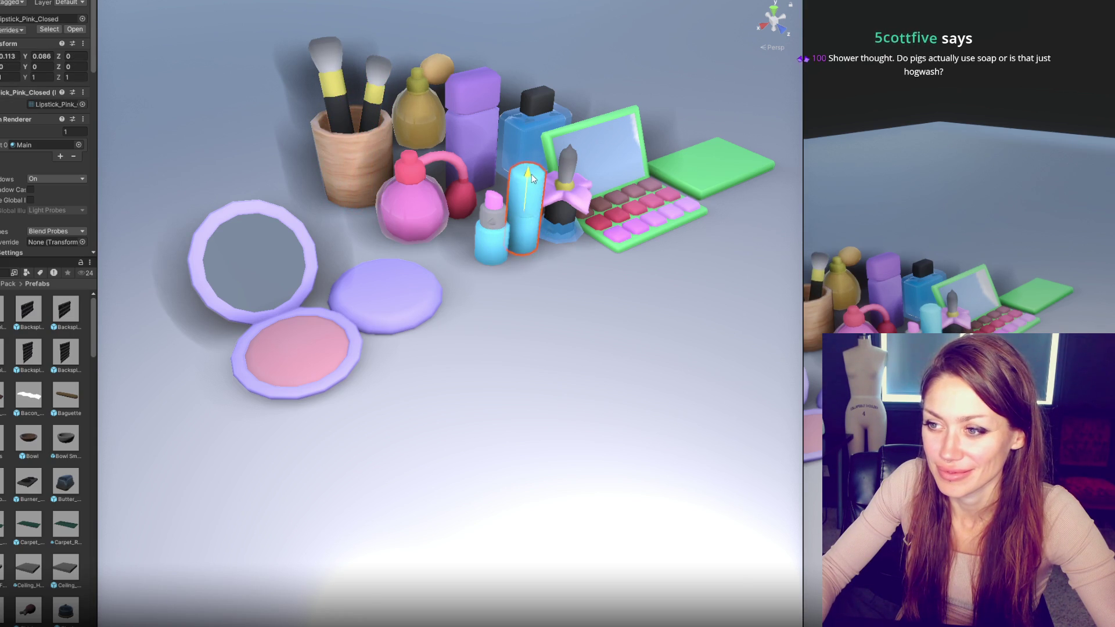
left_click(494, 212)
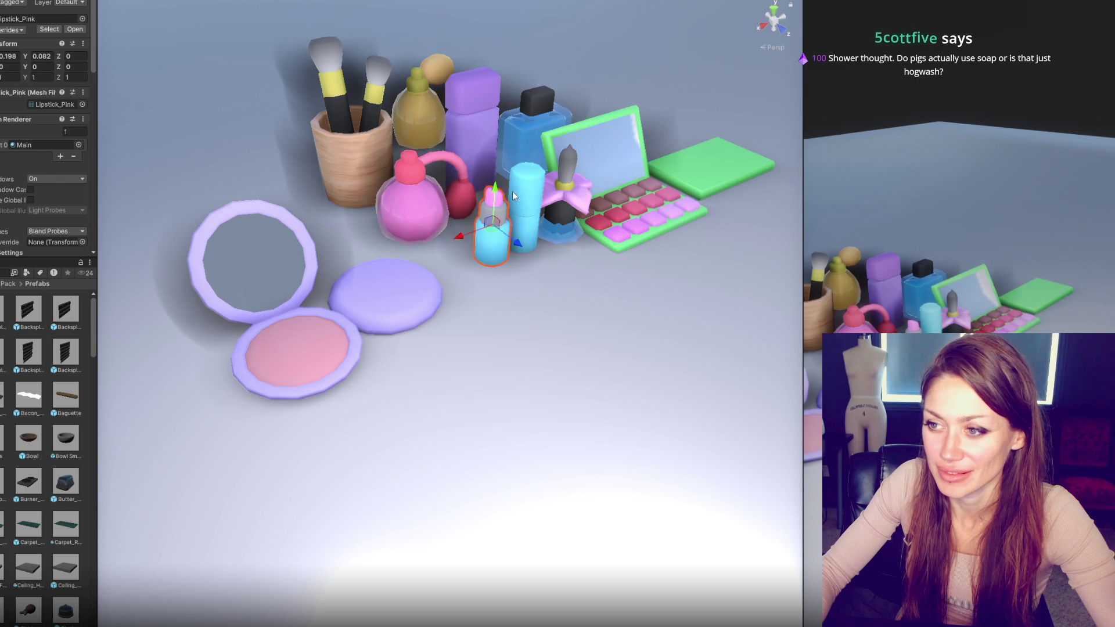
left_click(566, 191)
mouse_move(583, 247)
left_mouse_down()
mouse_move(525, 210)
mouse_move(308, 238)
mouse_move(270, 271)
mouse_move(138, 243)
left_mouse_up()
left_click(270, 270)
Step: Place the flower perfume bottle beside the compacts, tucking the closed compact behind the open one
left_click(307, 233)
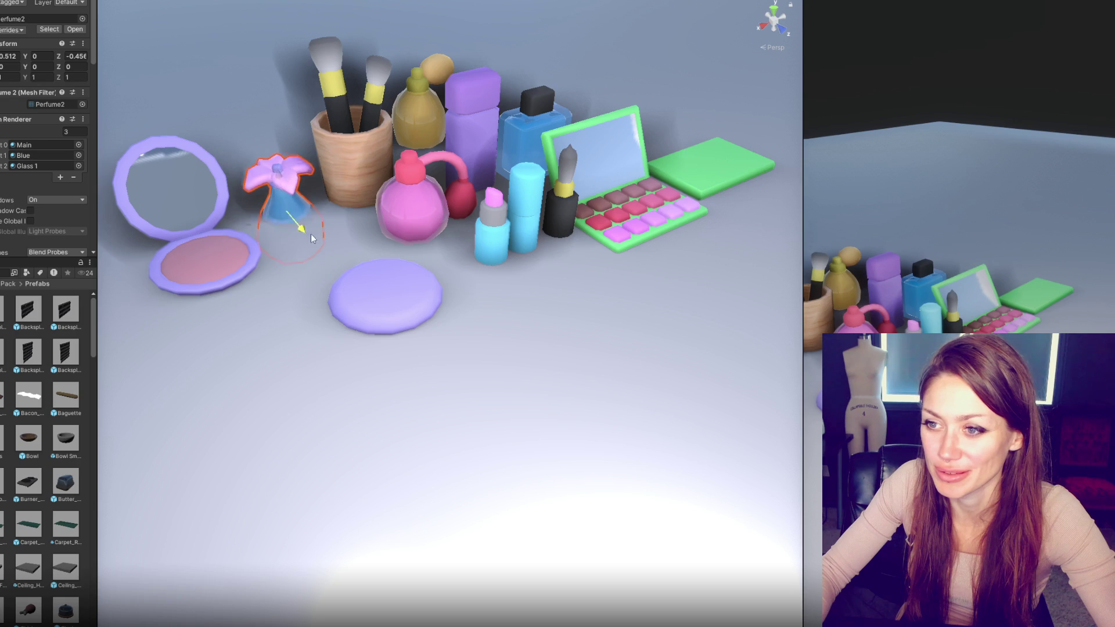
mouse_move(325, 249)
left_mouse_down()
mouse_move(399, 303)
mouse_move(287, 185)
mouse_move(233, 199)
left_mouse_up()
left_click(399, 303)
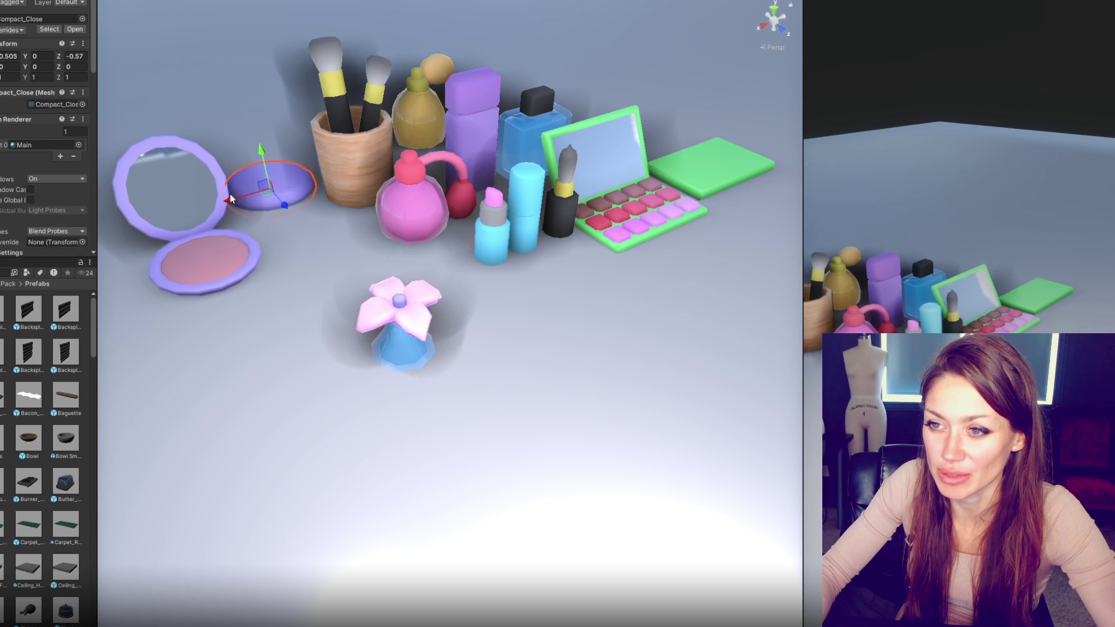
left_click(209, 265)
left_click_drag(206, 236, 198, 222)
left_click(400, 323)
mouse_move(400, 322)
left_mouse_down()
mouse_move(392, 302)
mouse_move(287, 242)
left_mouse_up()
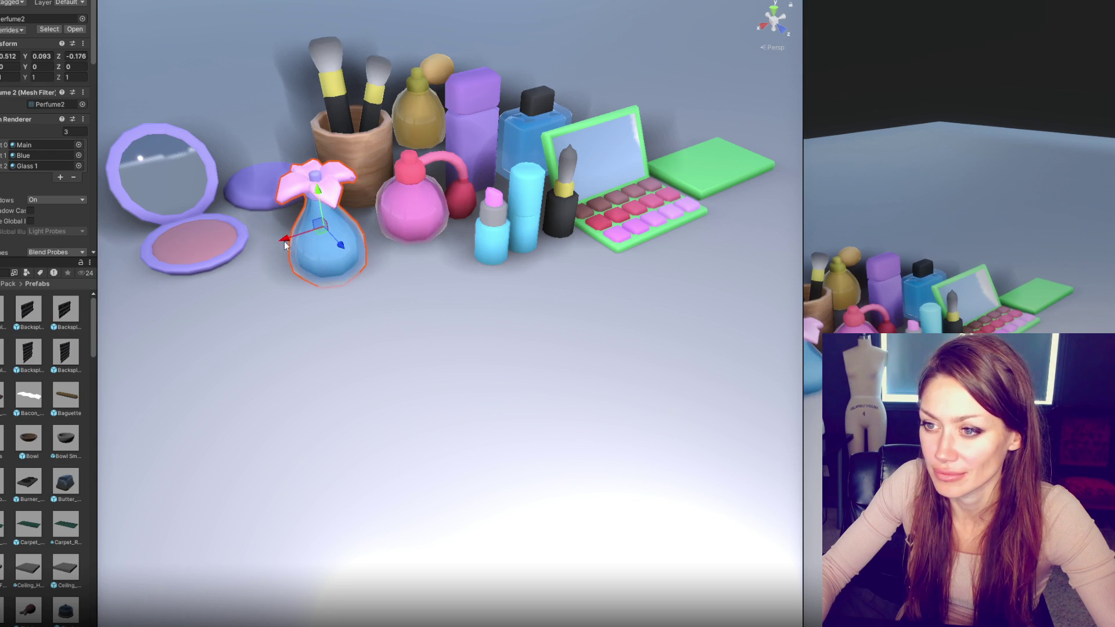
Step: Move the pink perfume bottle forward and bring the blue, black and pink lipsticks forward together
left_click(389, 216)
mouse_move(454, 218)
left_mouse_down()
mouse_move(464, 218)
mouse_move(403, 208)
mouse_move(406, 225)
left_mouse_up()
left_click(523, 225)
left_click(570, 217, "shift")
left_click(491, 223, "shift")
mouse_move(481, 244)
left_mouse_down()
mouse_move(500, 263)
mouse_move(425, 293)
mouse_move(383, 293)
left_mouse_up()
Step: Arrange the black, cyan and small pink lipsticks into a front row
left_click(424, 287)
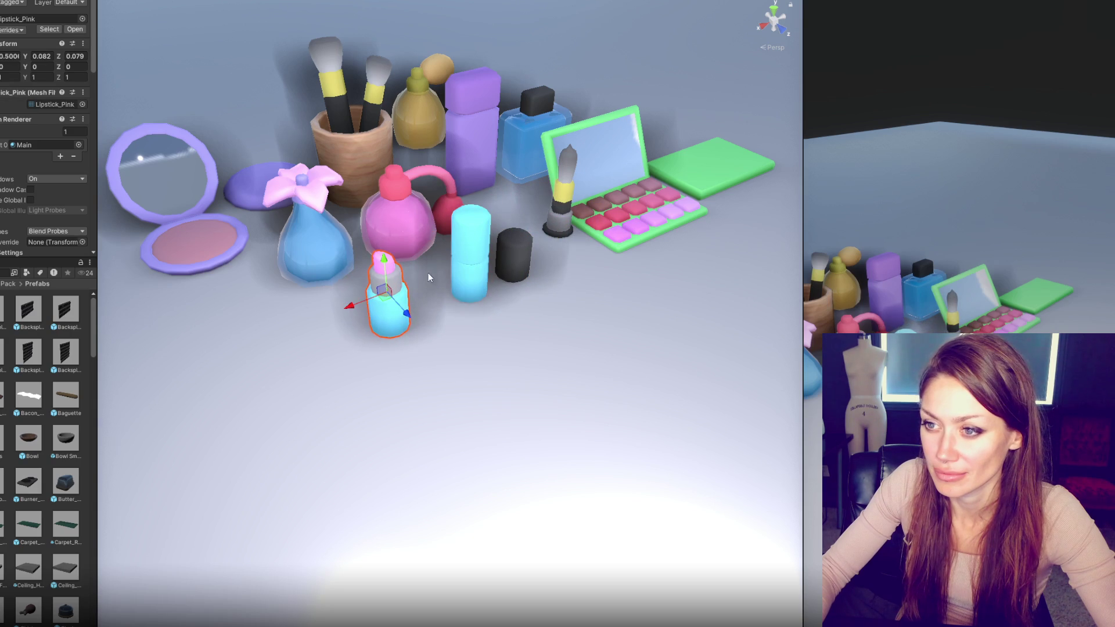
left_click(499, 267)
left_click_drag(507, 278, 527, 273)
left_click(476, 285)
left_click_drag(438, 272, 422, 274)
left_click(383, 299, "shift")
mouse_move(360, 312)
left_mouse_down()
mouse_move(191, 372)
mouse_move(266, 349)
left_mouse_up()
left_click(561, 239)
mouse_move(559, 258)
left_mouse_down()
mouse_move(503, 285)
mouse_move(510, 277)
left_mouse_up()
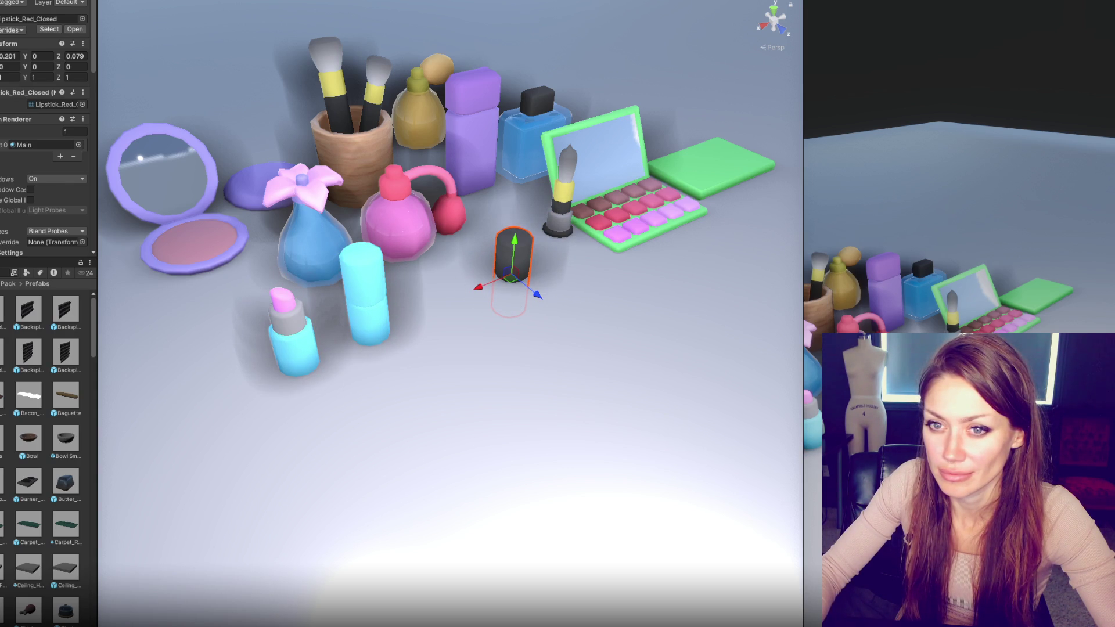
left_click(557, 224)
Step: Try moving the red lipstick and its black cap, then undo the move
left_click_drag(534, 243, 422, 287)
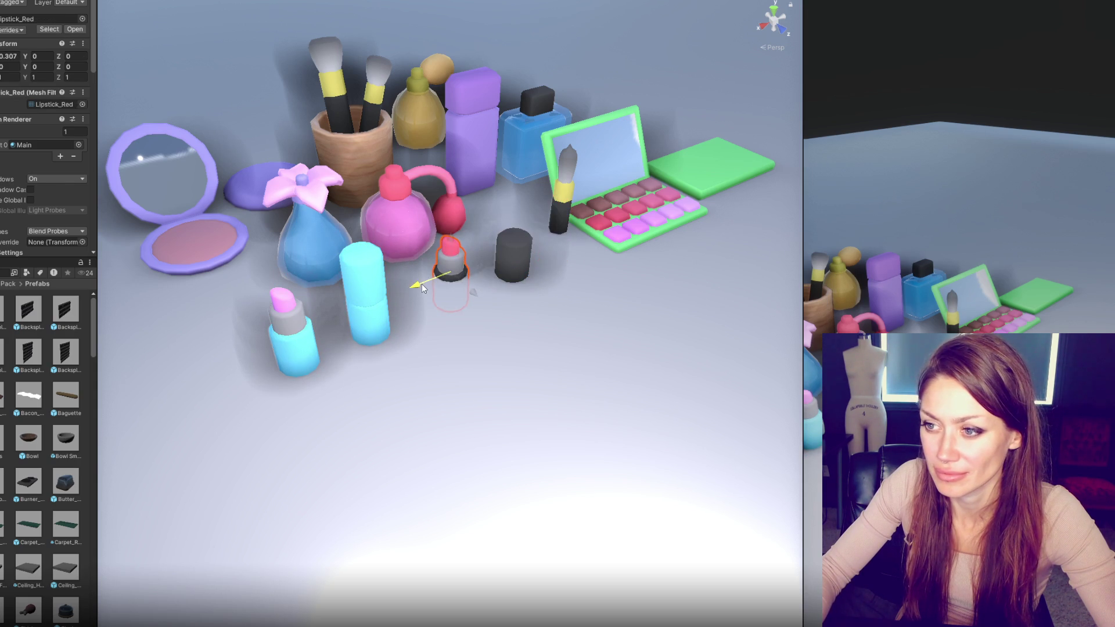
left_click(509, 267, "shift")
left_click_drag(514, 255, 521, 215)
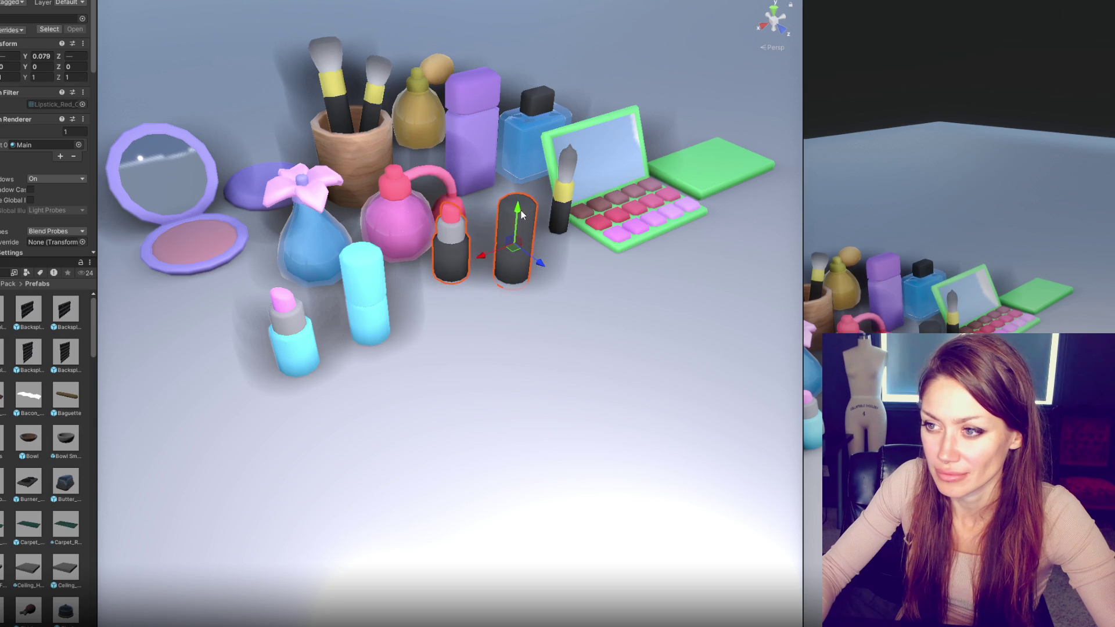
key("ctrl+z")
key("ctrl+z")
key("ctrl+z")
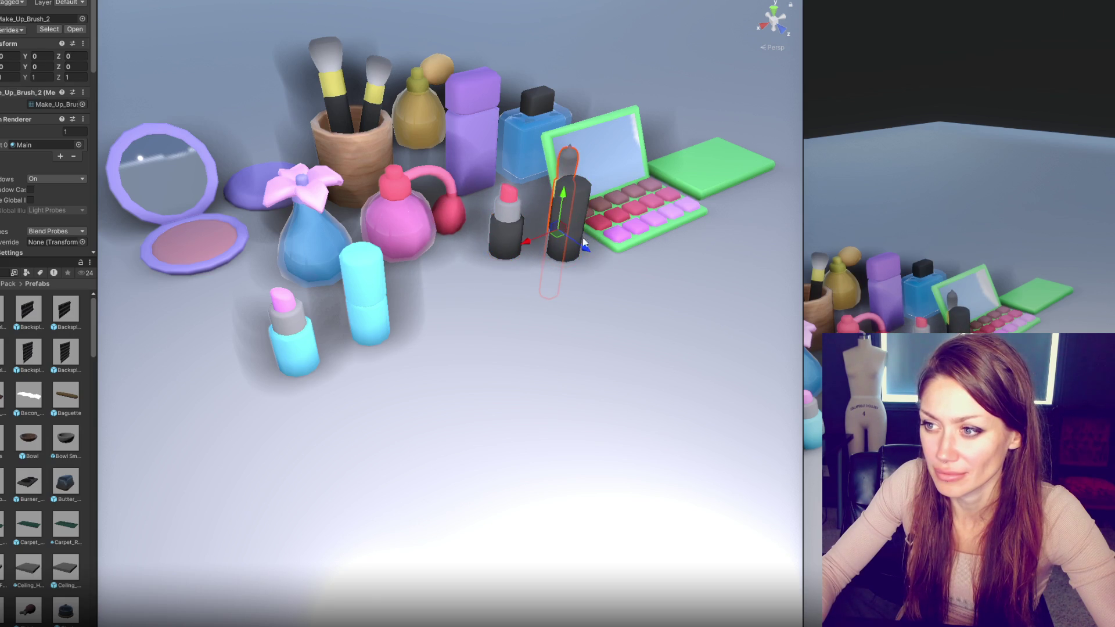
Step: Put Make_Up_Brush_2, scaled to 0.7613, into the cup as a third brush
left_click(547, 224)
mouse_move(555, 256)
left_mouse_down()
mouse_move(490, 249)
mouse_move(490, 261)
mouse_move(520, 279)
mouse_move(476, 232)
mouse_move(358, 178)
mouse_move(353, 93)
left_mouse_up()
key("w")
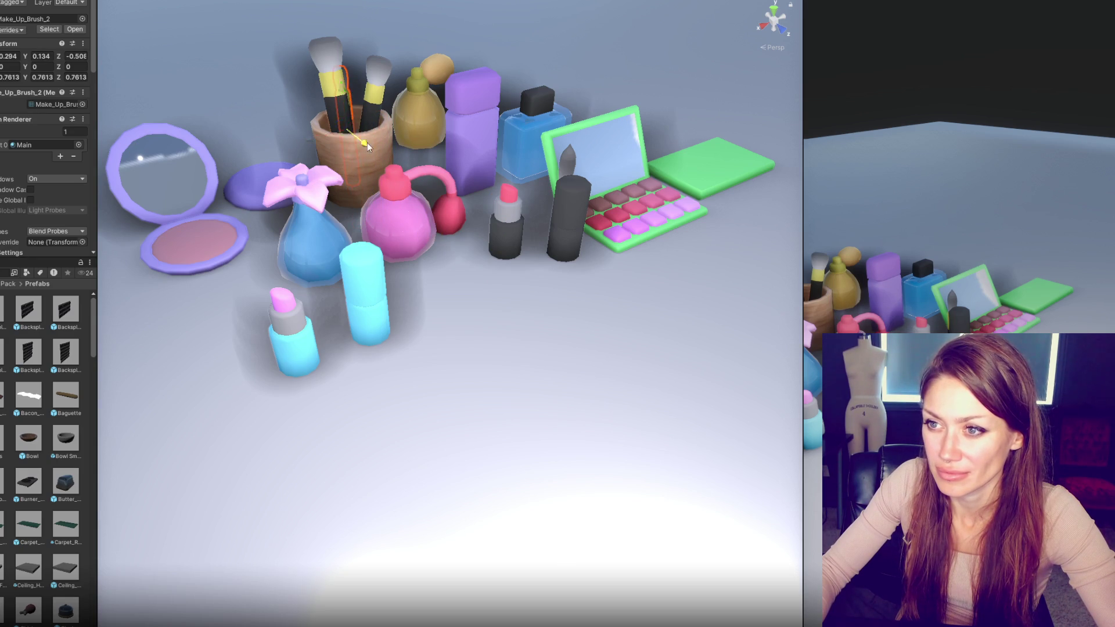
left_click(353, 149)
key("e")
Step: Rotate Make_Up_Brush_1 to Z -90, lay it right of the palette, and shift the tall black lipstick
left_click(570, 167)
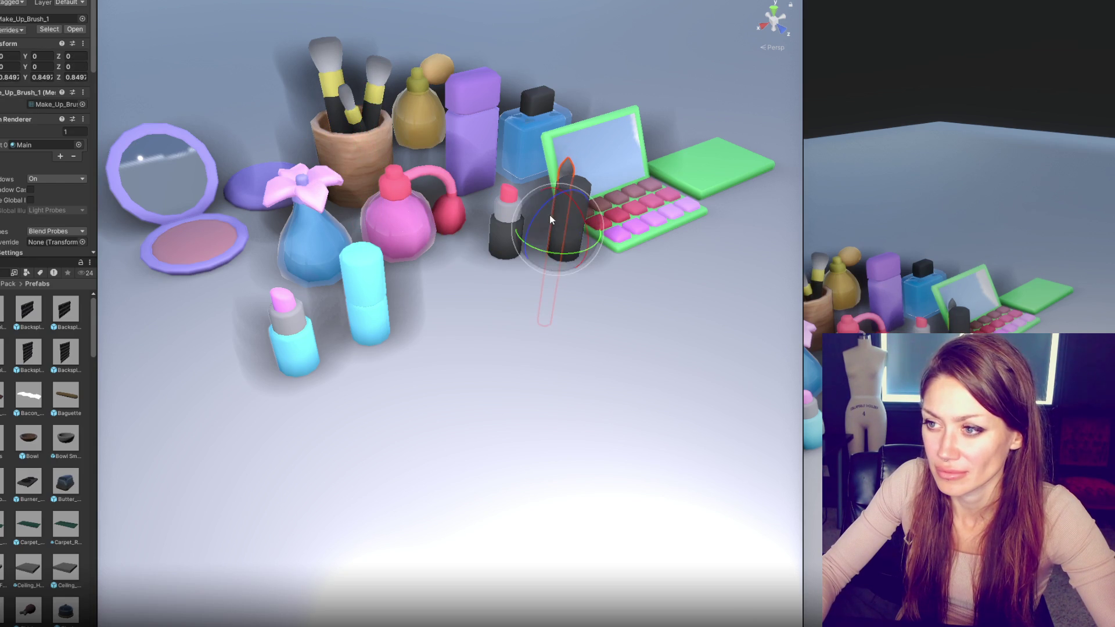
mouse_move(544, 210)
left_mouse_down()
mouse_move(486, 278)
mouse_move(477, 315)
left_mouse_up()
key("w")
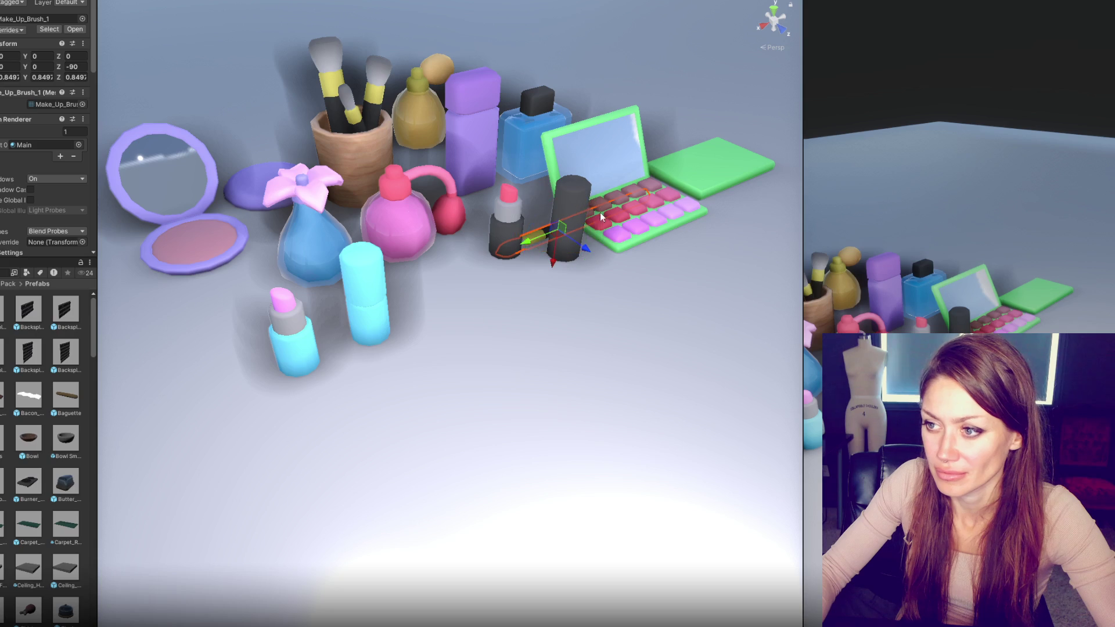
mouse_move(563, 228)
left_mouse_down()
mouse_move(617, 292)
mouse_move(675, 265)
mouse_move(668, 274)
left_mouse_up()
key("e")
left_click(569, 221)
left_click_drag(592, 240, 548, 207)
Step: Reposition the blue, gold and purple perfume bottles
left_click(531, 120)
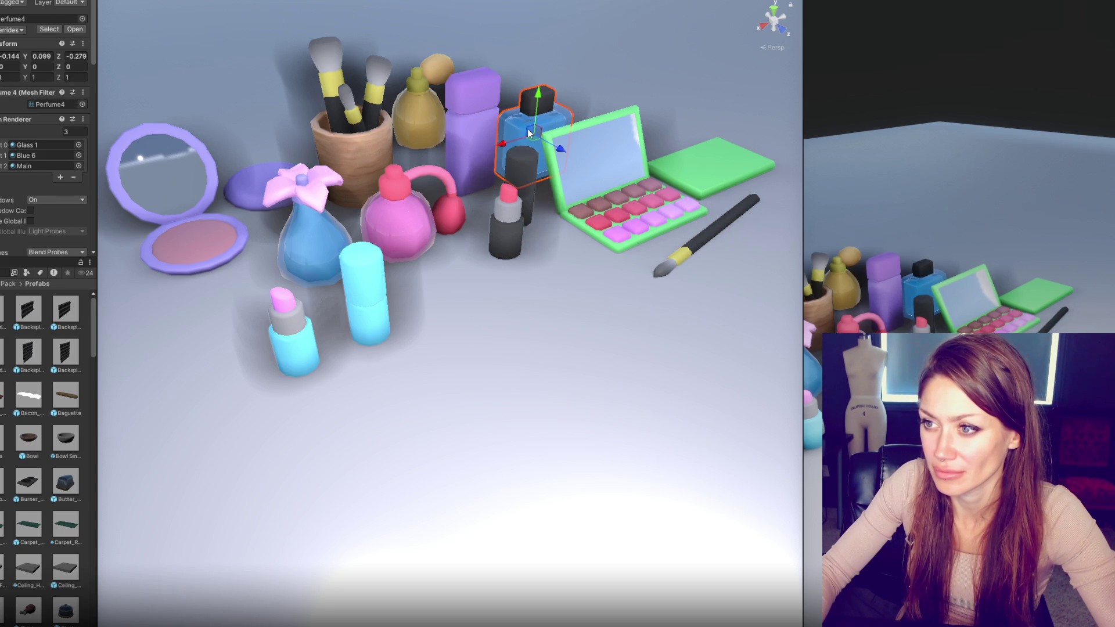
mouse_move(566, 144)
left_mouse_down()
mouse_move(595, 135)
mouse_move(432, 102)
mouse_move(485, 90)
left_mouse_up()
left_click(479, 135)
left_click(432, 121)
mouse_move(442, 135)
left_mouse_down()
mouse_move(470, 148)
mouse_move(416, 137)
left_mouse_up()
left_click(472, 143)
left_click(444, 138)
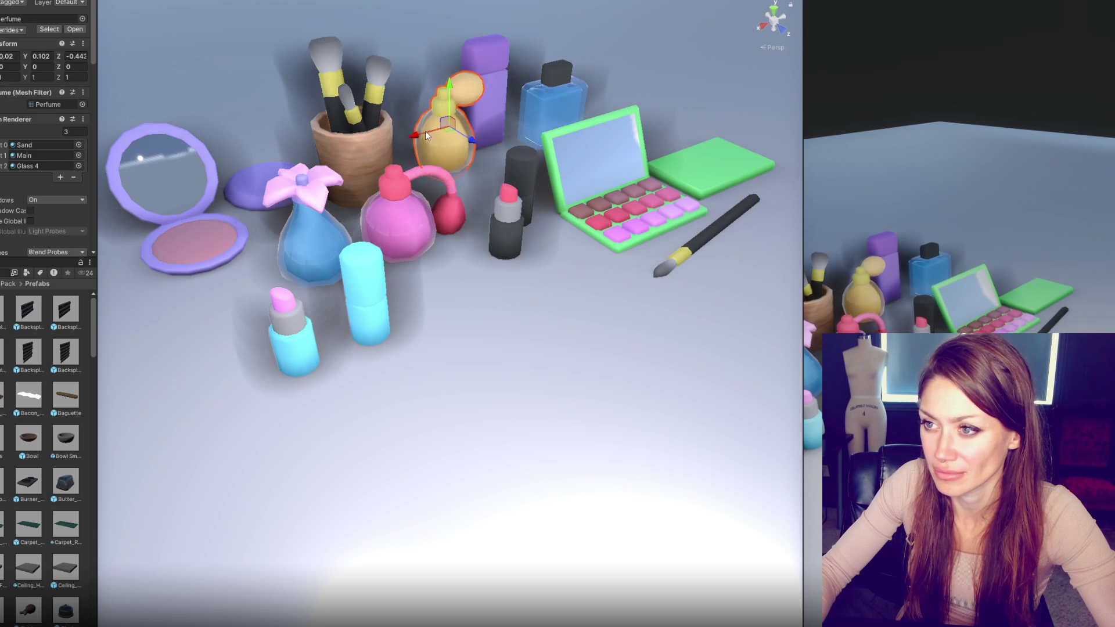
left_click(500, 120)
left_click_drag(499, 119, 478, 107)
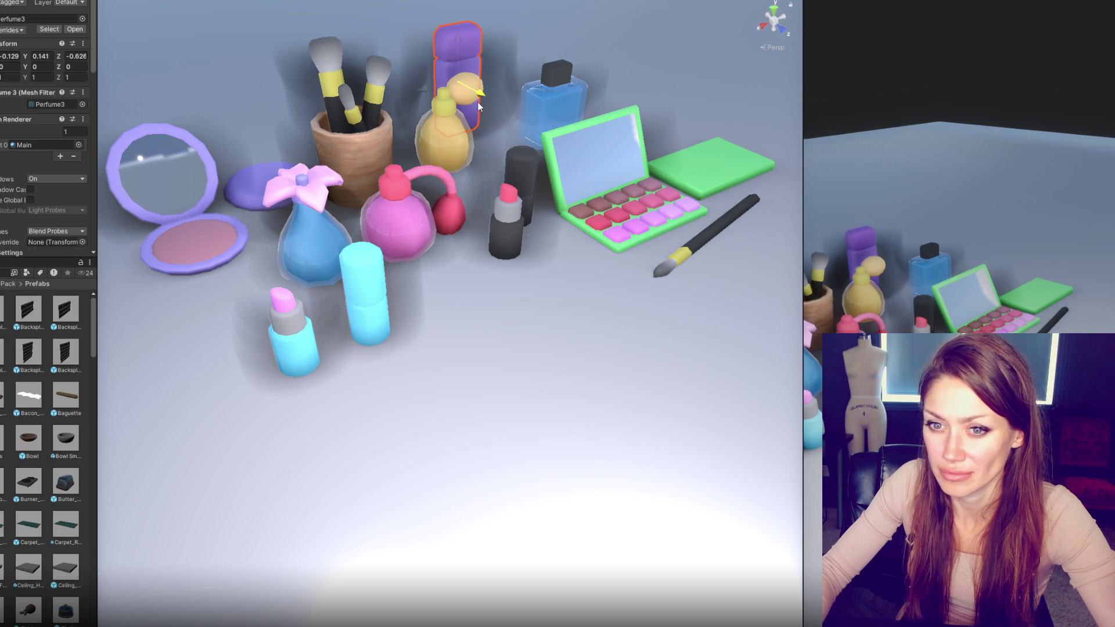
scroll(12, 145, "down", 10)
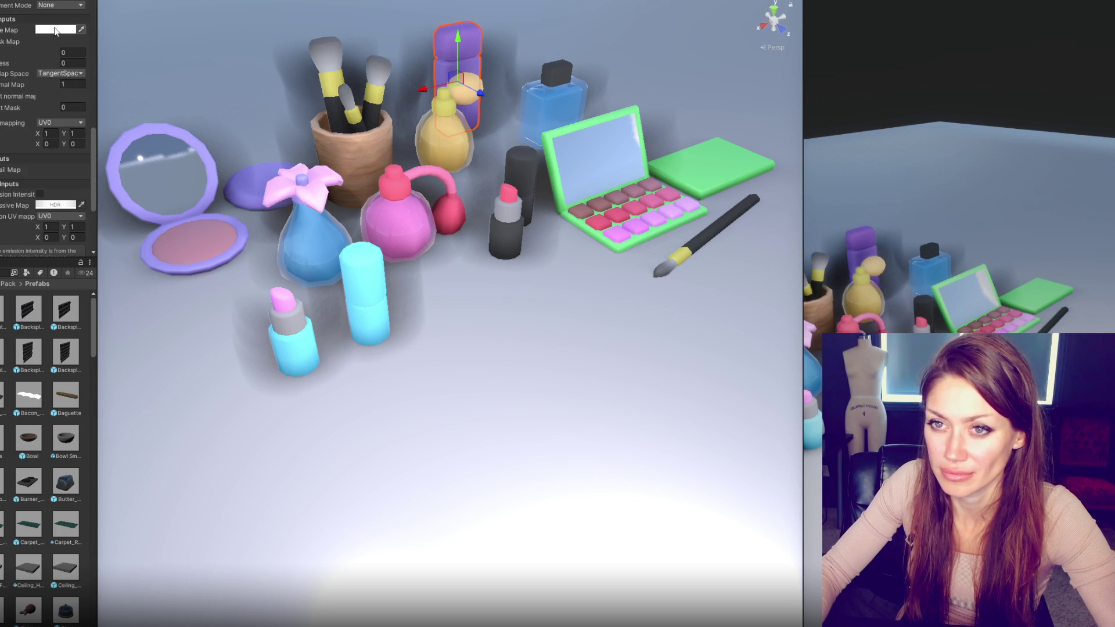
Step: Move the yellow perfume away from the purple bottle and shift the purple bottle left
scroll(39, 145, "up", 4)
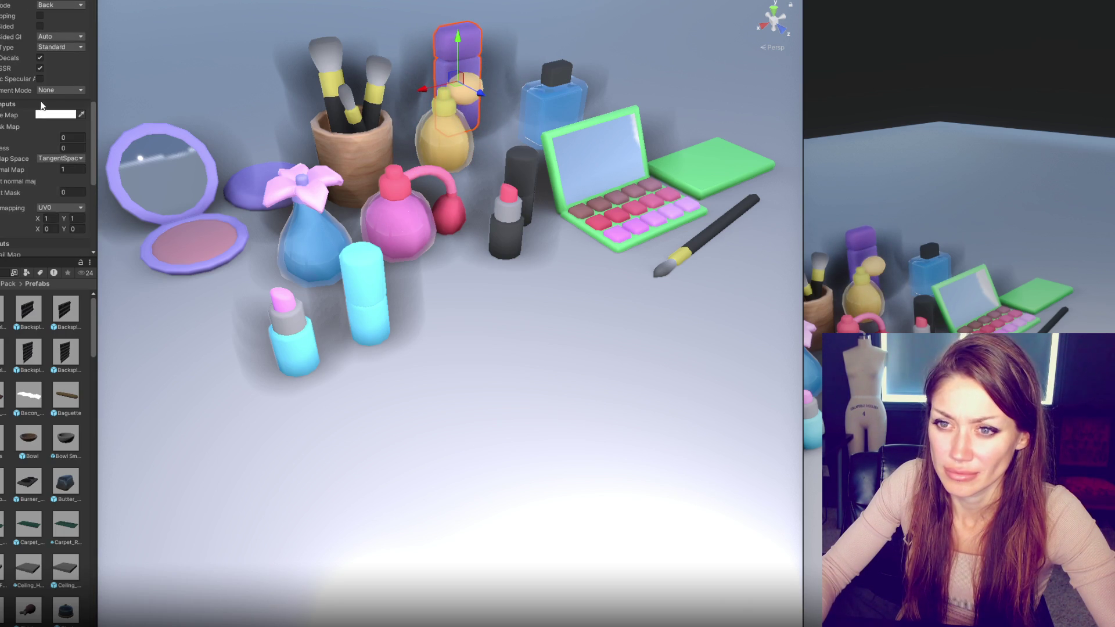
scroll(44, 96, "up", 2)
scroll(43, 116, "down", 9)
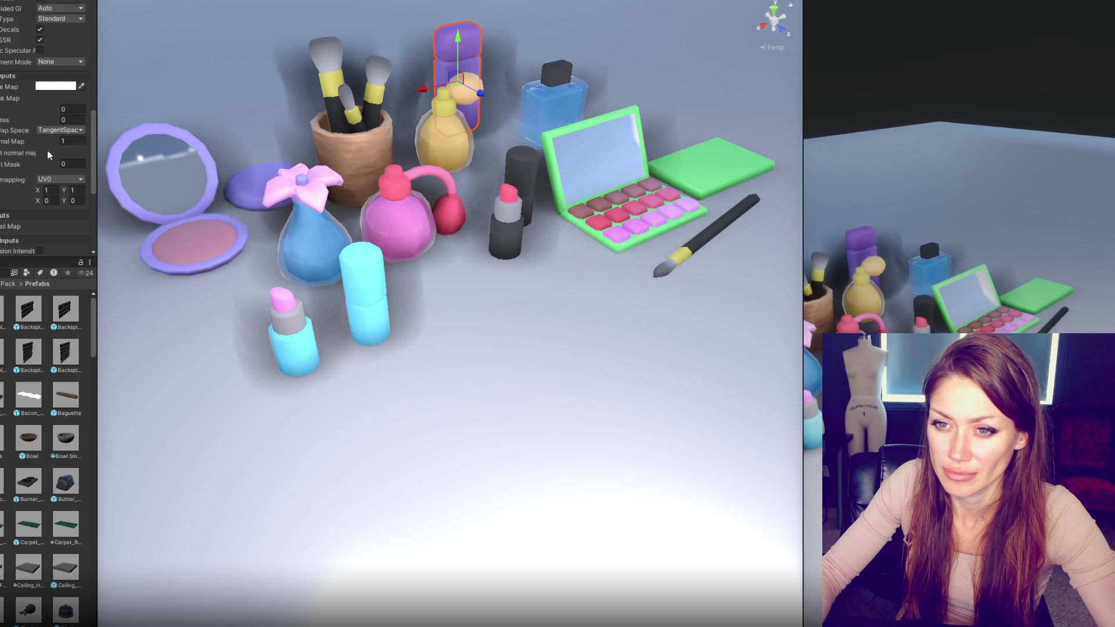
left_click_drag(467, 149, 493, 165)
left_click(452, 97)
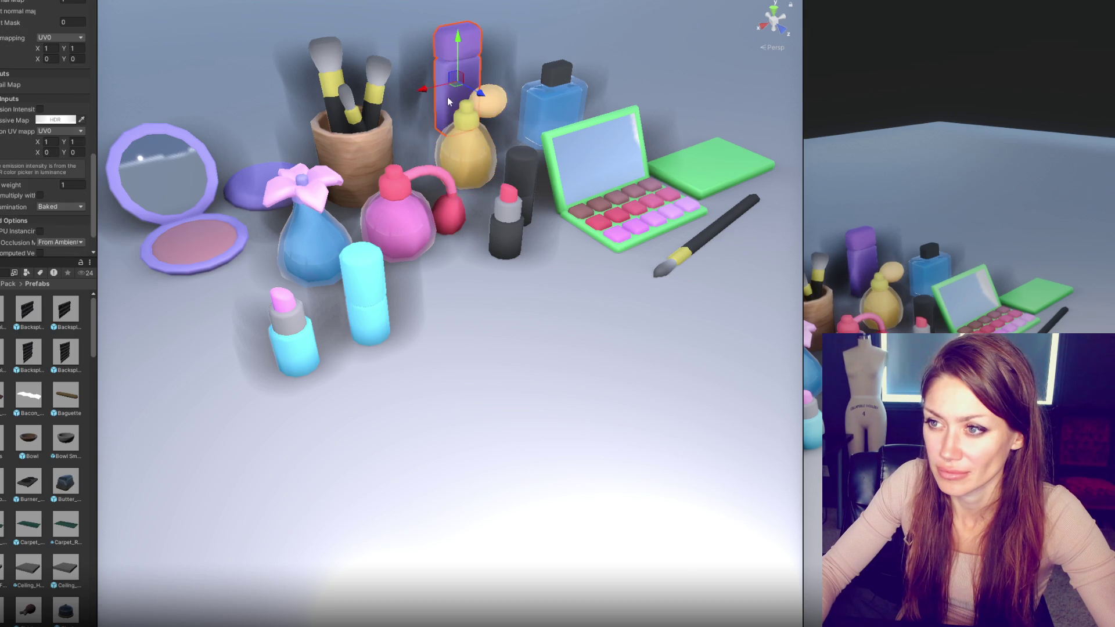
left_click_drag(422, 93, 400, 98)
left_click(433, 148)
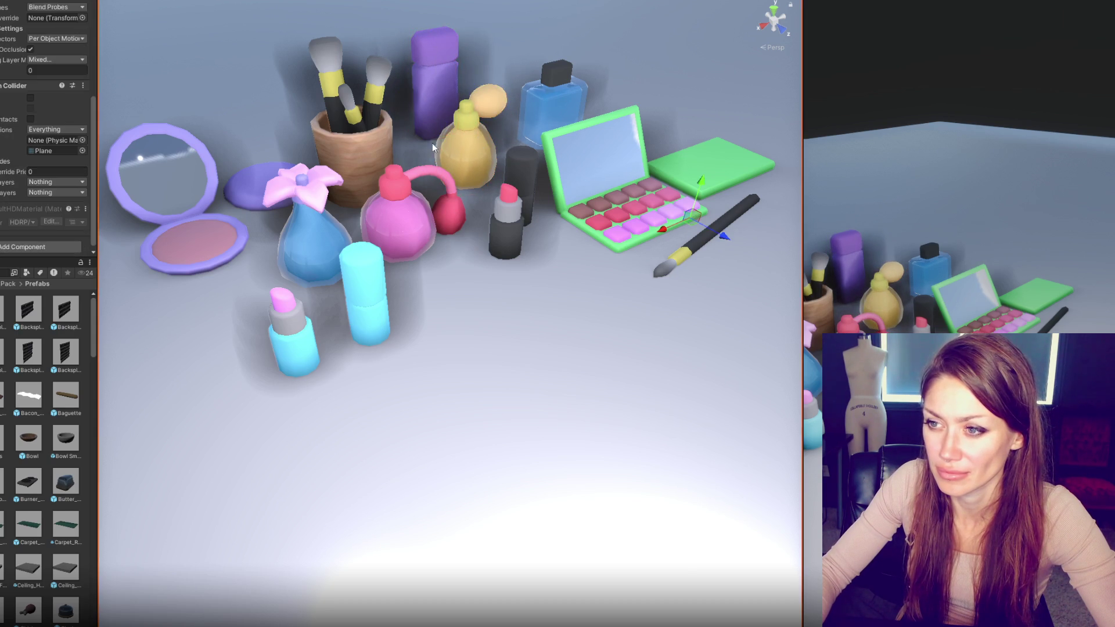
Step: Space out the cyan and black lipsticks and the tall cylinder, then bring the cosmetics group forward
left_click(323, 245)
left_click(371, 302)
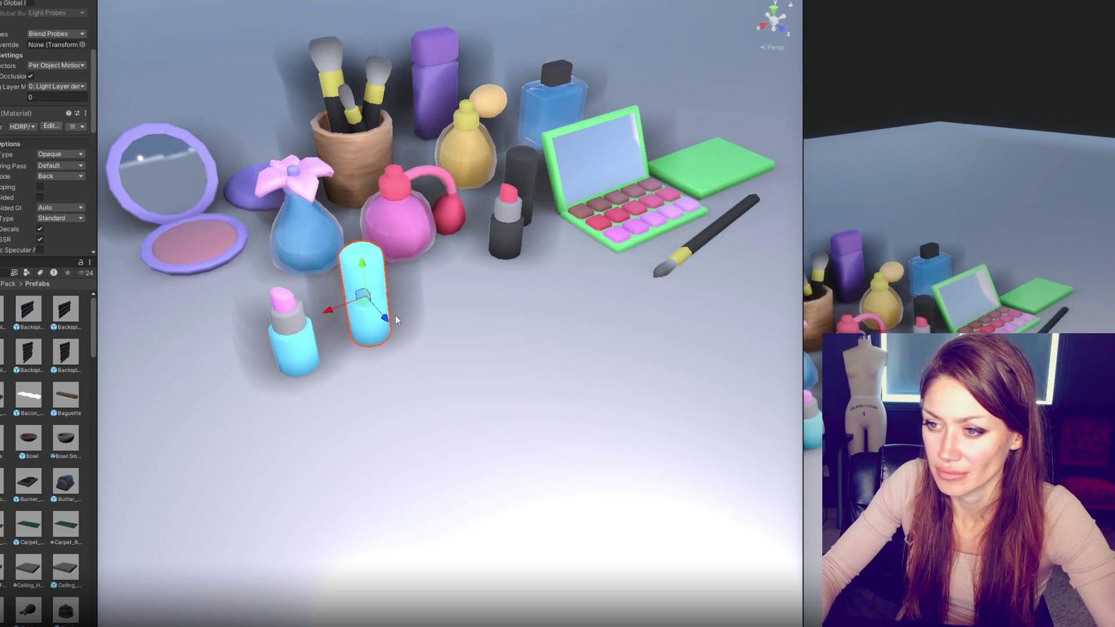
left_click_drag(396, 315, 411, 344)
left_click(523, 251)
mouse_move(532, 238)
left_mouse_down()
mouse_move(562, 265)
mouse_move(460, 283)
left_mouse_up()
left_click(529, 206)
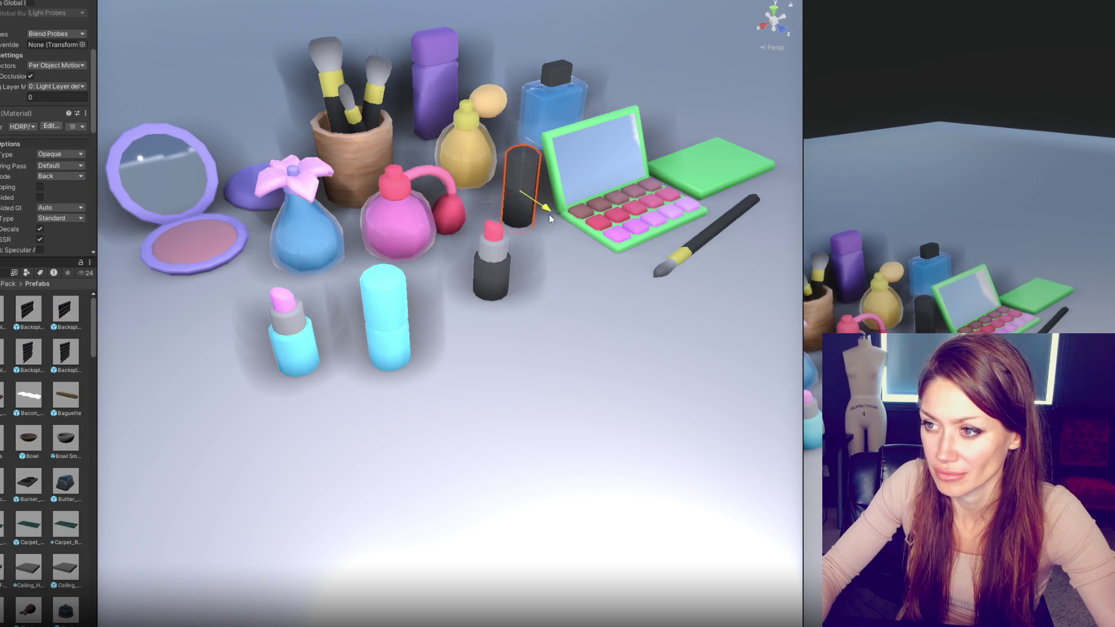
left_click_drag(505, 212, 486, 221)
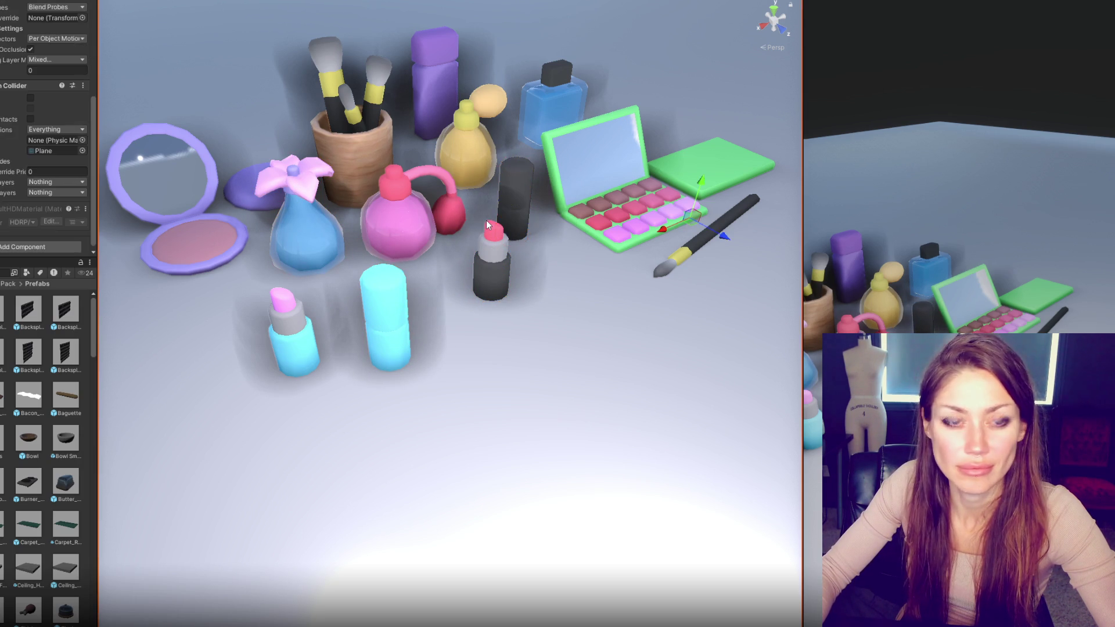
mouse_move(593, 259)
left_mouse_down()
mouse_move(555, 293)
mouse_move(465, 274)
left_mouse_up()
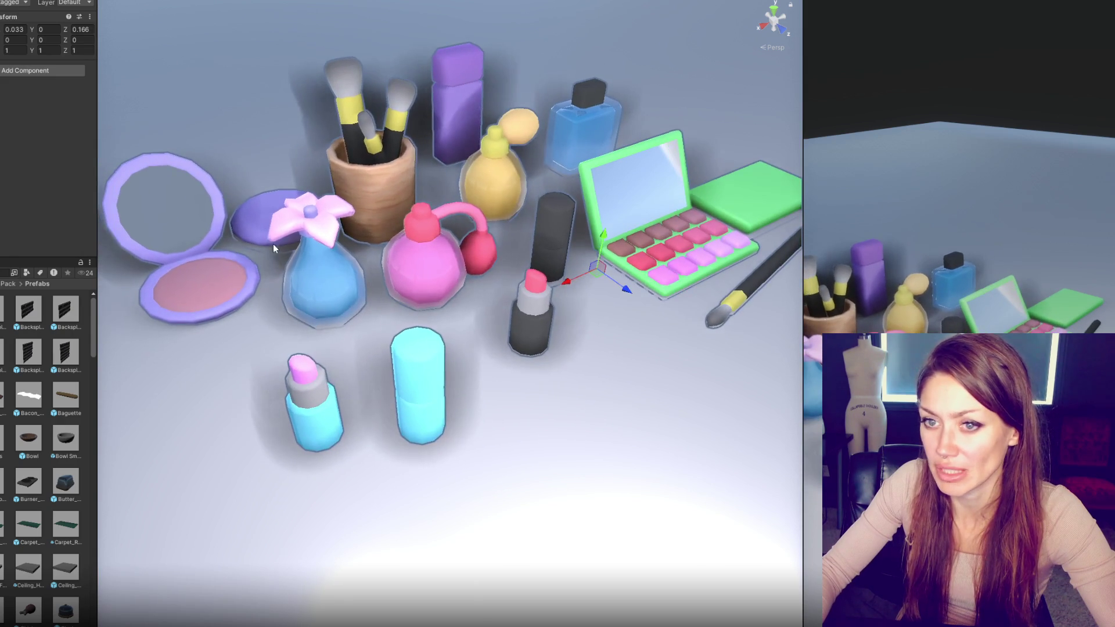
Step: Move the closed compact behind the palette, the open mirror compact to the back right, and the sponge beside the lid
left_click_drag(605, 293, 586, 269)
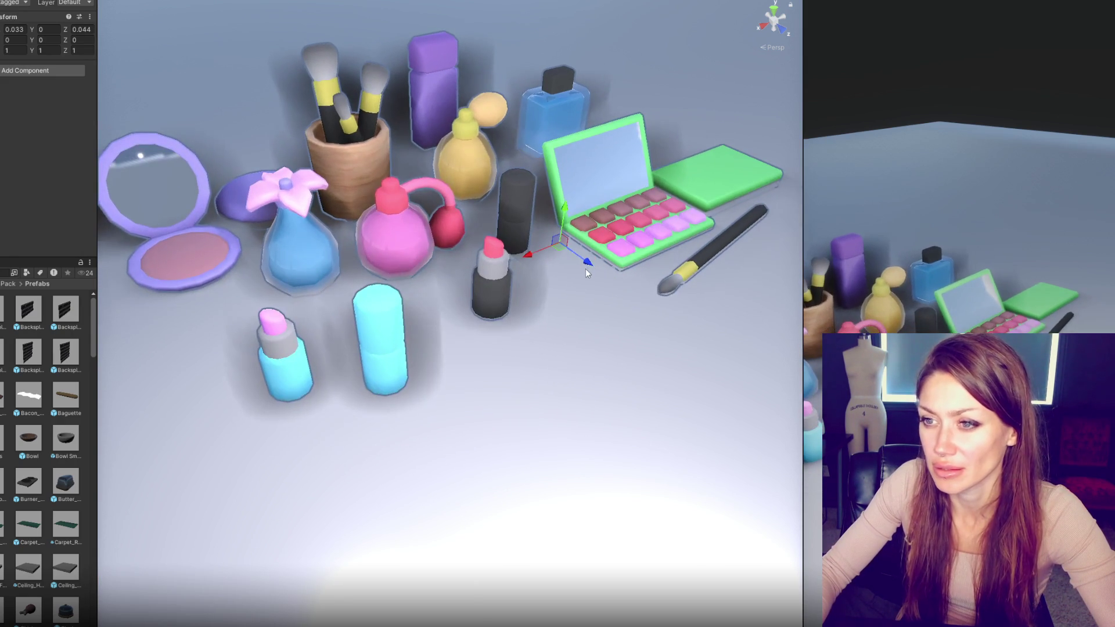
left_click(708, 181)
mouse_move(736, 204)
left_mouse_down()
mouse_move(763, 205)
mouse_move(713, 198)
left_mouse_up()
left_click(260, 214)
mouse_move(261, 214)
left_mouse_down()
mouse_move(597, 174)
mouse_move(640, 122)
mouse_move(701, 158)
left_mouse_up()
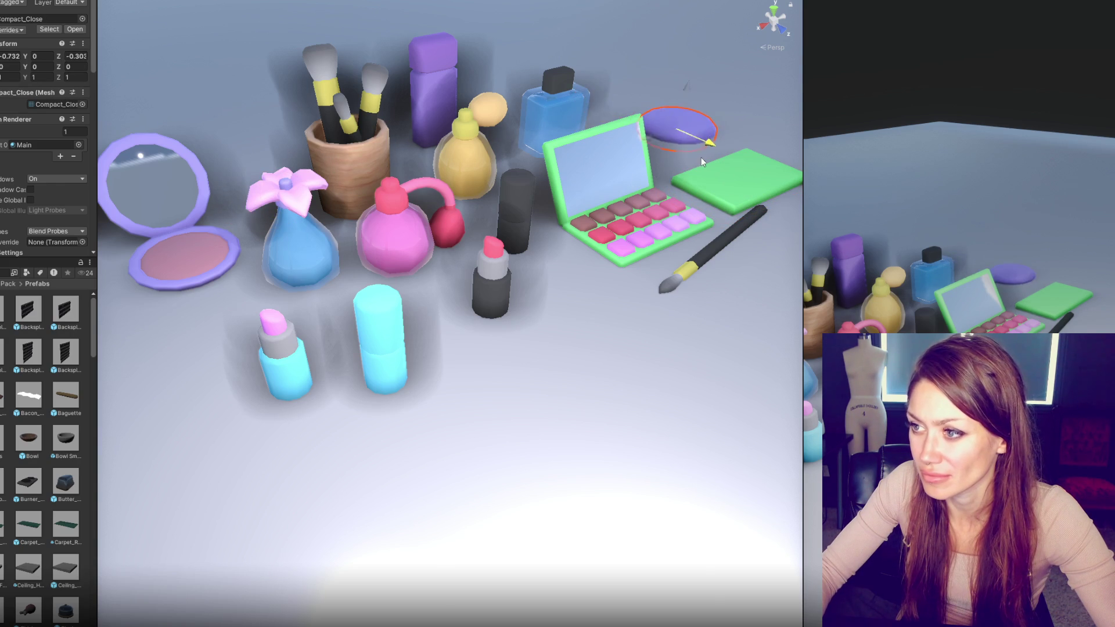
left_click(159, 211)
mouse_move(159, 211)
left_mouse_down()
mouse_move(486, 188)
mouse_move(507, 173)
left_mouse_up()
mouse_move(505, 135)
left_mouse_down()
mouse_move(642, 103)
mouse_move(749, 103)
mouse_move(731, 97)
left_mouse_up()
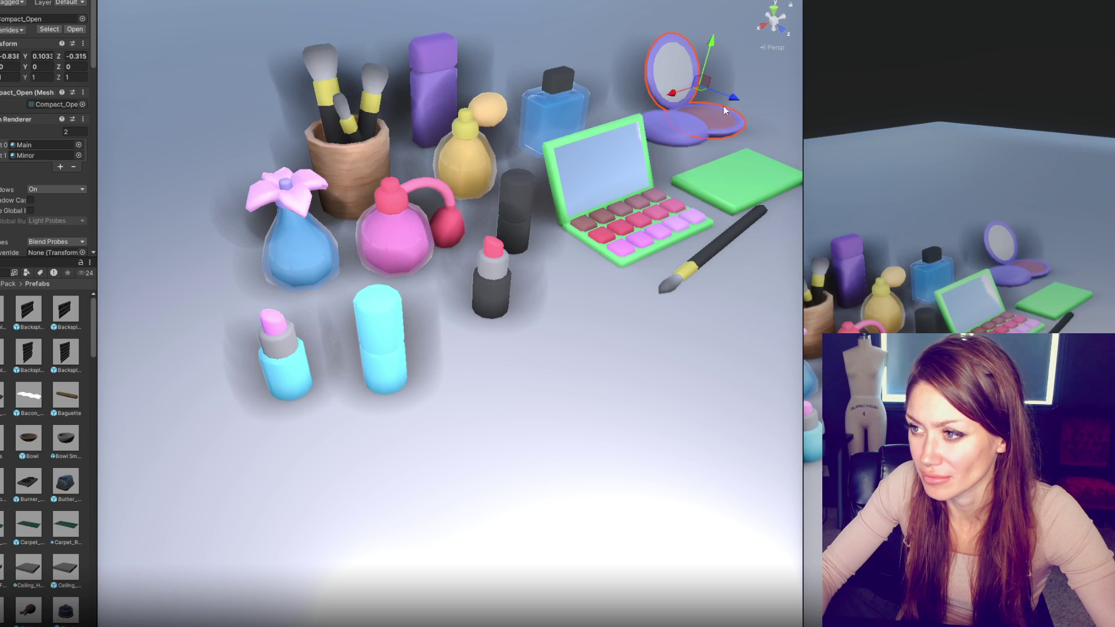
left_click(656, 128)
left_click_drag(657, 128, 615, 165)
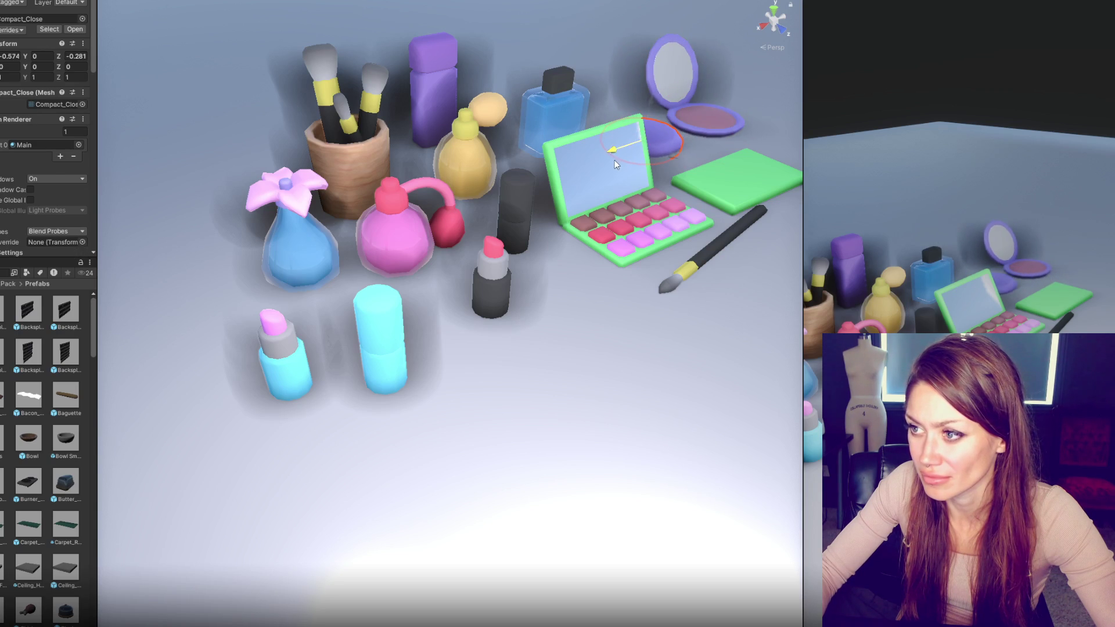
Step: Move the blue perfume beside the flower bottle and the purple perfume beside the brush cup
left_click(554, 115)
mouse_move(554, 115)
left_mouse_down()
mouse_move(244, 194)
mouse_move(246, 217)
mouse_move(241, 201)
left_mouse_up()
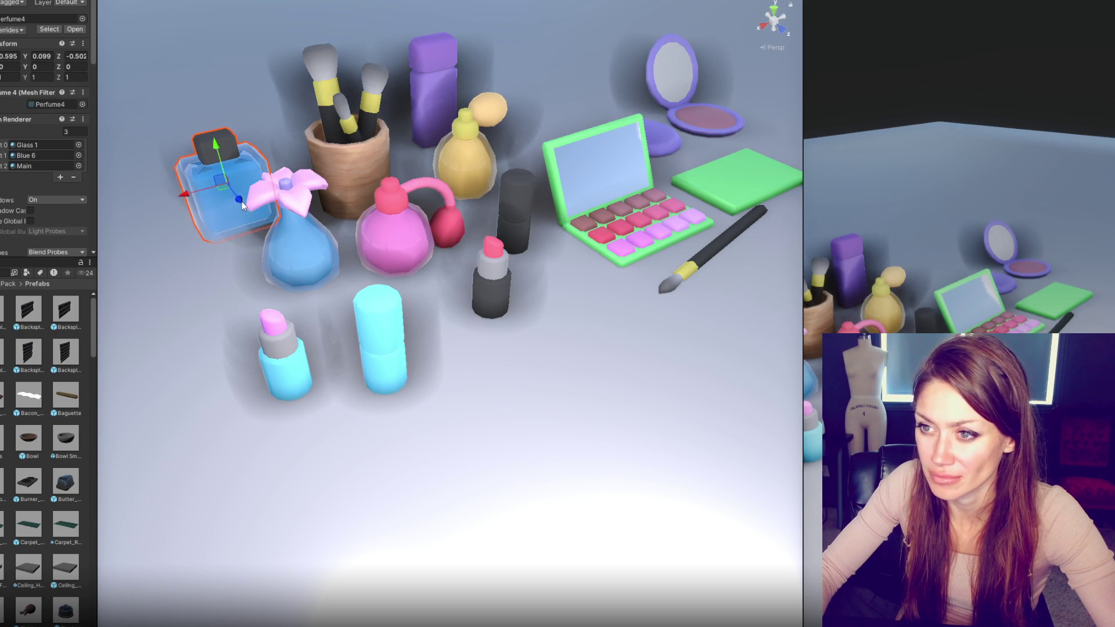
mouse_move(424, 123)
left_mouse_down()
mouse_move(251, 150)
mouse_move(331, 149)
left_mouse_up()
left_click(372, 136)
left_click(342, 102, "shift")
left_click(322, 70, "shift")
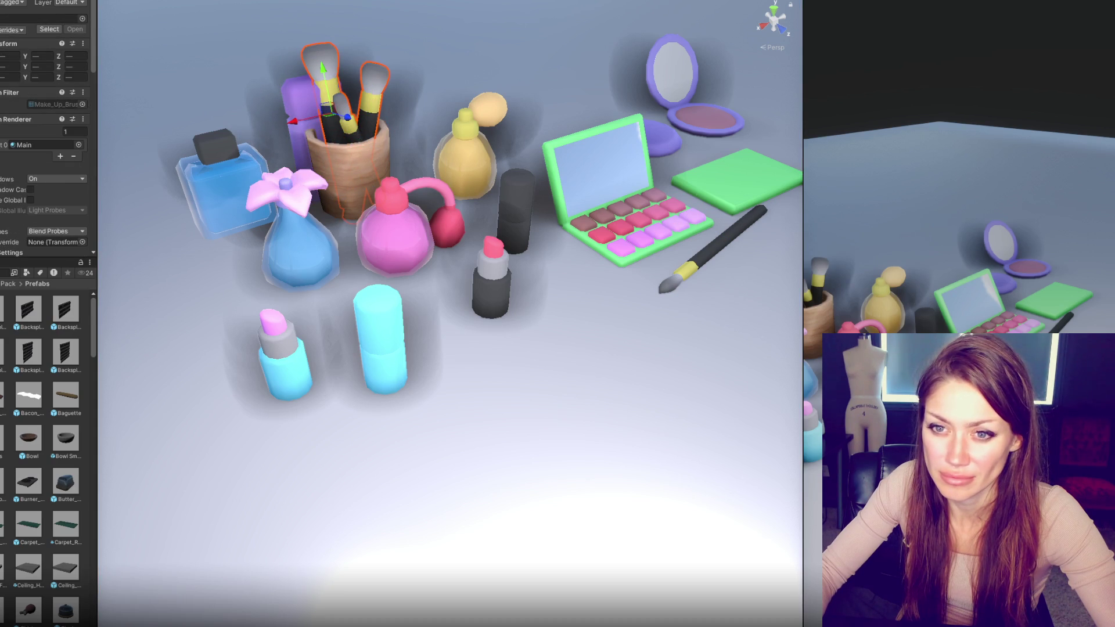
Step: Move the brush cup, nudge the eyeshadow palette up-left, and shrink and rotate the loose makeup brush
left_click(348, 174)
mouse_move(337, 209)
left_mouse_down()
mouse_move(473, 155)
mouse_move(530, 145)
mouse_move(442, 176)
mouse_move(502, 160)
left_mouse_up()
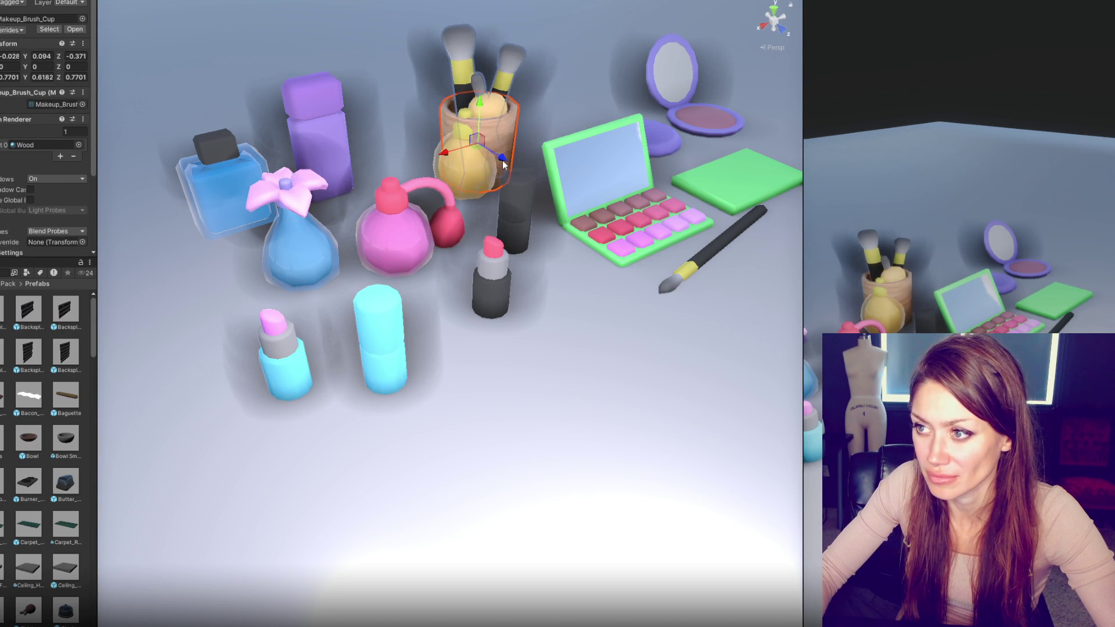
left_click(639, 203)
left_click_drag(660, 204, 612, 189)
left_click(710, 265)
left_click_drag(711, 265, 599, 265)
key("e")
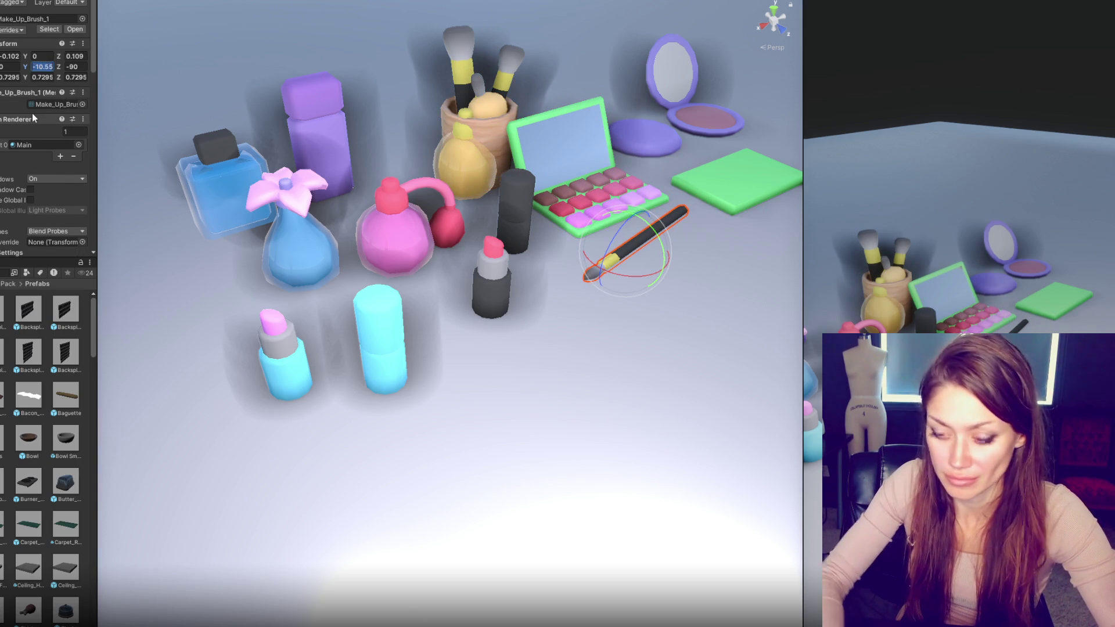
type("0")
Step: Move the yellow perfume back beside the purple bottle and nudge the pink perfume and black cap
left_click(483, 211)
left_click(479, 144)
mouse_move(489, 166)
left_mouse_down()
mouse_move(356, 125)
mouse_move(374, 132)
mouse_move(354, 145)
left_mouse_up()
left_click(395, 232)
left_click_drag(433, 244, 407, 224)
left_click(511, 215)
left_click_drag(481, 227, 475, 233)
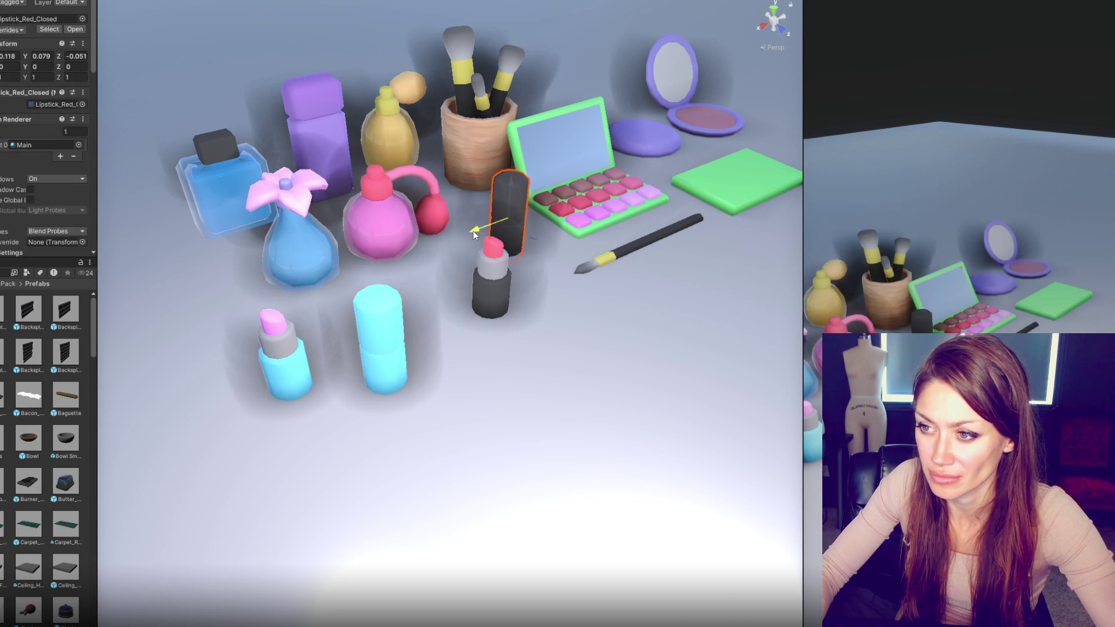
Step: Stack the lipstick parts at Position X 0 and place the assembled lipstick between perfume and palette
left_click(388, 353)
left_click(285, 360, "shift")
left_click(525, 201, "shift")
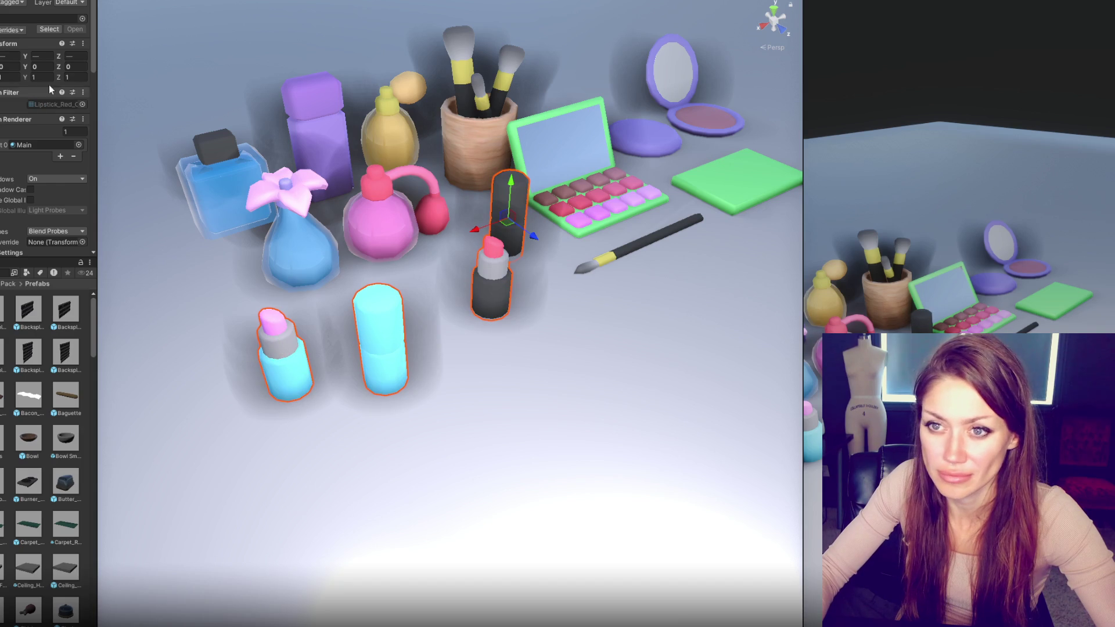
type("00")
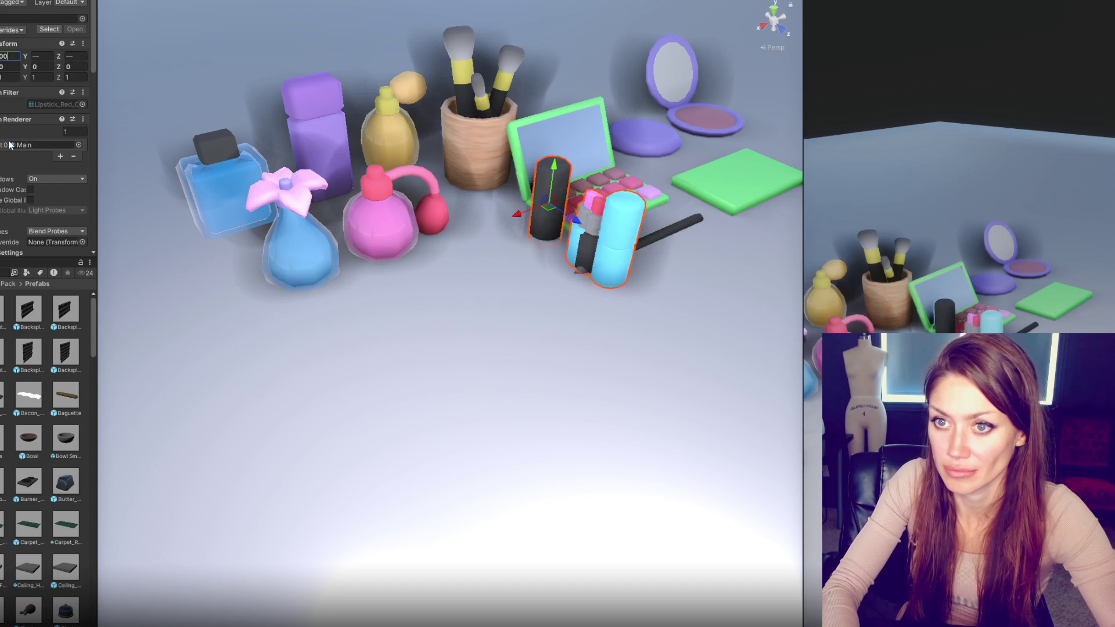
key("Return")
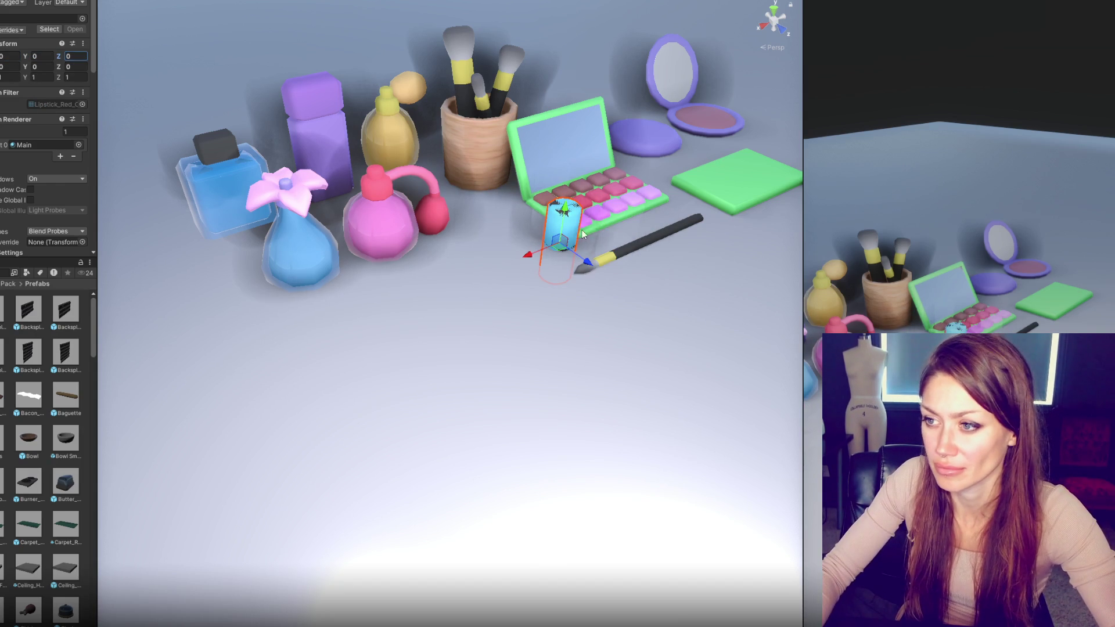
mouse_move(570, 206)
left_mouse_down()
mouse_move(463, 259)
mouse_move(341, 295)
left_mouse_up()
Step: Form the second full lipstick and shift the lipsticks and cyan bottle to the right
left_click(463, 258)
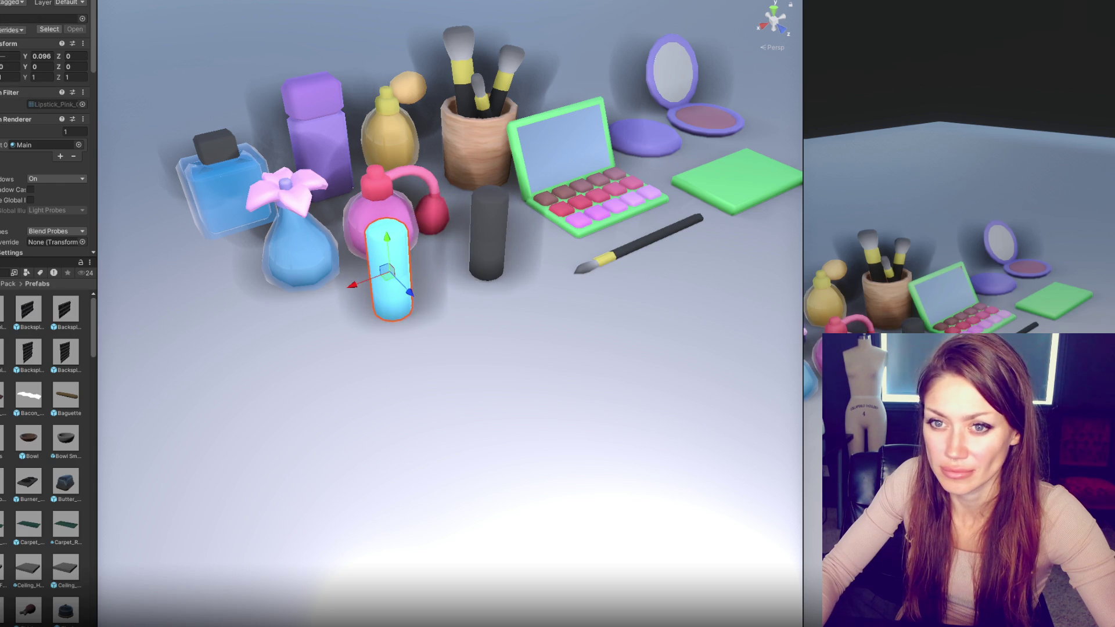
key("ctrl+z")
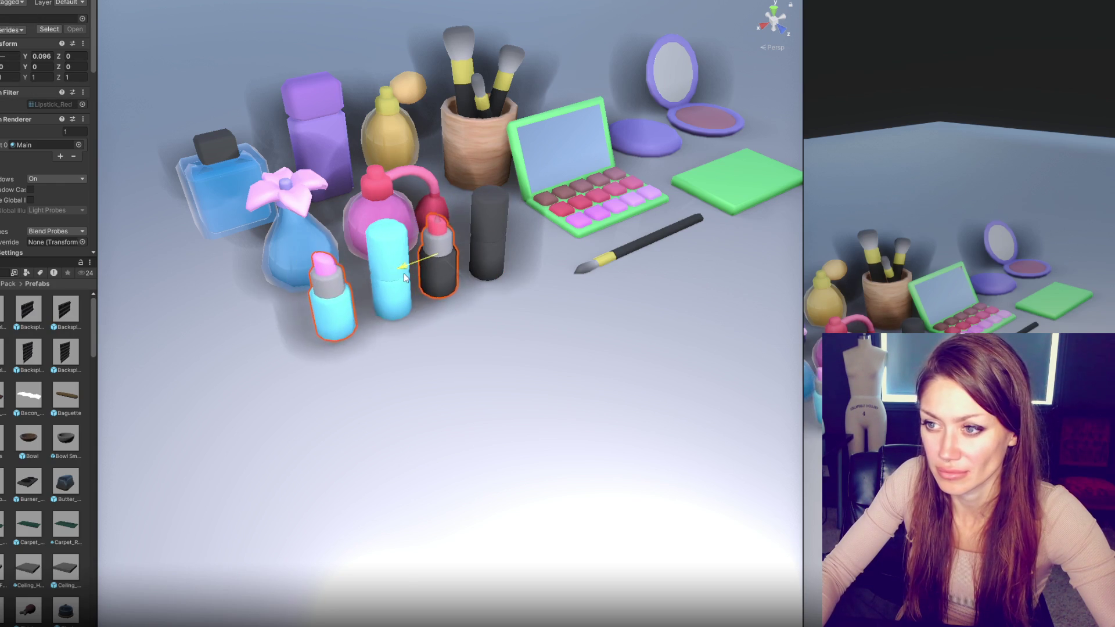
left_click(347, 207)
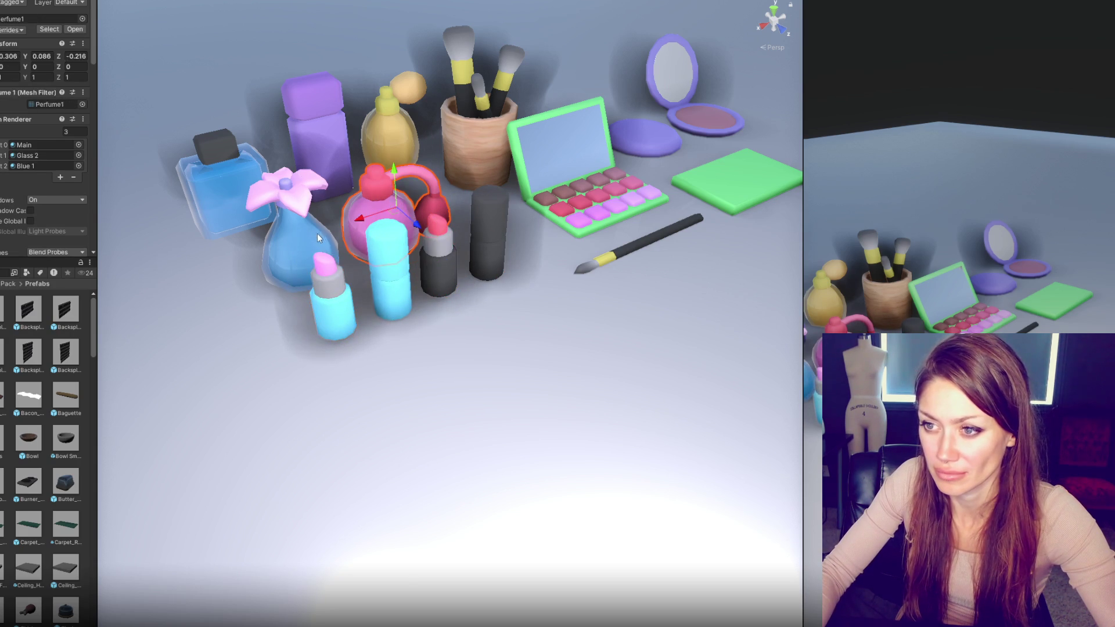
key("ctrl+z")
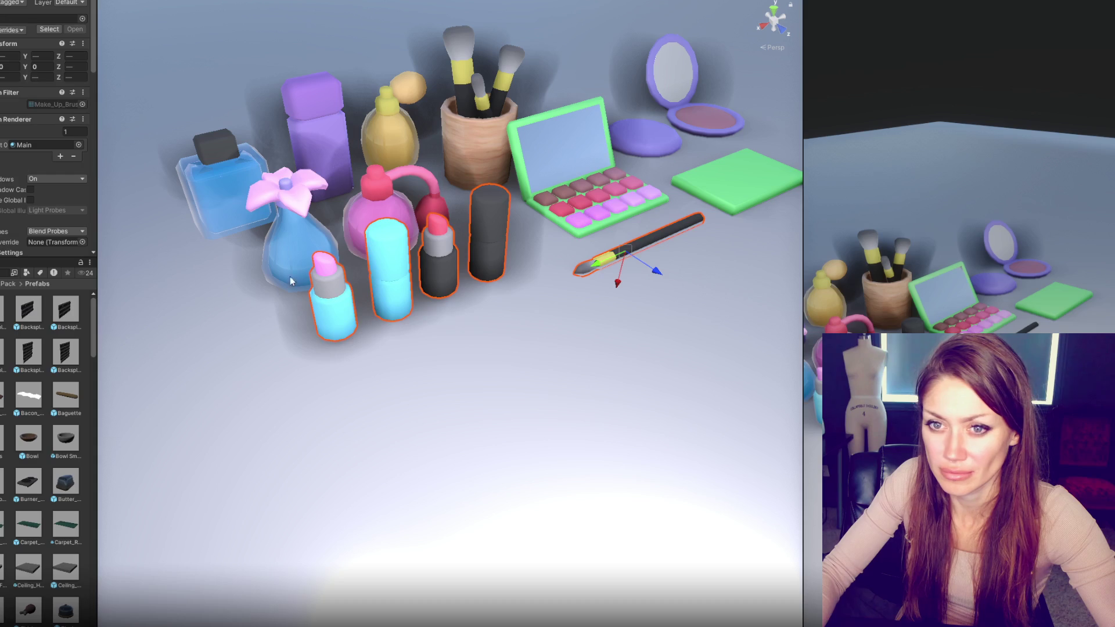
left_click(645, 241, "ctrl")
mouse_move(514, 250)
left_mouse_down()
mouse_move(535, 276)
mouse_move(473, 274)
left_mouse_up()
Step: Nudge the pink perfume right and shift the eyeshadow palette slightly left and up
left_click(427, 212)
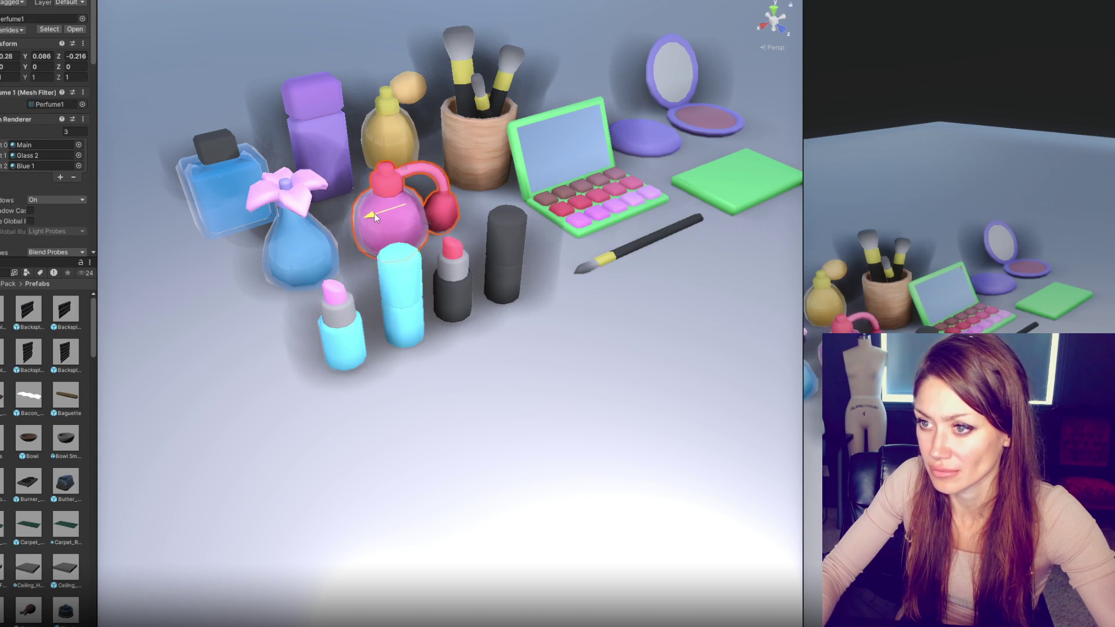
left_click_drag(371, 213, 387, 209)
left_click(253, 242)
left_click(553, 215)
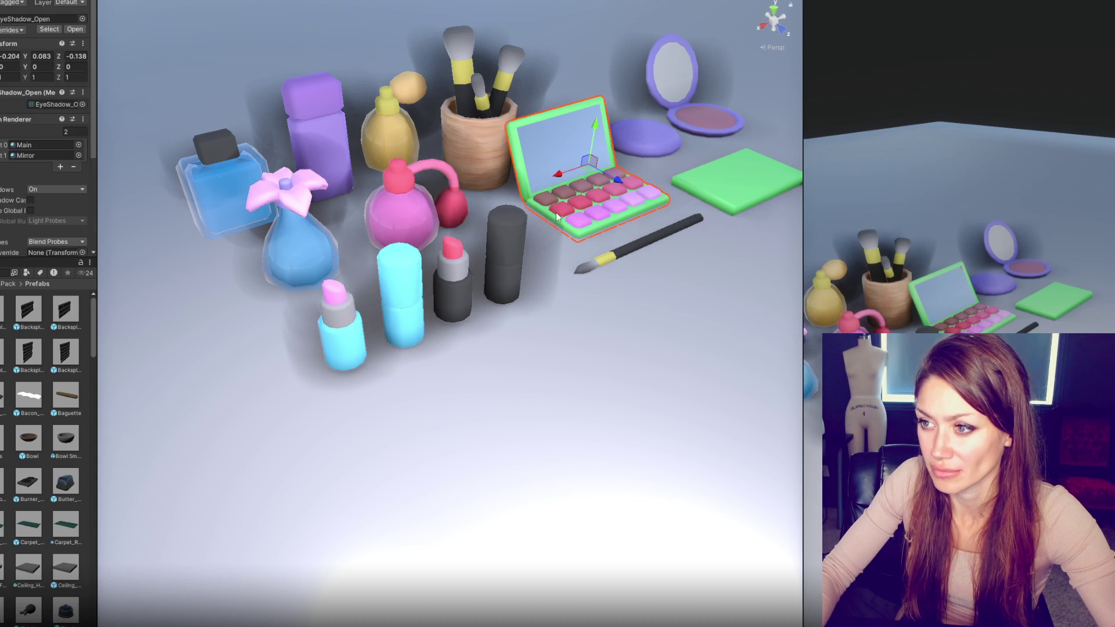
left_click_drag(621, 196, 605, 229)
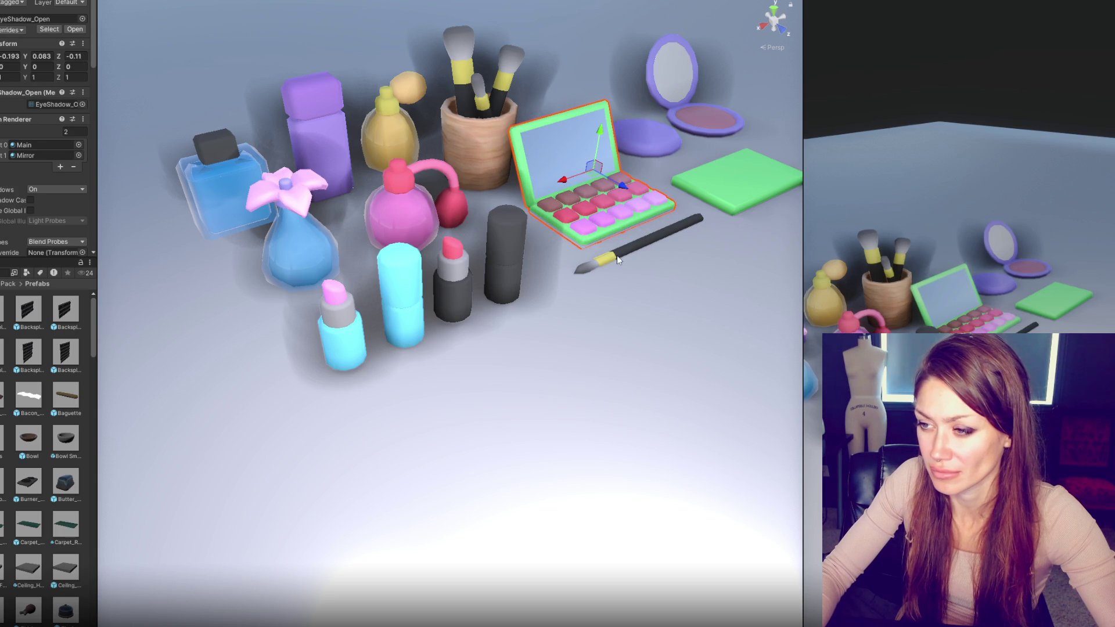
left_click_drag(600, 134, 602, 130)
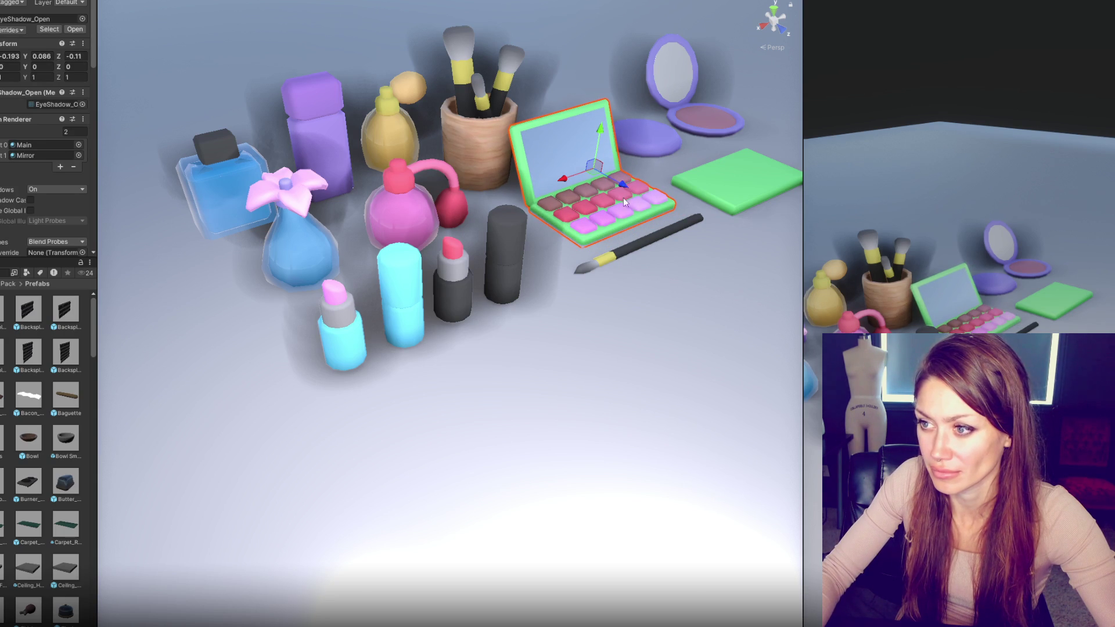
Step: Push the brush cup back and move the pink perfume left and back
left_click(480, 145)
left_click_drag(497, 153, 451, 137)
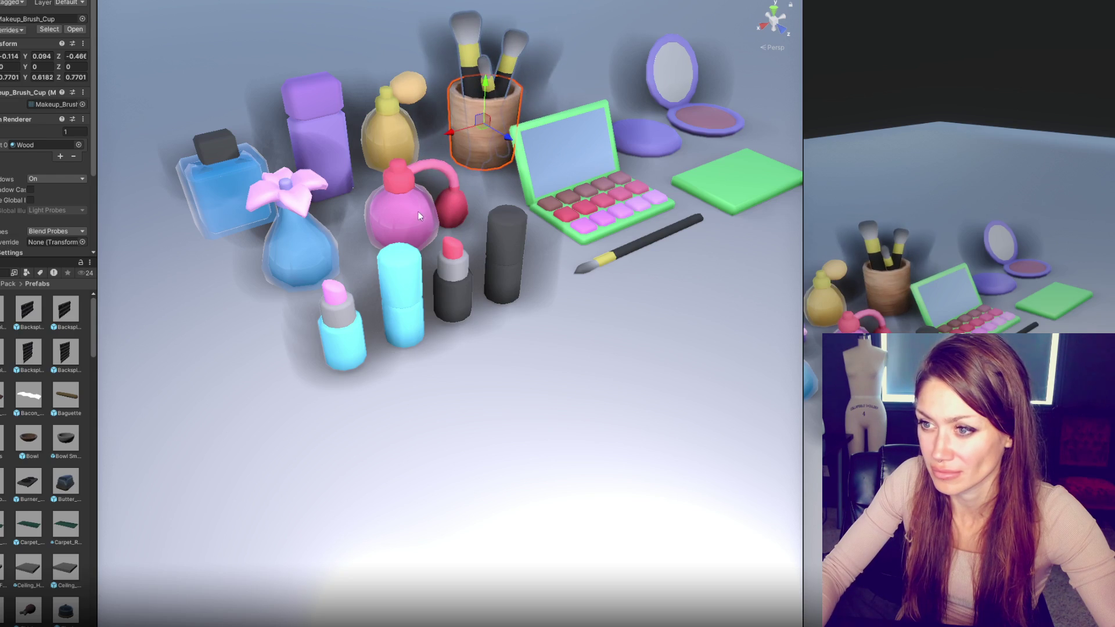
left_click(437, 215)
mouse_move(441, 218)
left_mouse_down()
mouse_move(343, 217)
mouse_move(372, 204)
left_mouse_up()
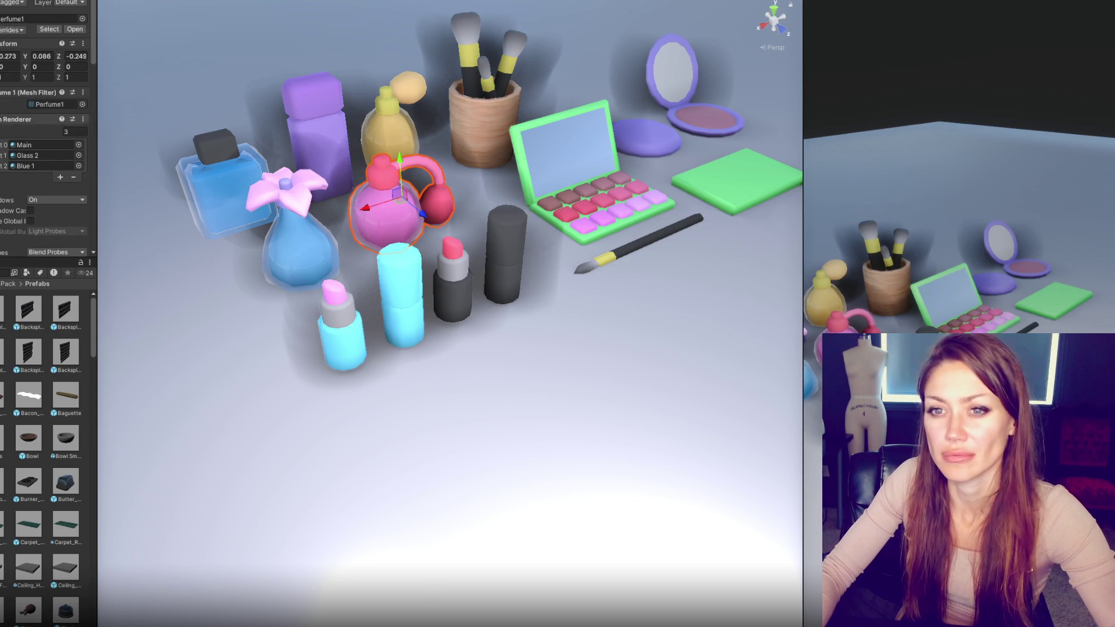
Step: Turn the loose makeup brush about ten degrees, slide it slightly right, and delete the floor Plane
left_click(587, 264)
key("e")
scroll(511, 266, "up", 3)
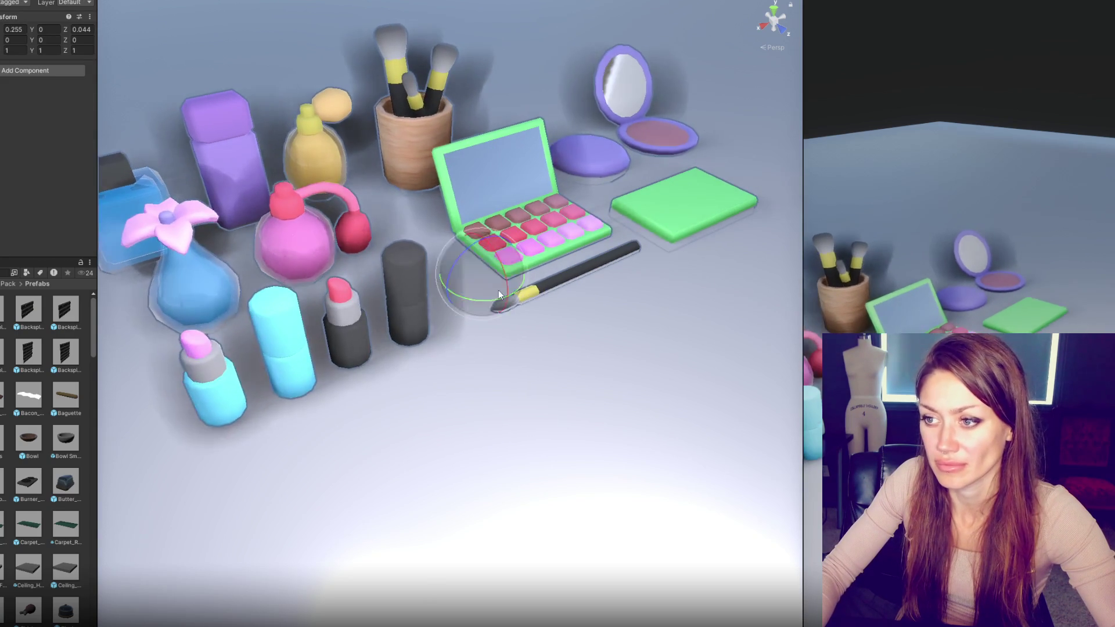
left_click_drag(485, 303, 441, 285)
scroll(465, 291, "up", 2)
key("w")
left_click_drag(473, 319, 476, 320)
mouse_move(803, 188)
left_mouse_down()
mouse_move(1015, 201)
mouse_move(1063, 214)
left_mouse_up()
left_click_drag(660, 338, 639, 343)
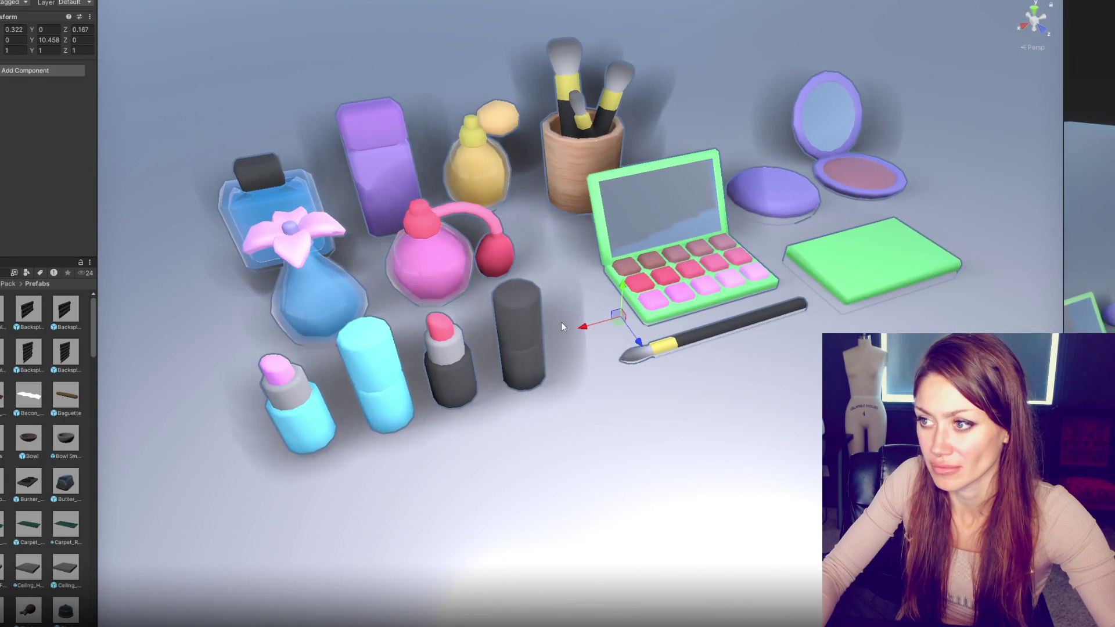
left_click(697, 465)
key("shift+alt+a")
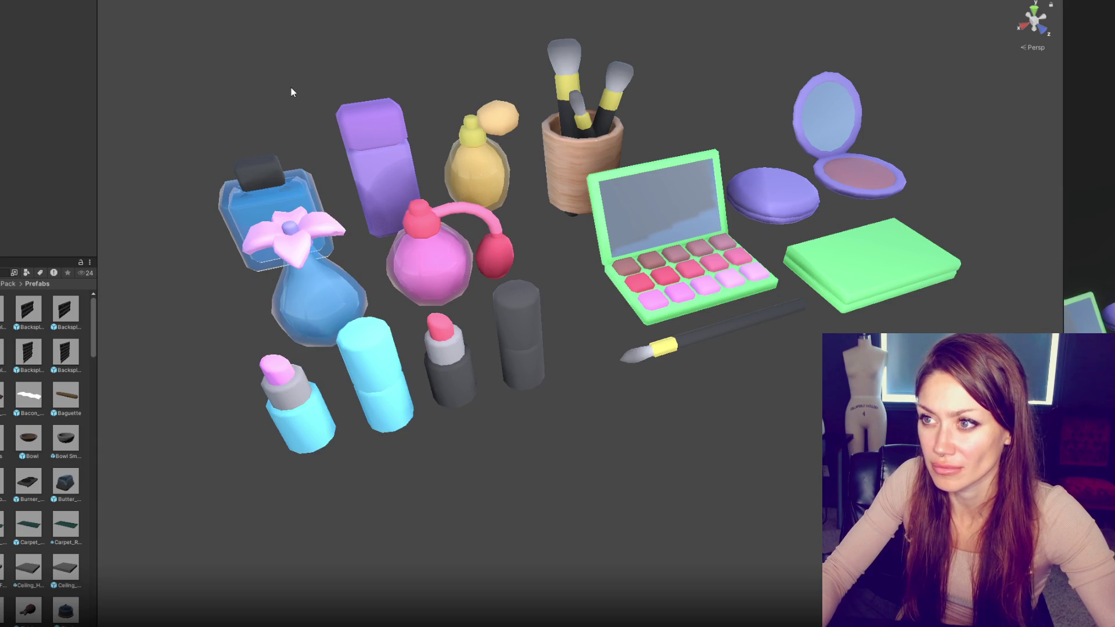
Step: Adjust the position and size of the right-hand brush in the cup
left_click(575, 101)
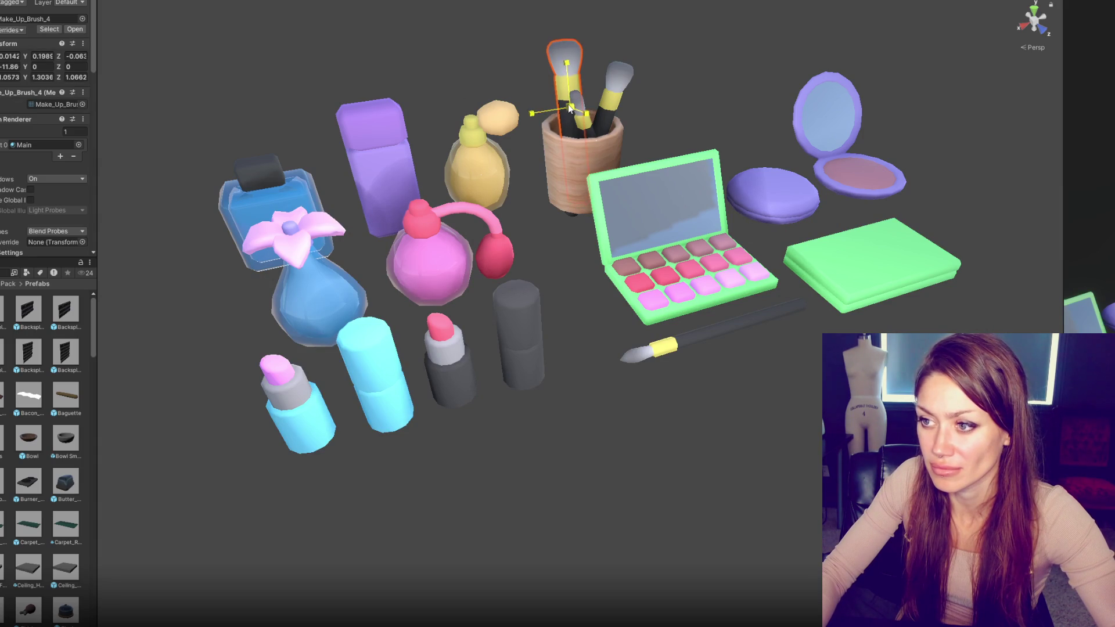
left_click(604, 120)
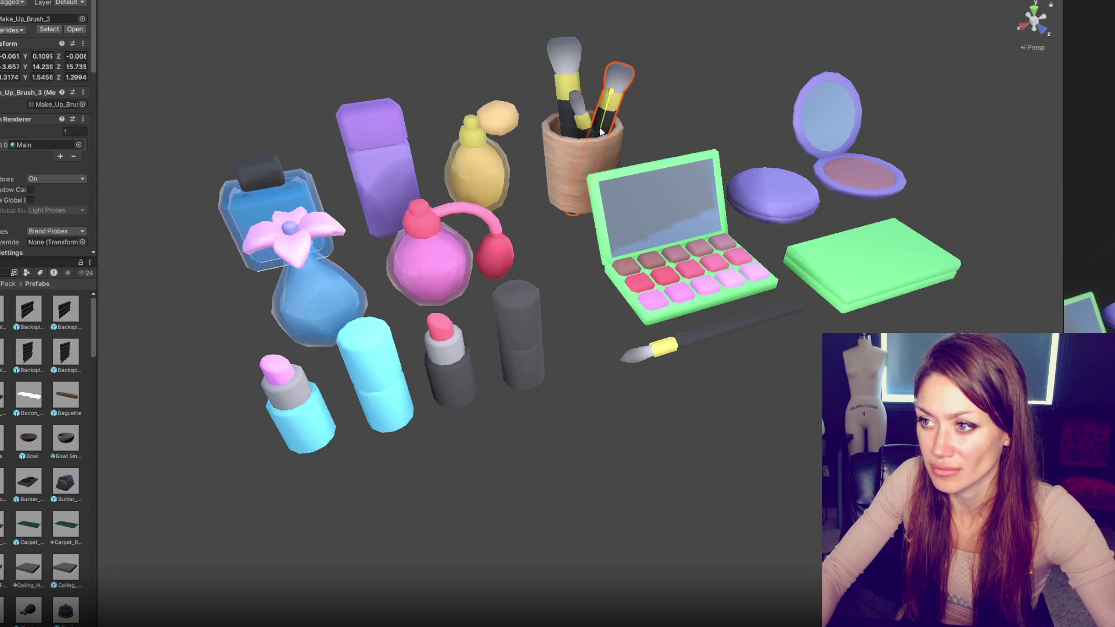
left_click_drag(609, 95, 609, 88)
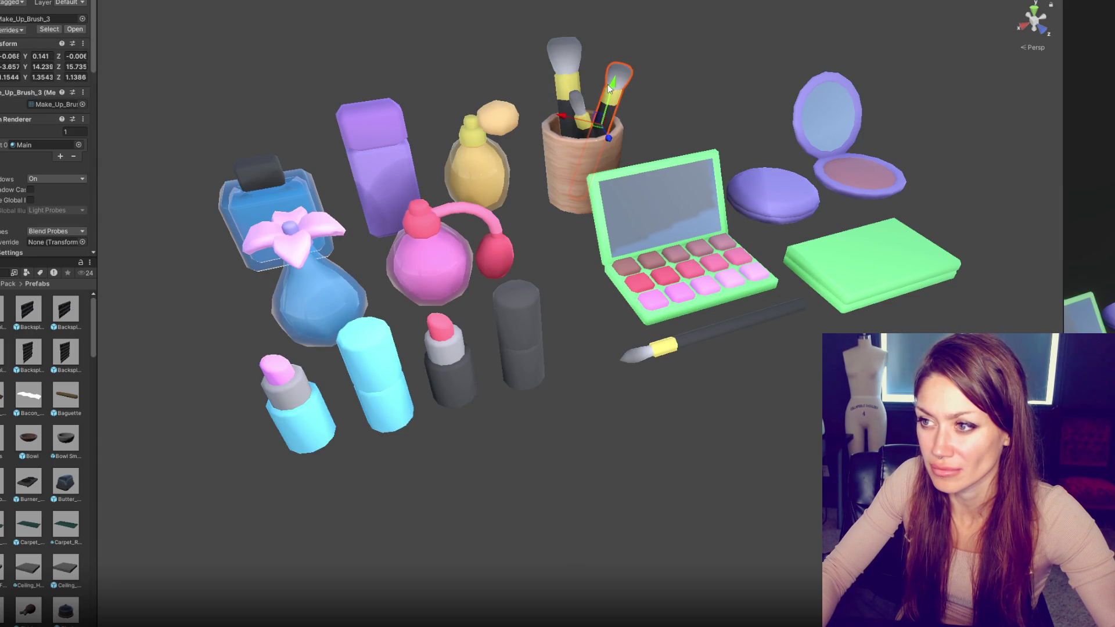
left_click(563, 318)
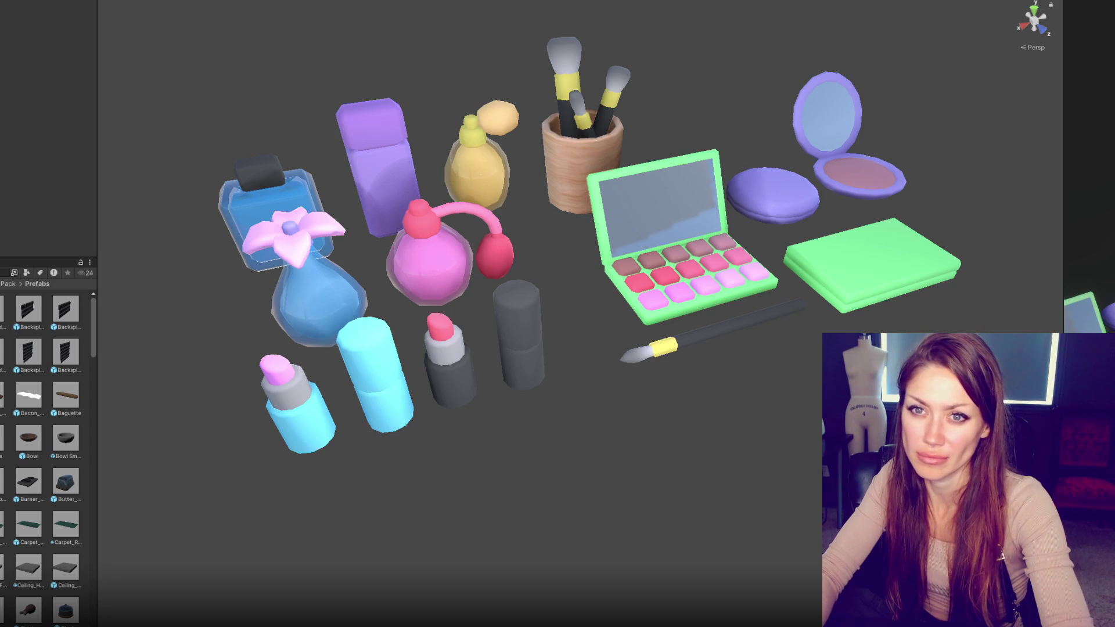
Step: Set the camera's Anti-aliasing to Fast Approximate (FXAA) and dock the Game view beside the Scene view
left_click(1, 99)
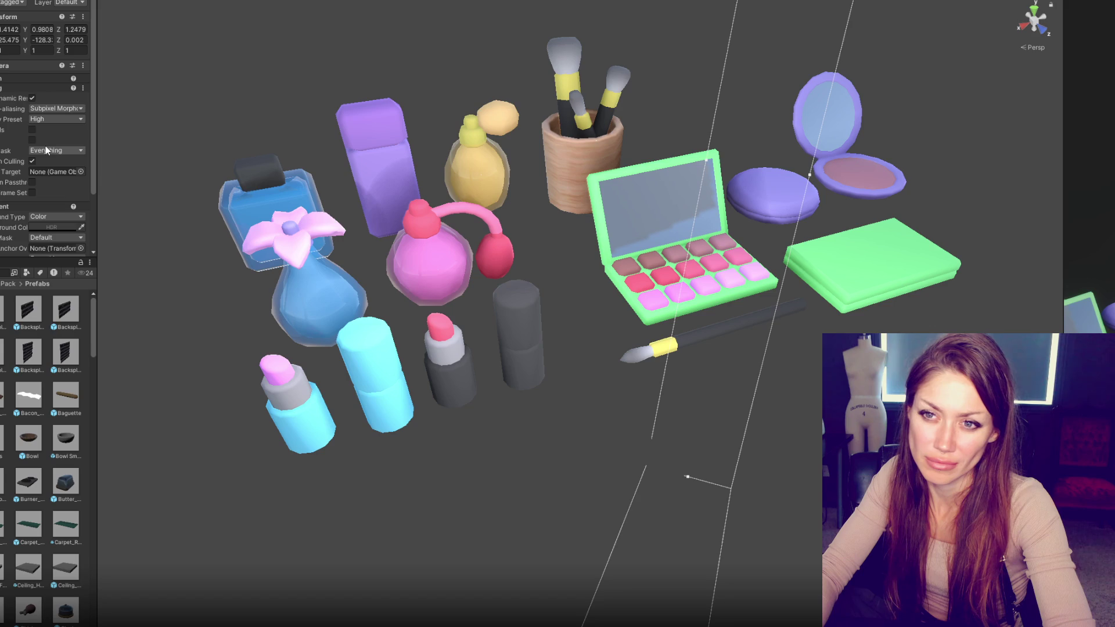
left_click(48, 108)
left_click(58, 144)
left_click(58, 110)
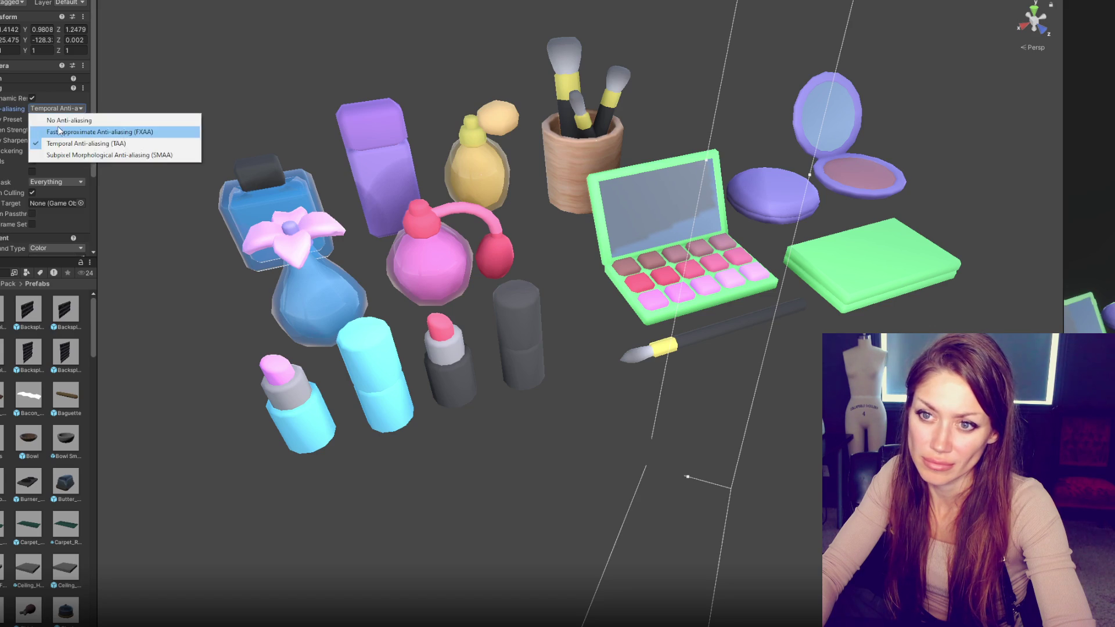
left_click(58, 132)
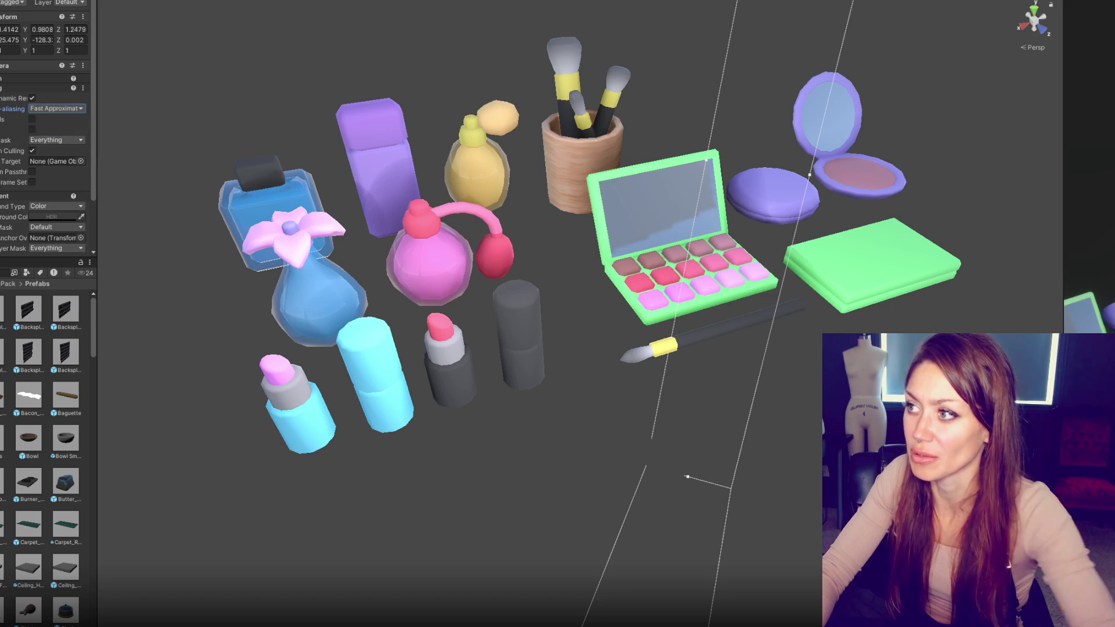
left_click_drag(1062, 174, 560, 174)
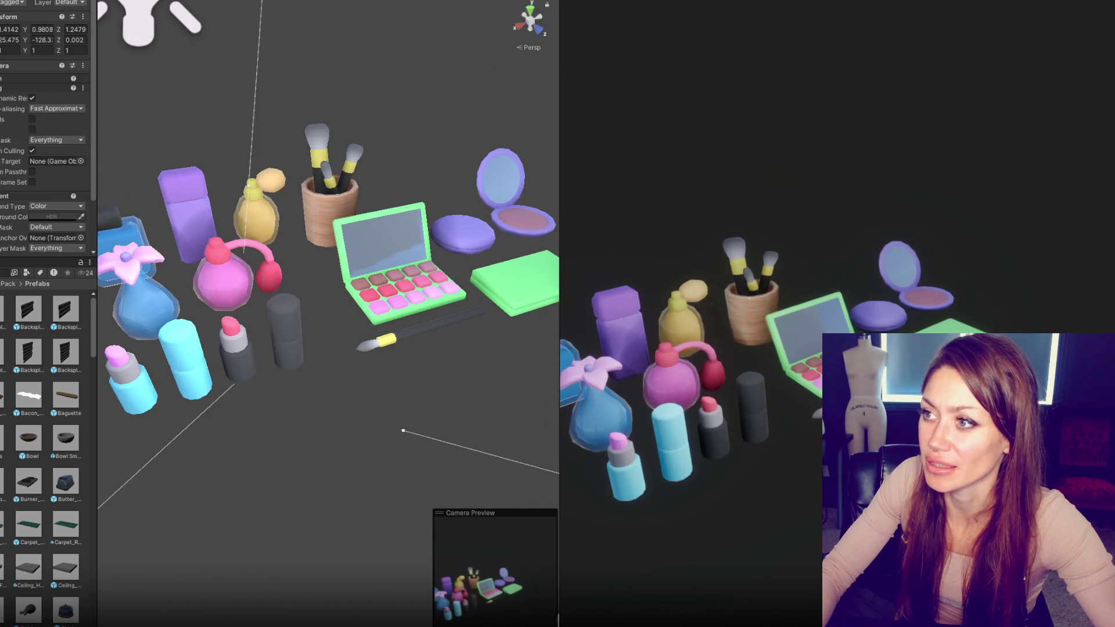
Step: Move the makeup prop group closer to the camera, raise it slightly and turn it toward the camera
mouse_move(561, 56)
left_mouse_down()
mouse_move(231, 57)
mouse_move(453, 56)
left_mouse_up()
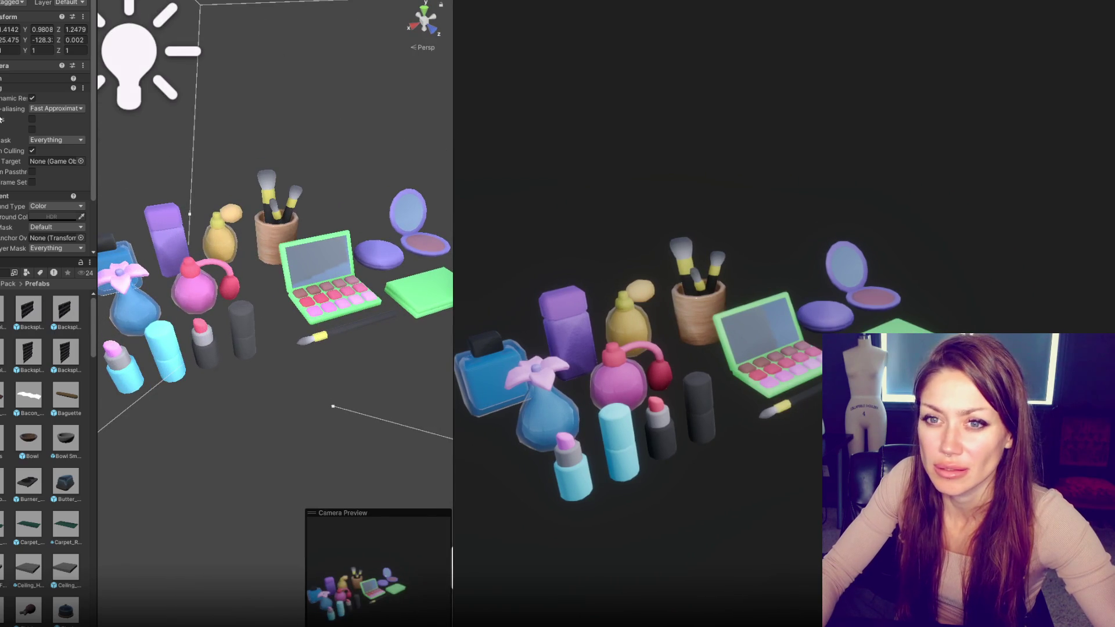
scroll(316, 338, "down", 5)
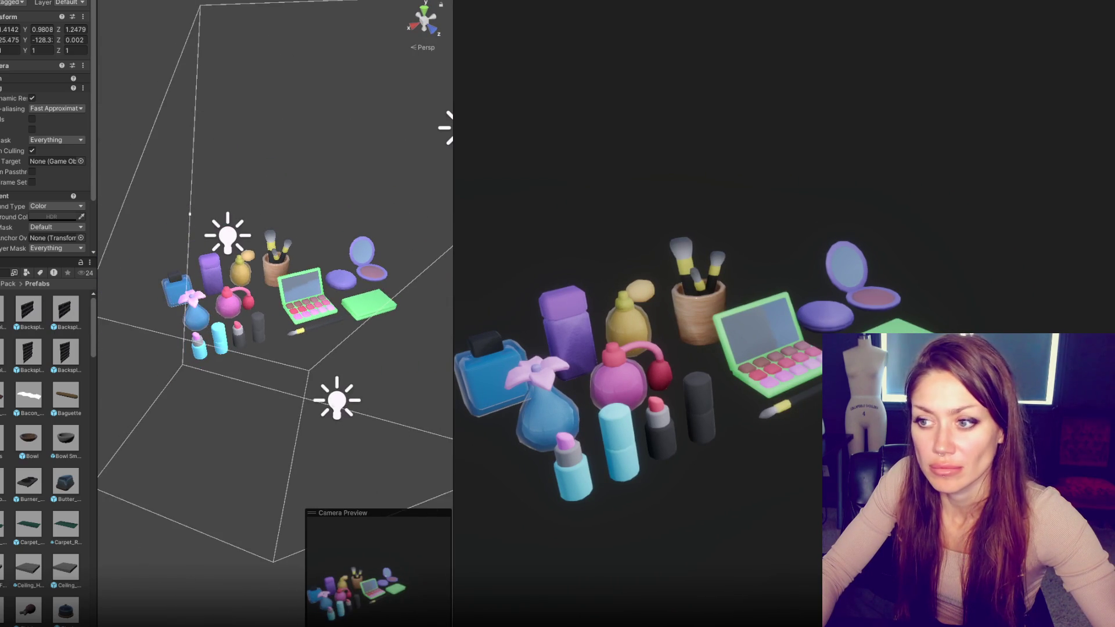
left_click(378, 272)
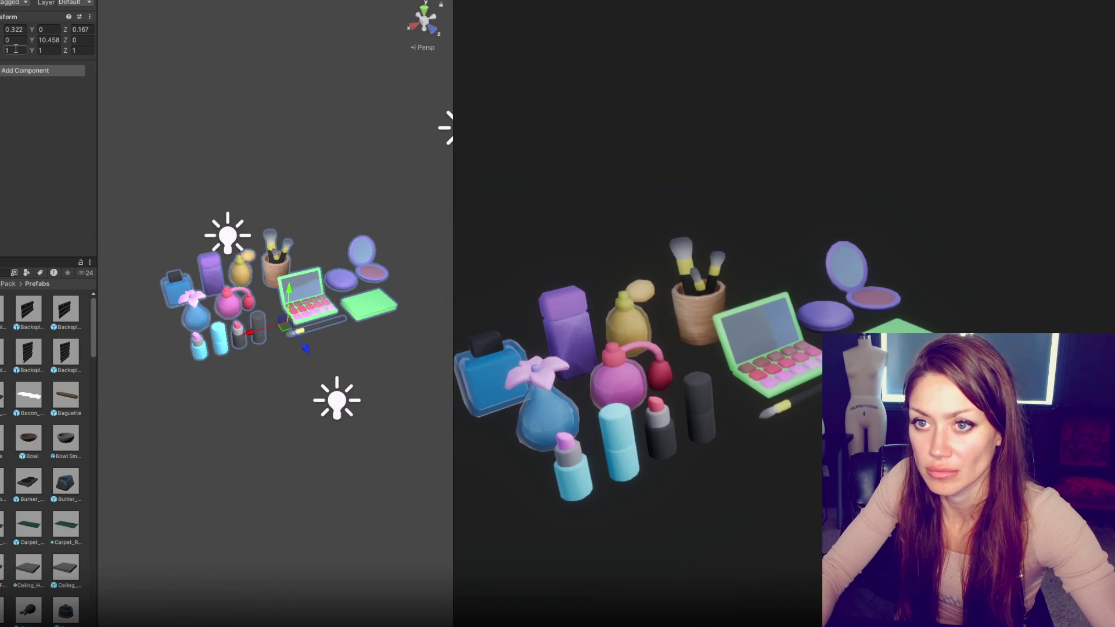
left_click_drag(306, 346, 349, 409)
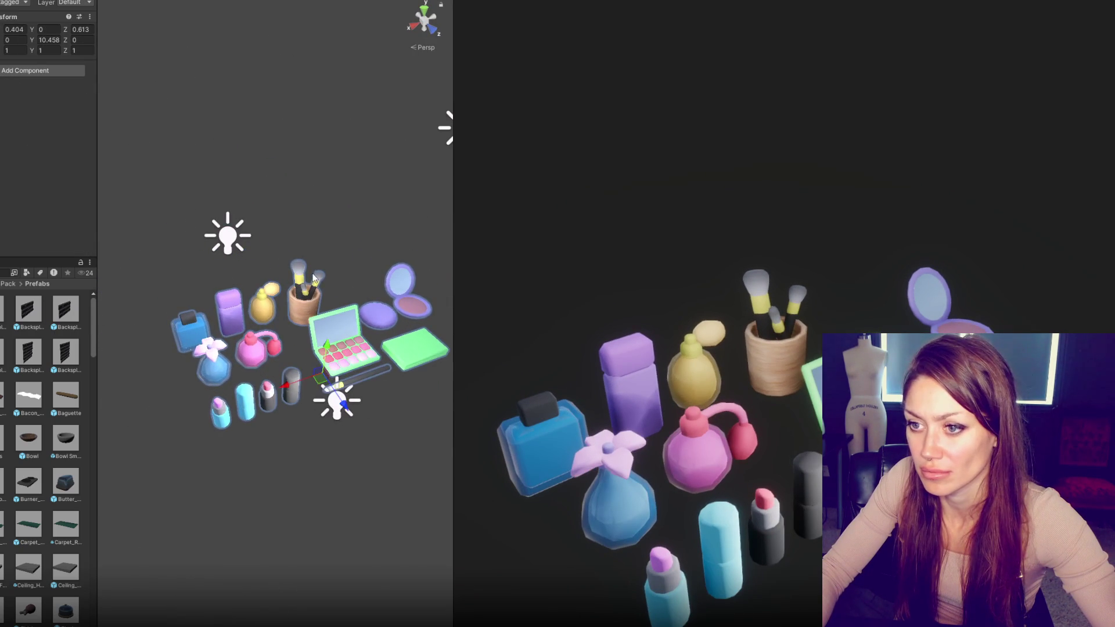
mouse_move(333, 349)
left_mouse_down()
mouse_move(348, 316)
mouse_move(372, 400)
mouse_move(349, 410)
mouse_move(266, 381)
left_mouse_up()
key("w")
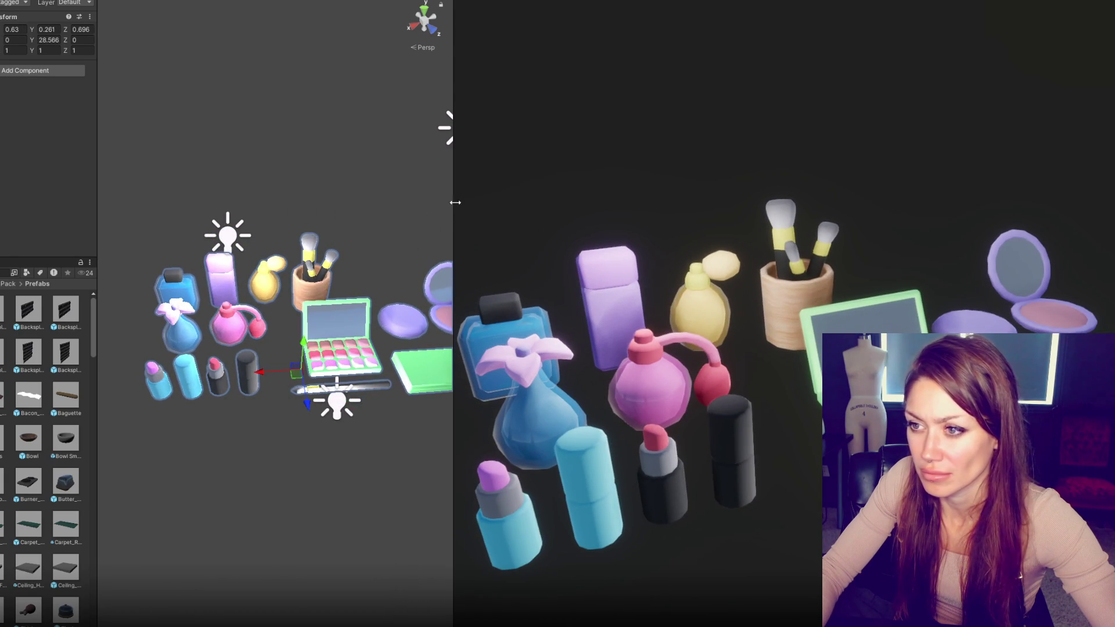
scroll(327, 328, "down", 5)
Step: Raise and shift the lower point light, then move and lower the upper point light
left_click(319, 378)
left_click_drag(327, 347, 339, 277)
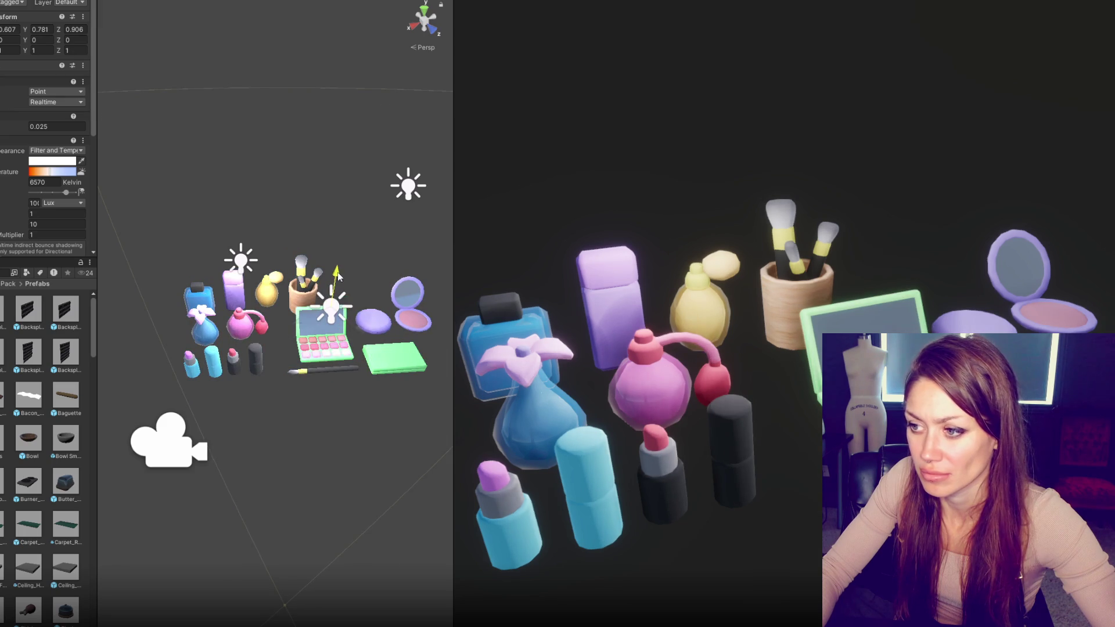
mouse_move(306, 331)
left_mouse_down()
mouse_move(351, 357)
mouse_move(289, 399)
left_mouse_up()
left_click(406, 187)
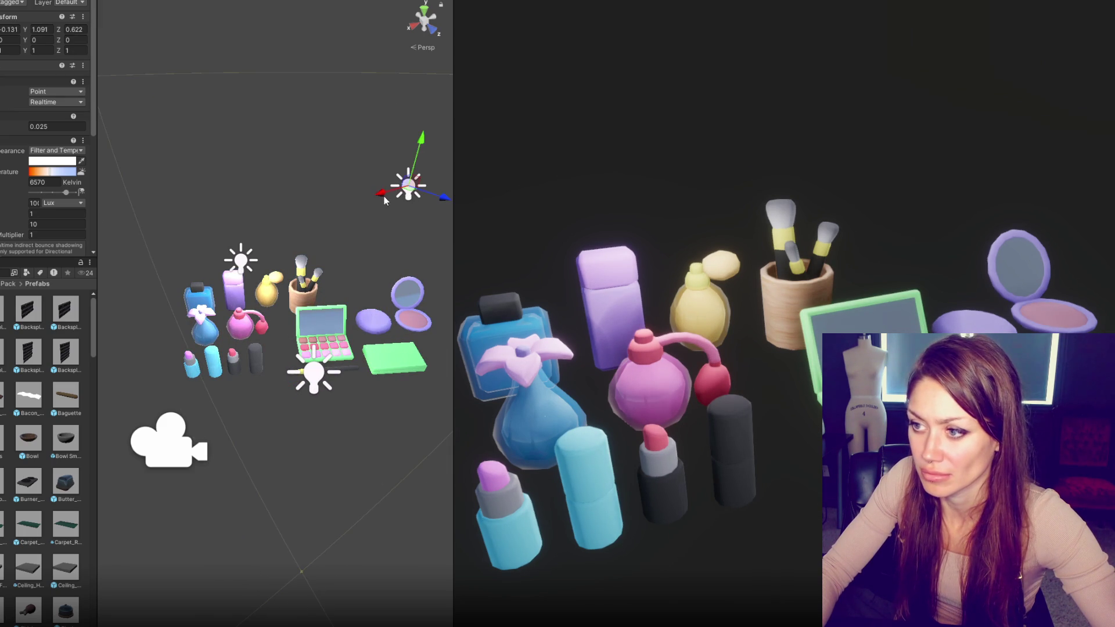
left_click_drag(384, 196, 350, 226)
mouse_move(387, 152)
left_mouse_down()
mouse_move(370, 292)
mouse_move(383, 201)
left_mouse_up()
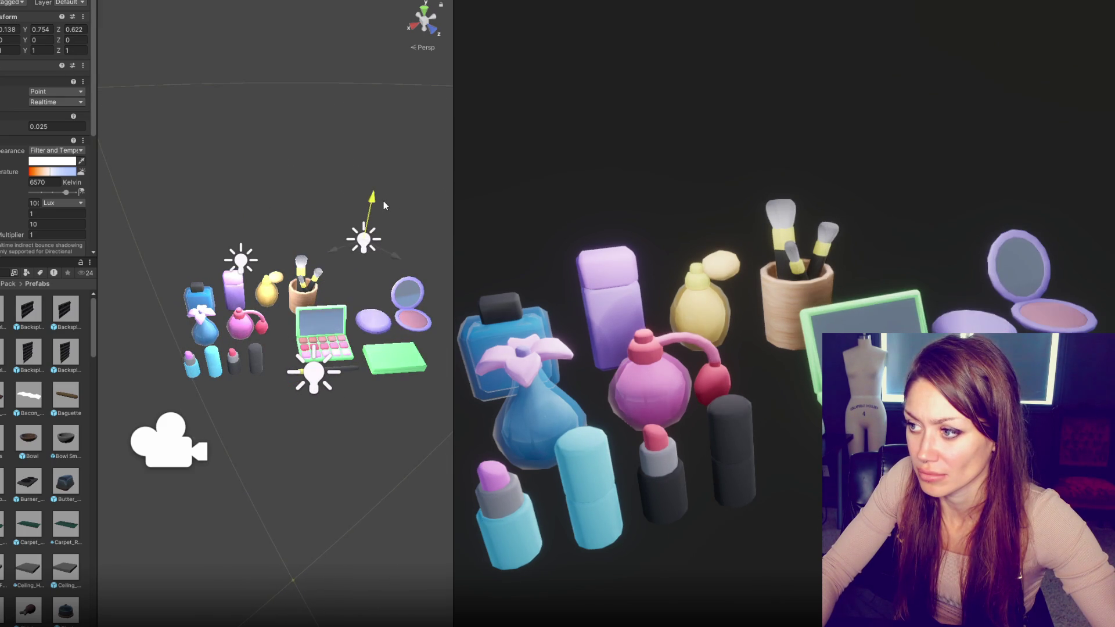
mouse_move(452, 165)
left_mouse_down()
mouse_move(209, 177)
mouse_move(191, 315)
left_mouse_up()
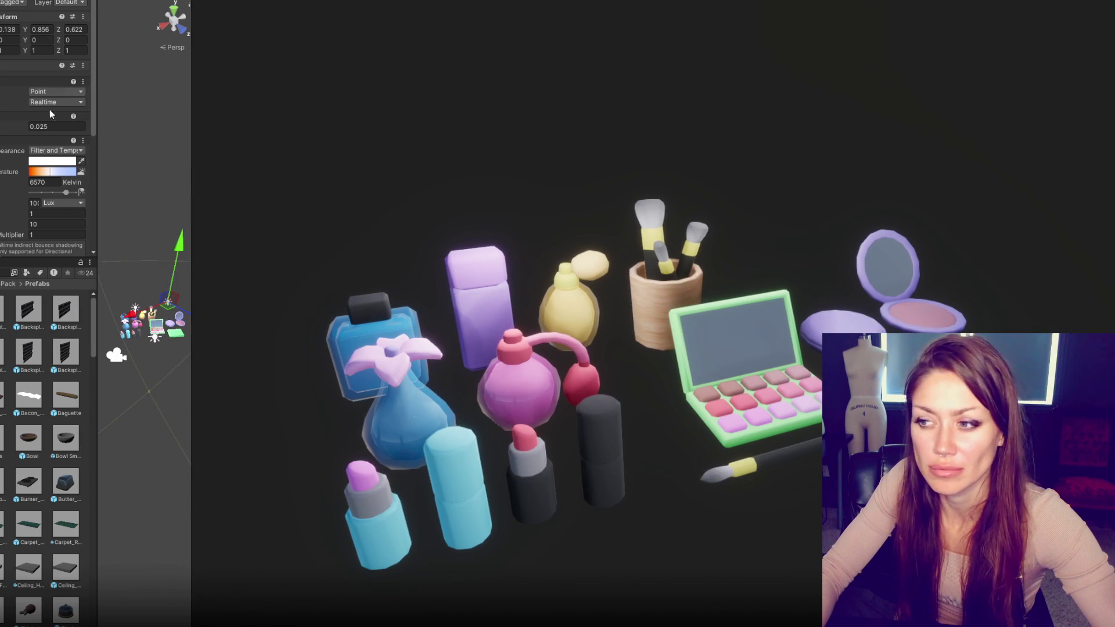
Step: Nudge the Lipstick_Red and Lipstick_Pink props into place beside the eyeshadow palette
left_click(153, 326)
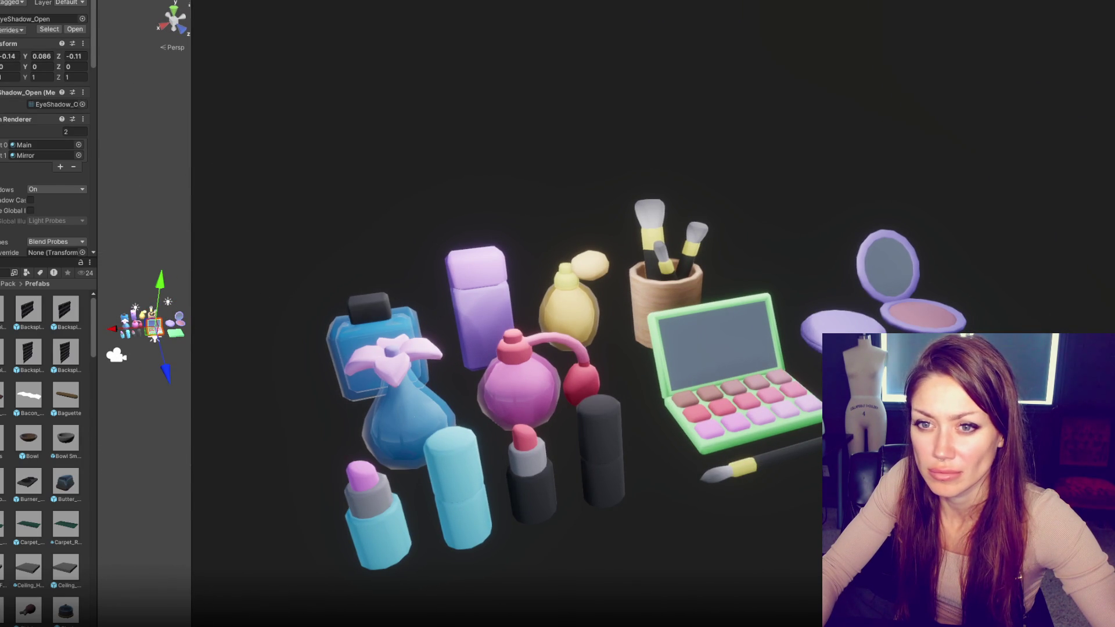
left_click(133, 332)
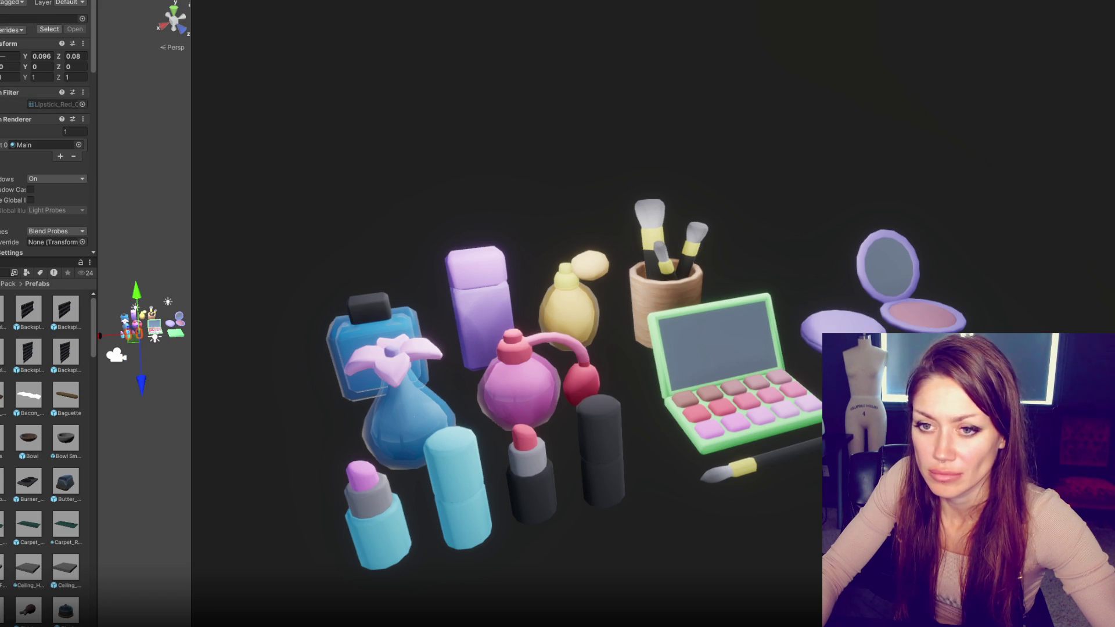
left_click_drag(105, 337, 100, 325)
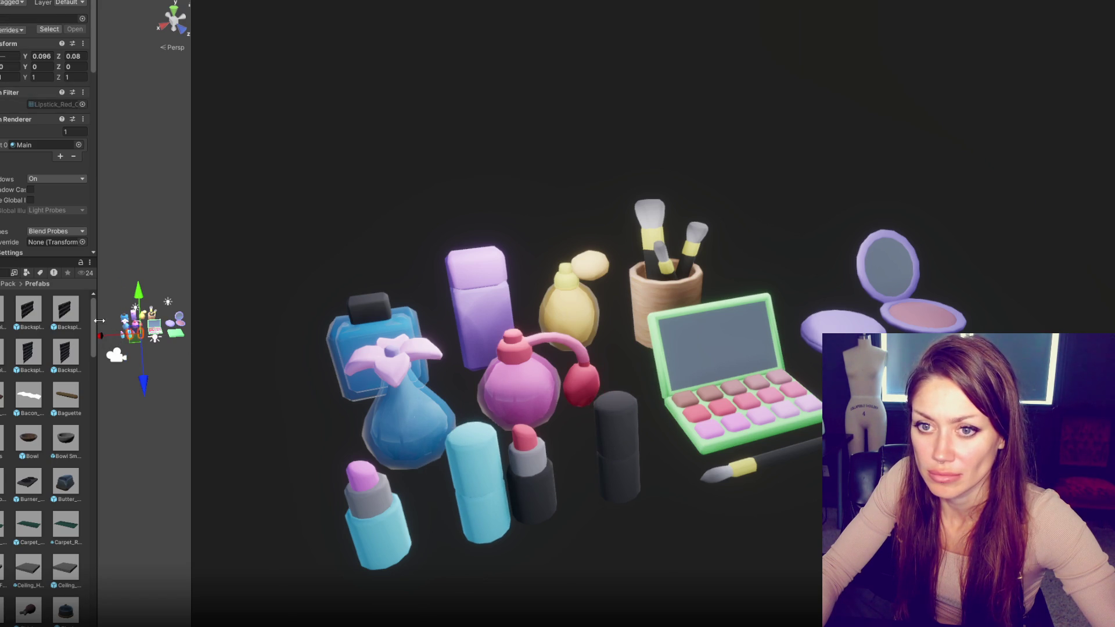
left_click(122, 334)
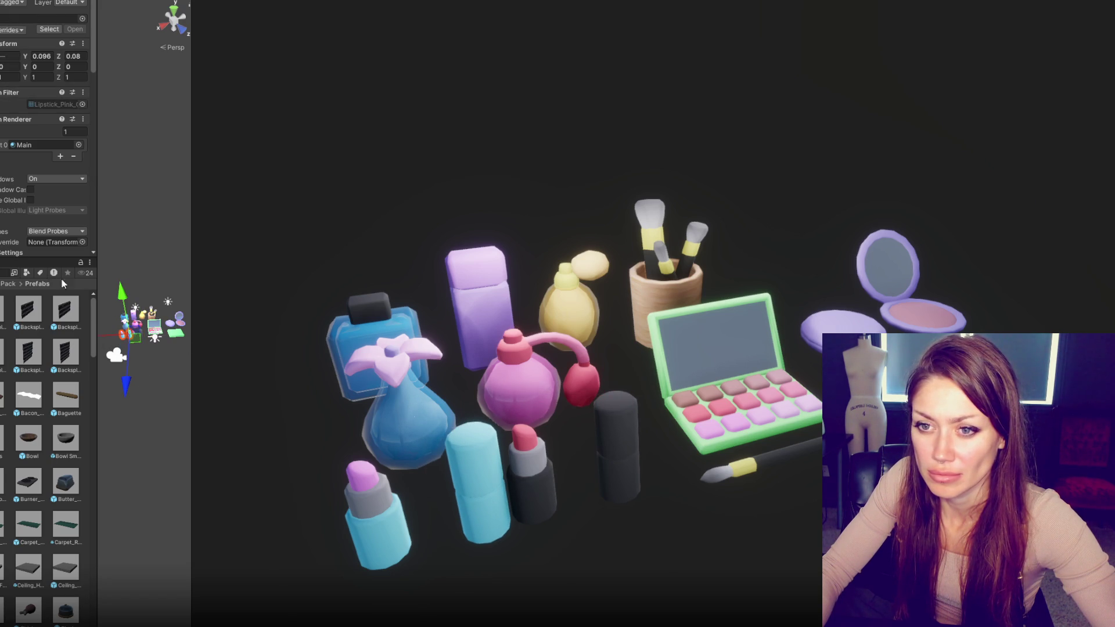
left_click(106, 336)
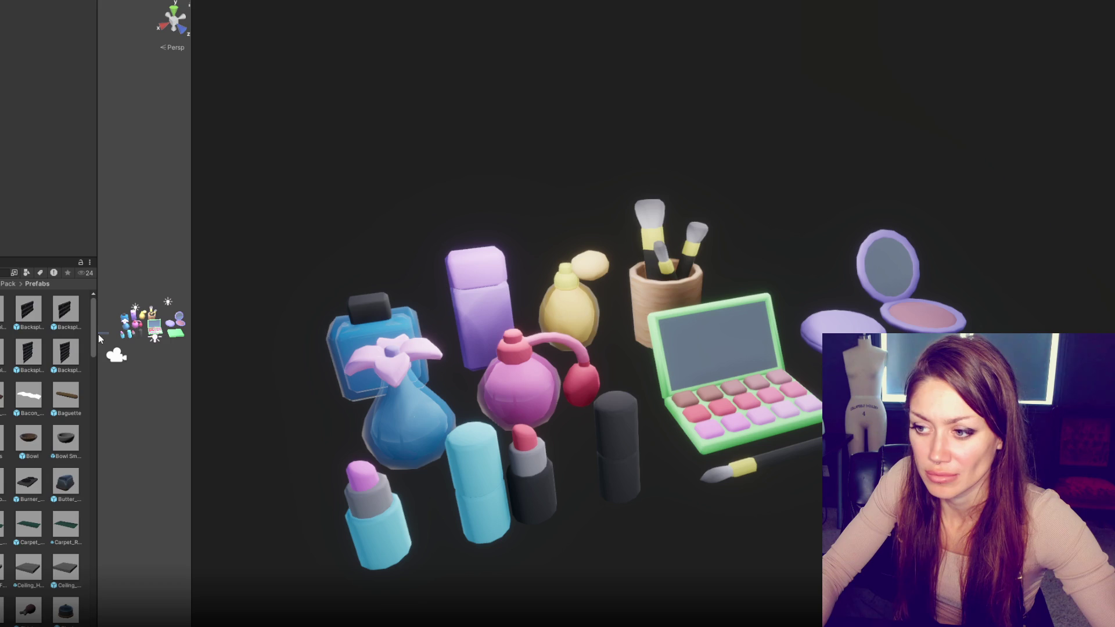
left_click(174, 333)
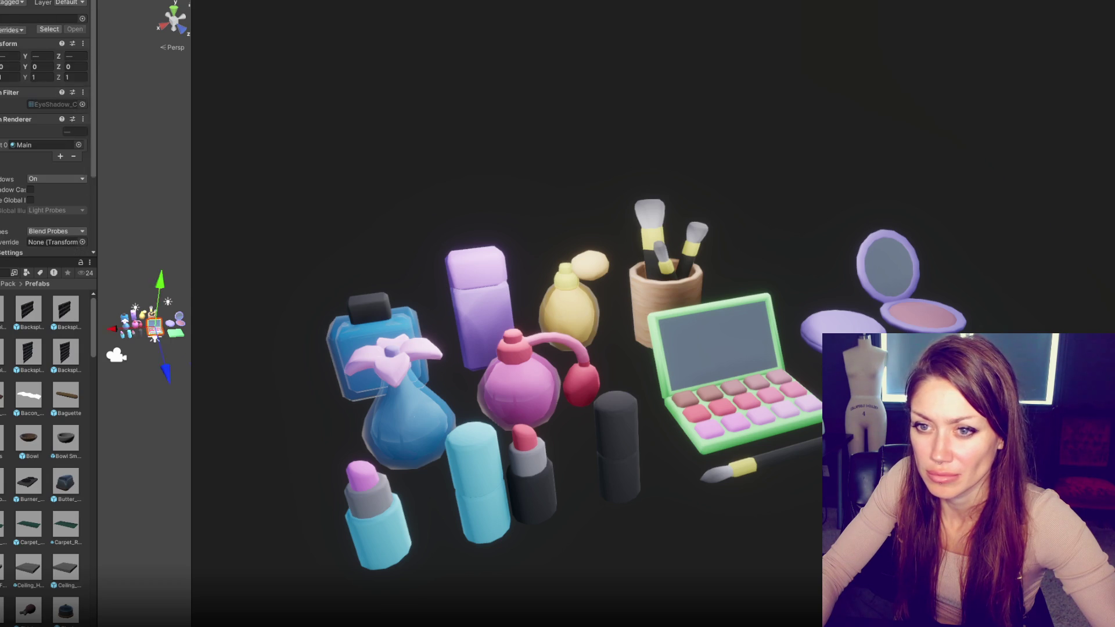
left_click(123, 335)
left_click_drag(102, 336, 102, 337)
left_click(133, 335)
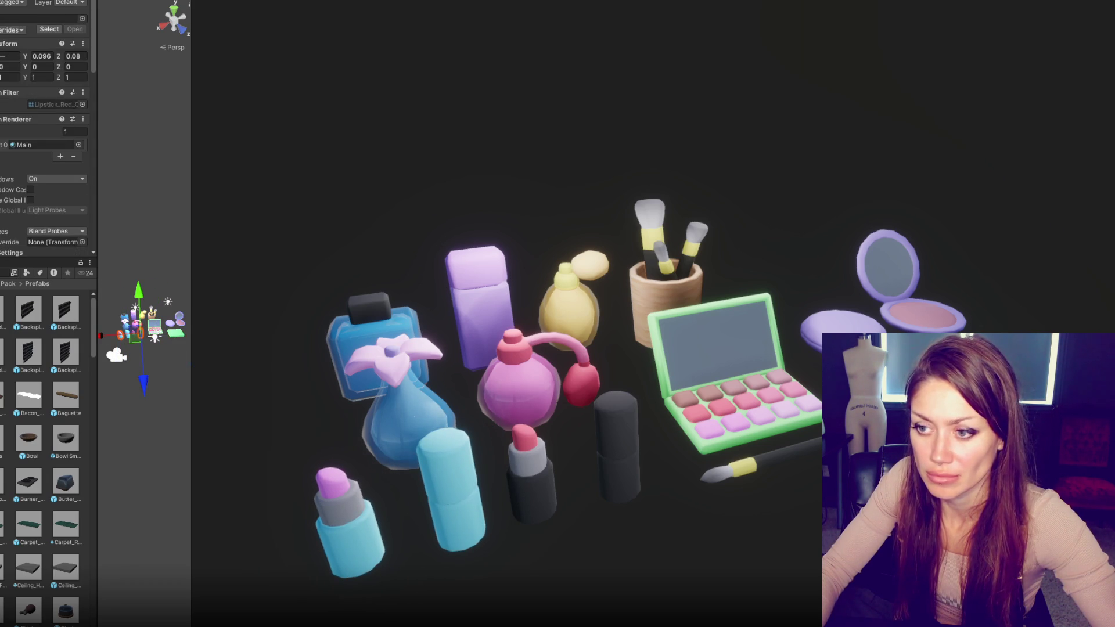
left_click_drag(99, 334, 103, 335)
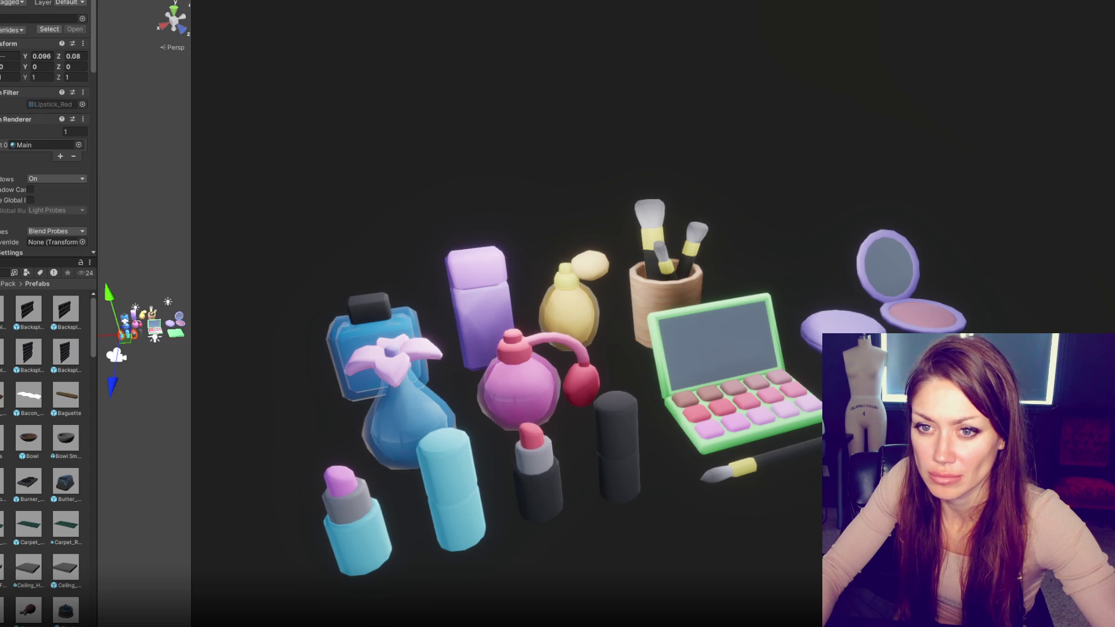
left_click_drag(109, 335, 112, 336)
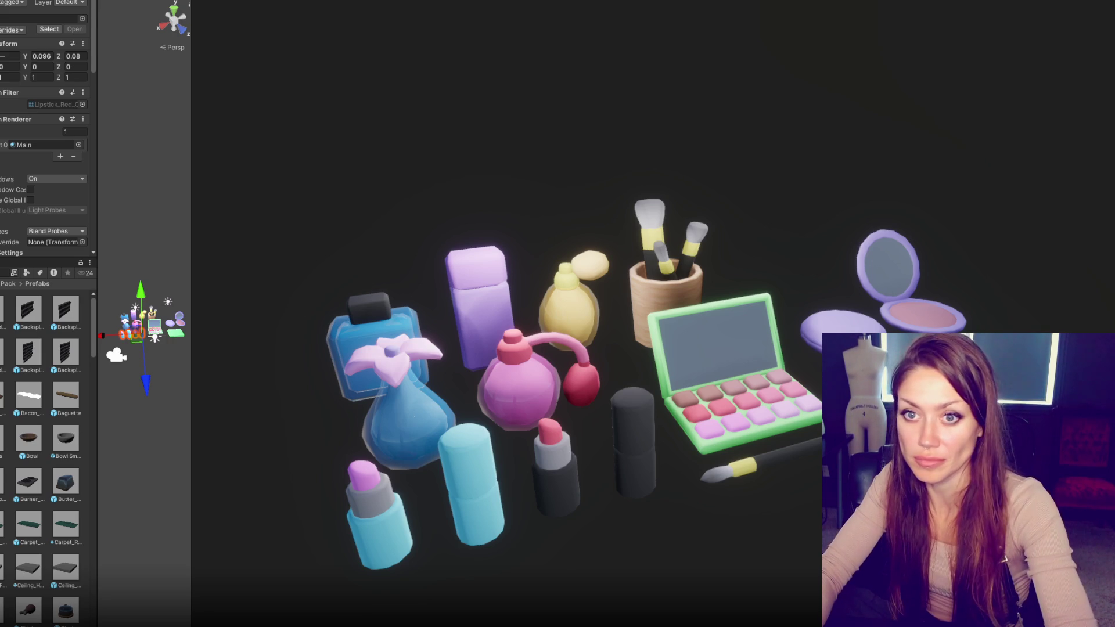
Step: Shift the cosmetics group along X and raise the two point lights to tune the lighting
left_click(148, 325)
mouse_move(2, 31)
left_mouse_down()
mouse_move(64, 29)
mouse_move(34, 34)
left_mouse_up()
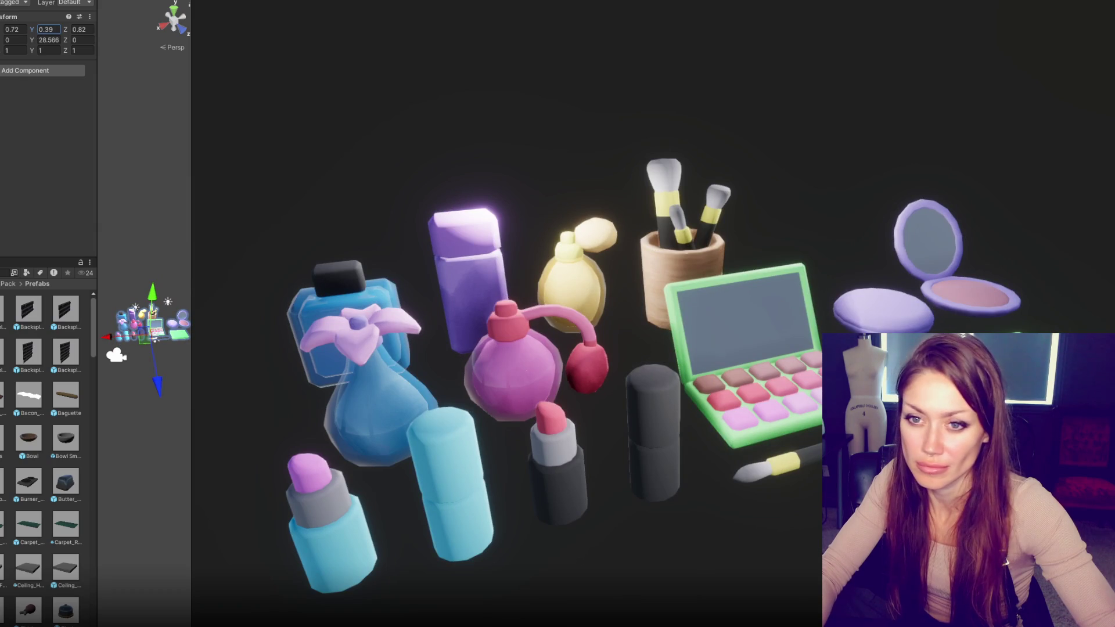
left_click(168, 301)
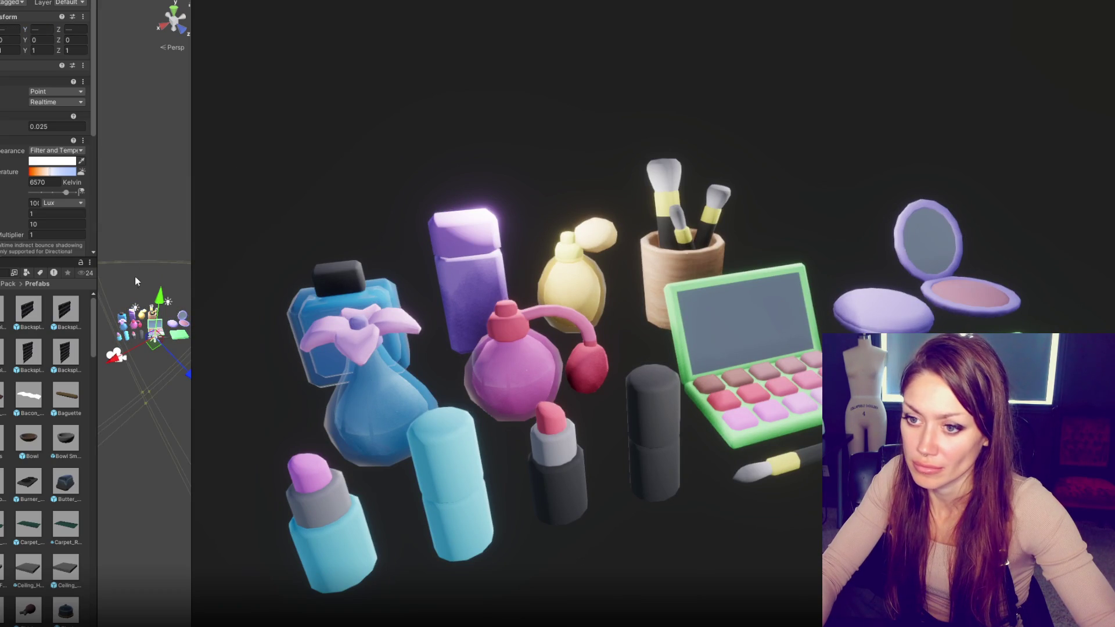
mouse_move(166, 302)
left_mouse_down()
mouse_move(163, 314)
mouse_move(169, 232)
mouse_move(174, 340)
mouse_move(181, 303)
left_mouse_up()
left_click(132, 311)
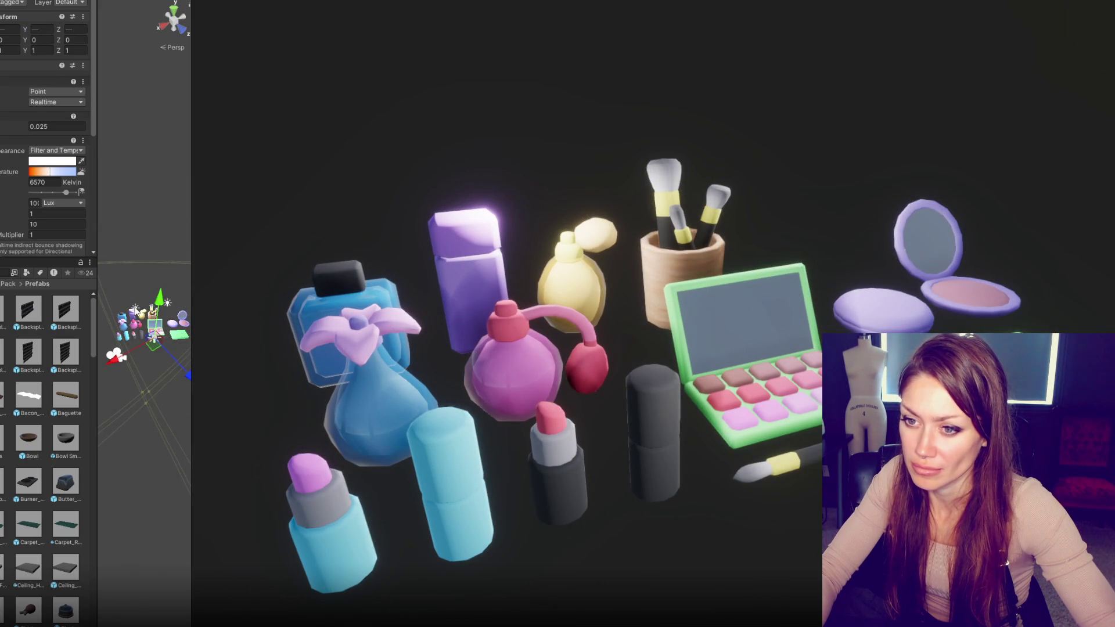
left_click_drag(132, 270, 138, 233)
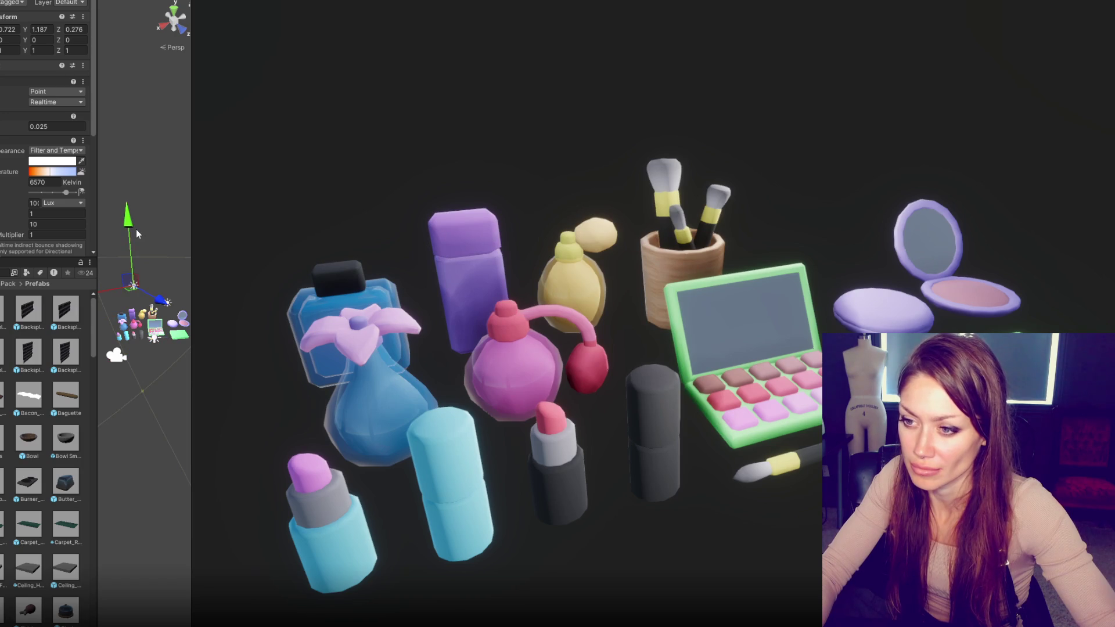
Step: Take a region screenshot of the game view render
key("Print")
mouse_move(225, 61)
left_mouse_down()
mouse_move(912, 586)
mouse_move(1114, 626)
left_mouse_up()
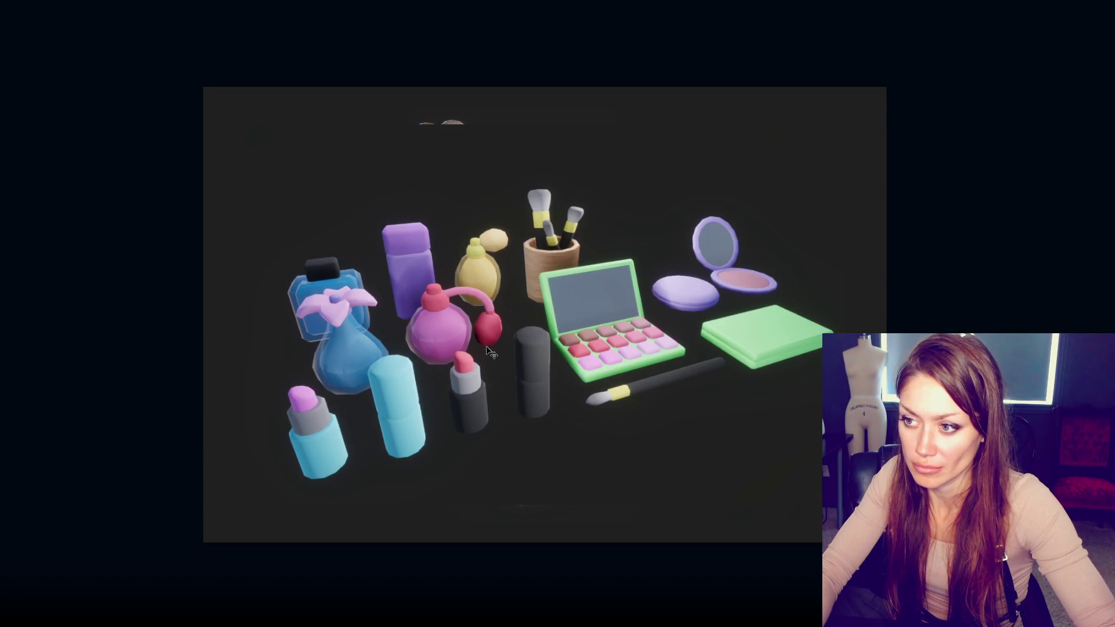
left_click_drag(488, 349, 495, 340)
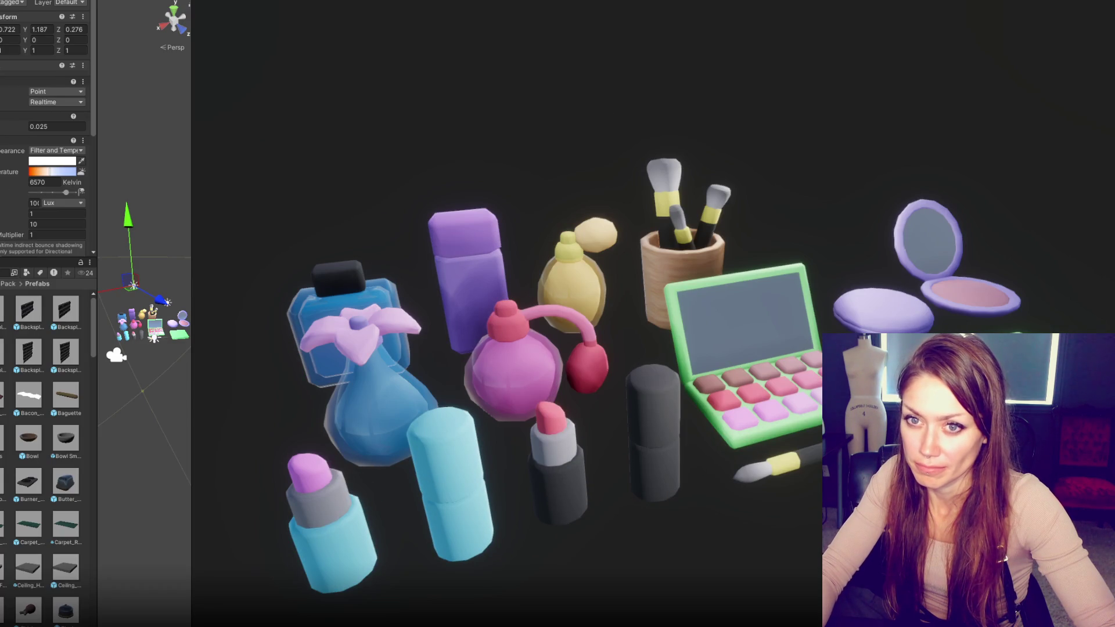
Step: Raise the cosmetics group slightly and slide it sideways to reframe the shot
left_click(152, 328)
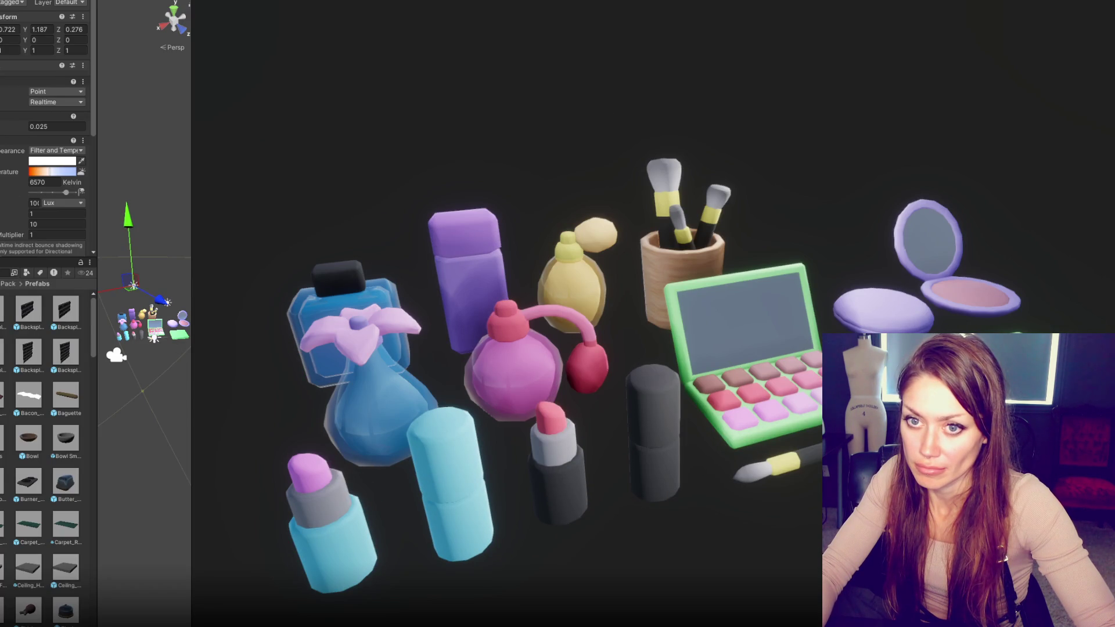
left_click_drag(159, 390, 159, 393)
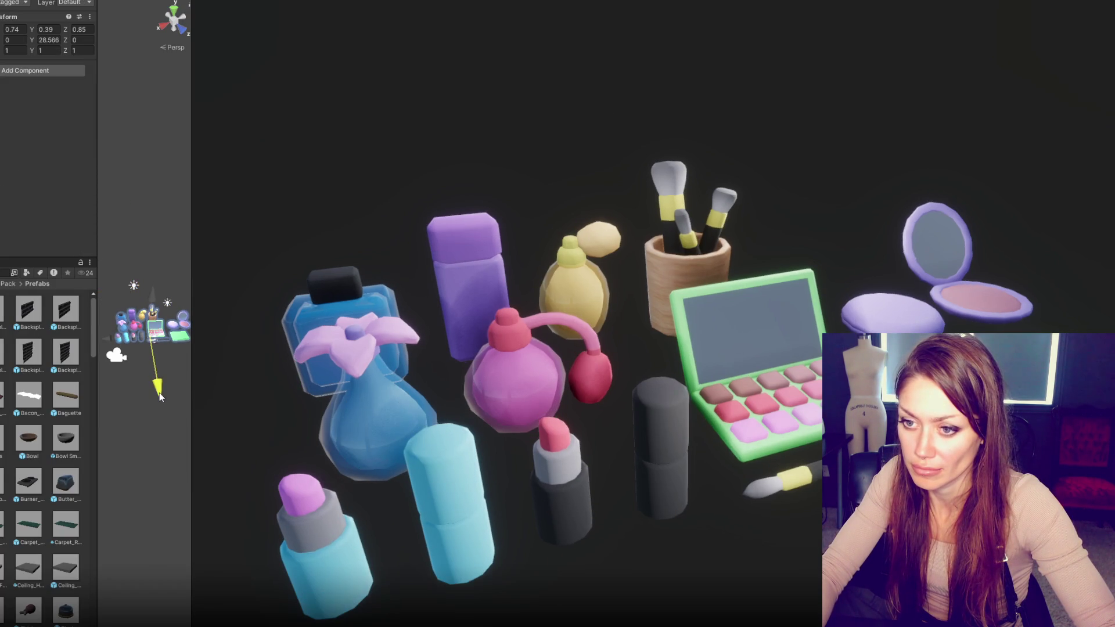
left_click(156, 344)
left_click(159, 340)
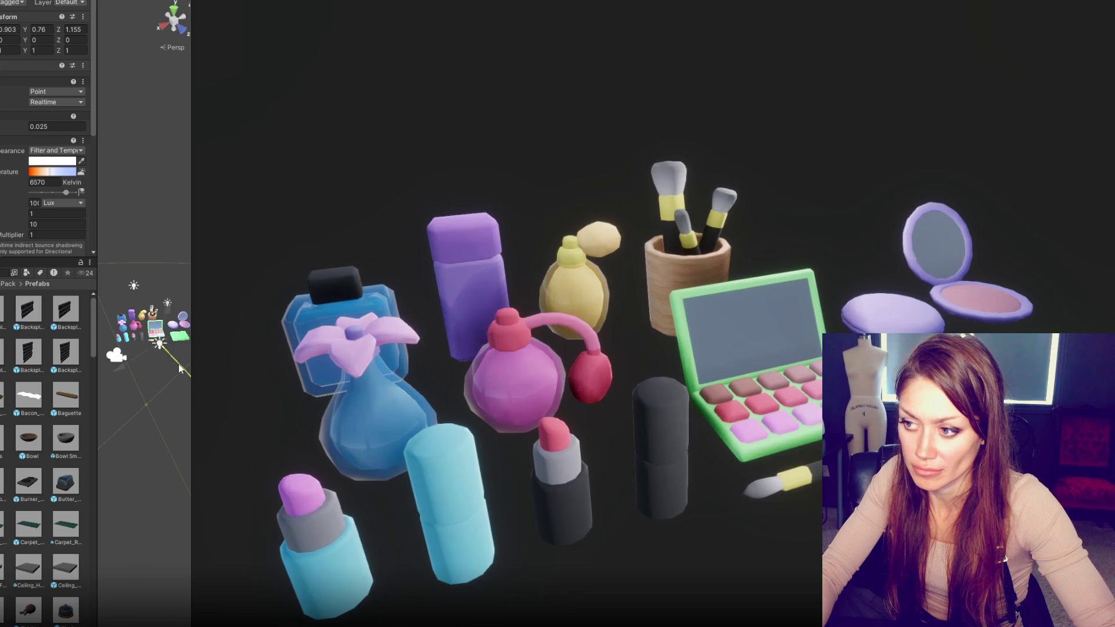
left_click(153, 329)
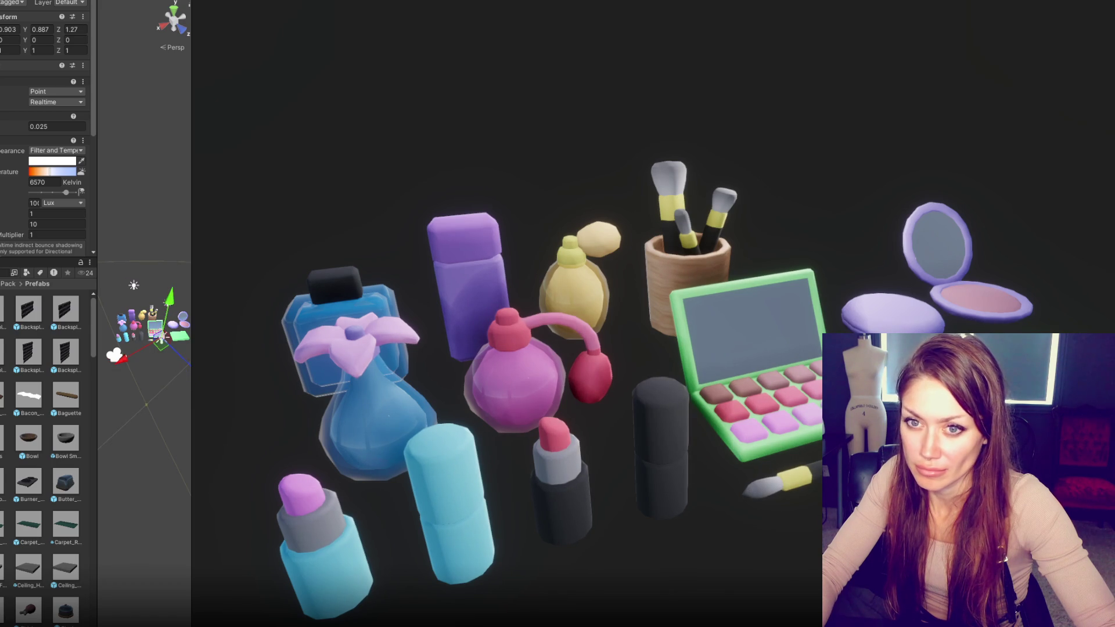
left_click_drag(156, 375, 156, 380)
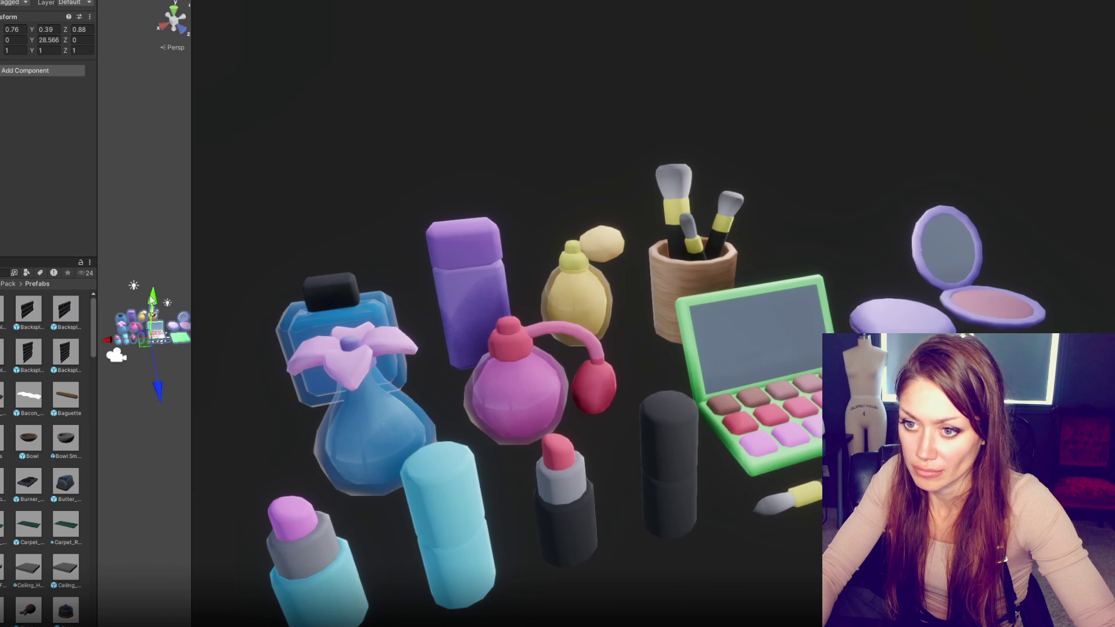
left_click_drag(152, 299, 152, 293)
left_click_drag(114, 328, 104, 338)
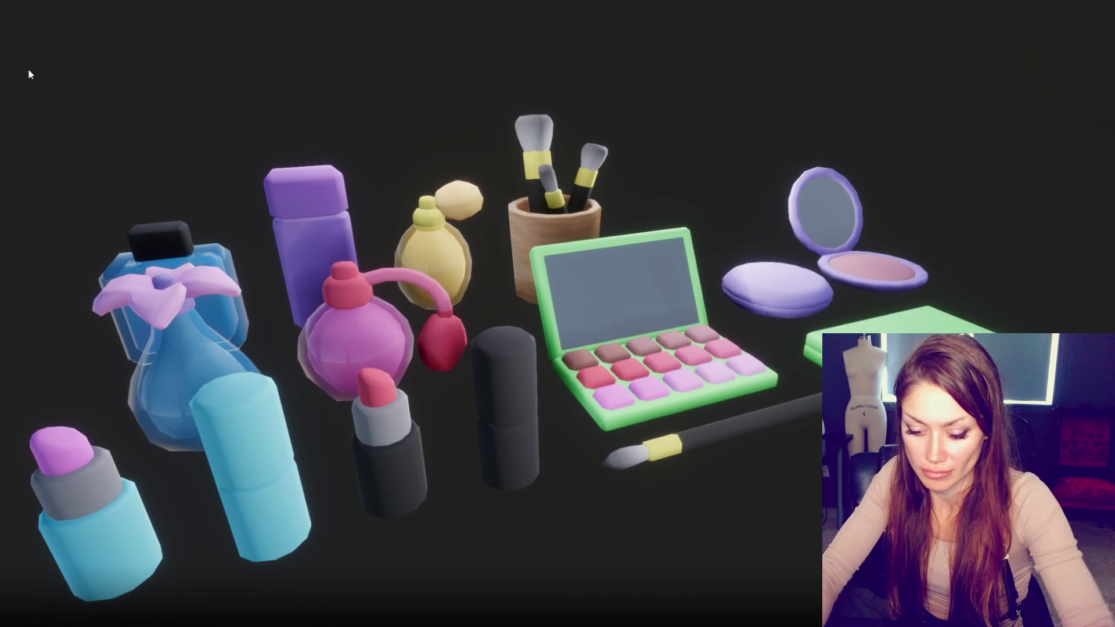
Step: Capture the render region, shift the image about 20 px right, and save it in Photoshop format
key("Print")
mouse_move(5, 47)
left_mouse_down()
mouse_move(960, 624)
mouse_move(1057, 624)
left_mouse_up()
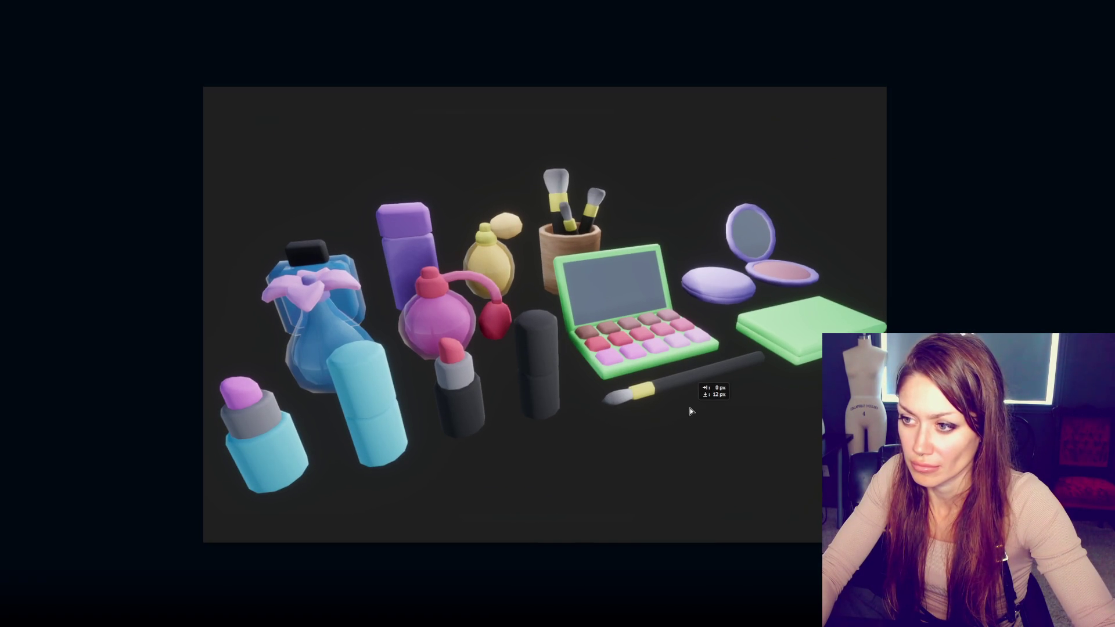
key("ctrl+t")
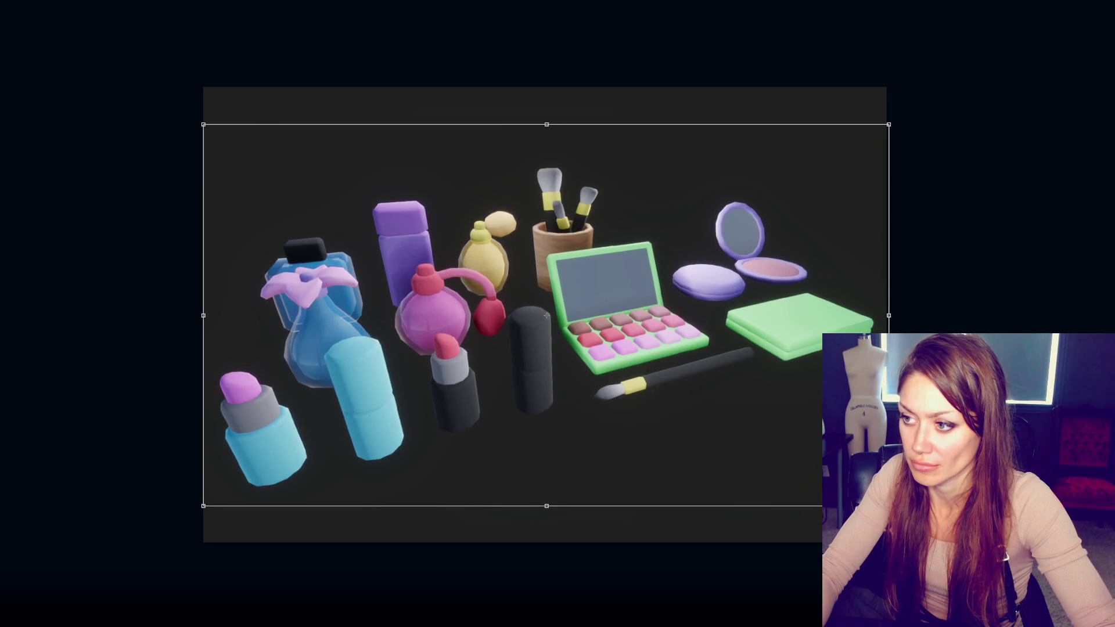
key("Return")
left_click_drag(710, 410, 722, 411)
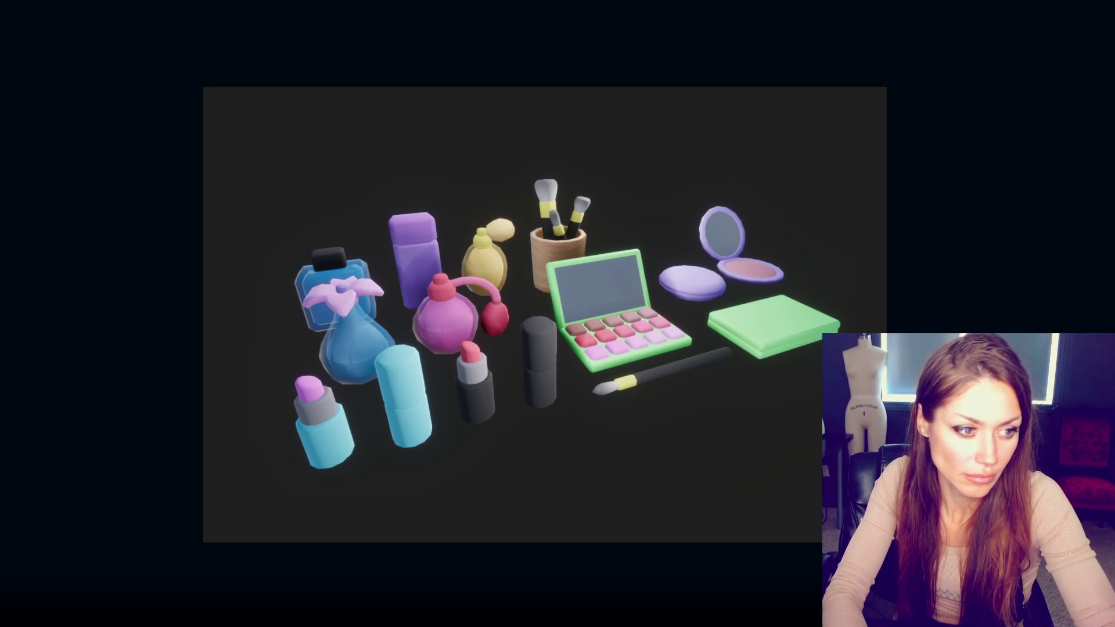
left_click(612, 166)
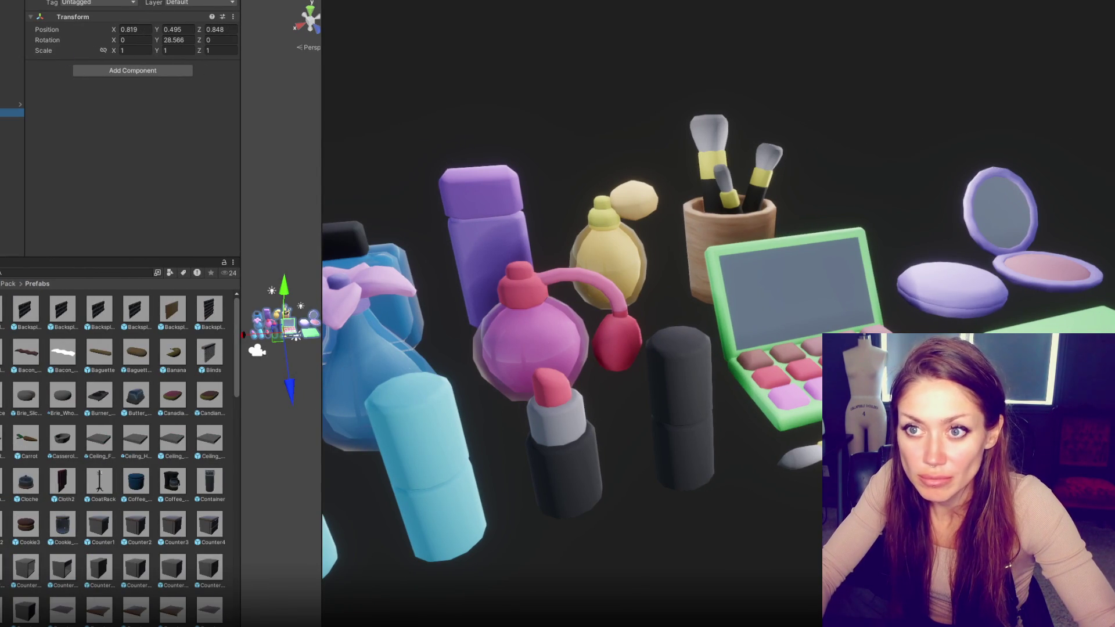
Step: Delete the cosmetics objects and add Carrot and Banana prefabs at the origin
key("alt+shift+a")
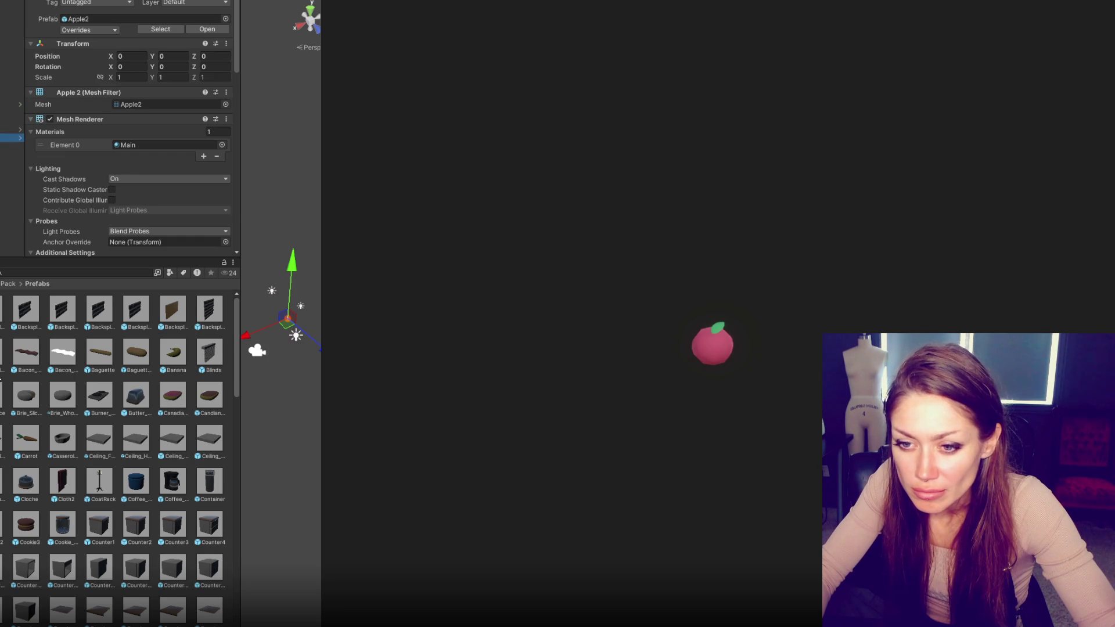
left_click(44, 441)
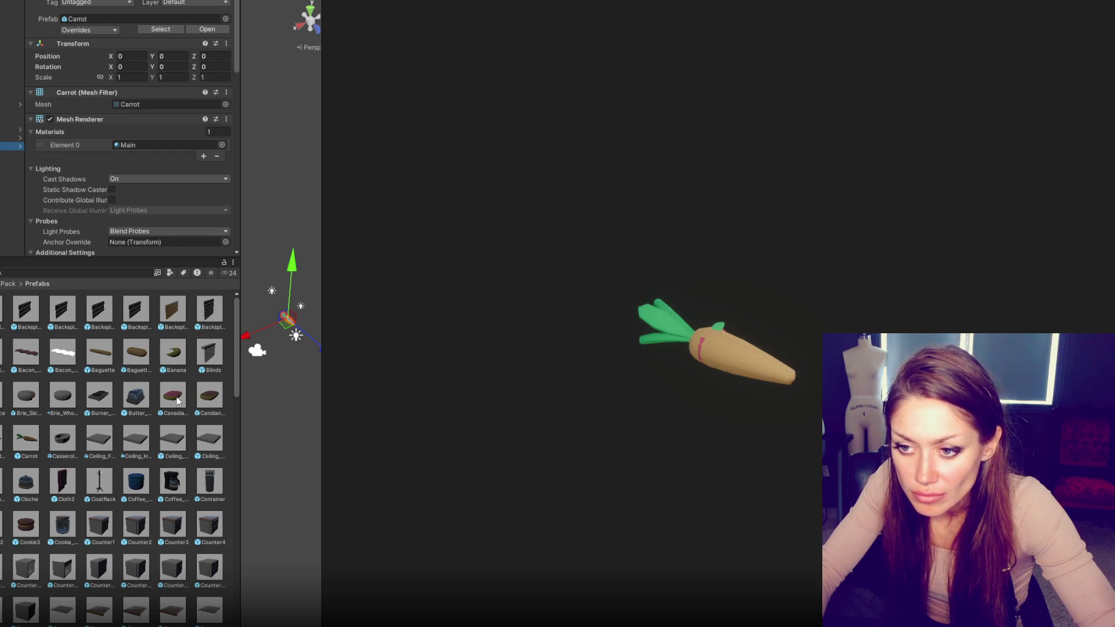
left_click(175, 355)
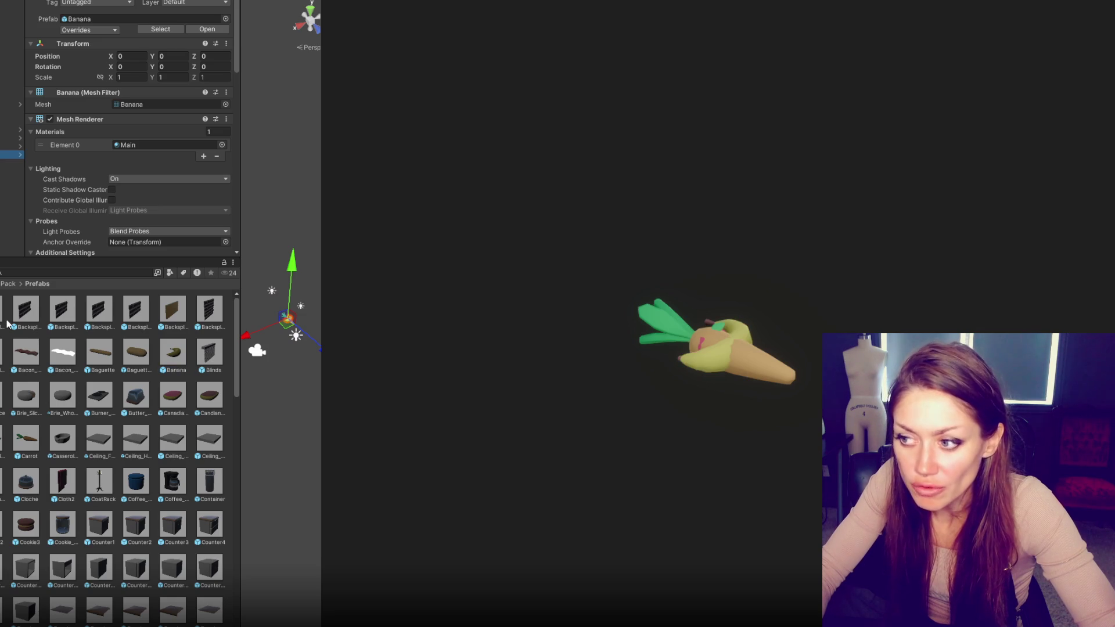
left_click(11, 162)
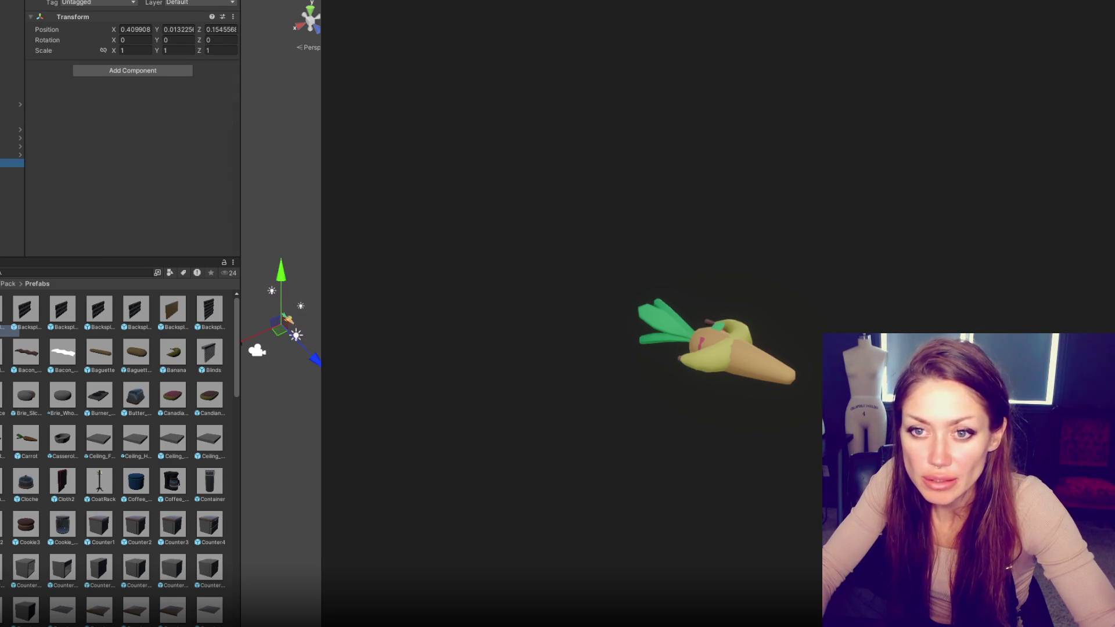
Step: Select several food objects in the Hierarchy and open their context menu
left_click(147, 2)
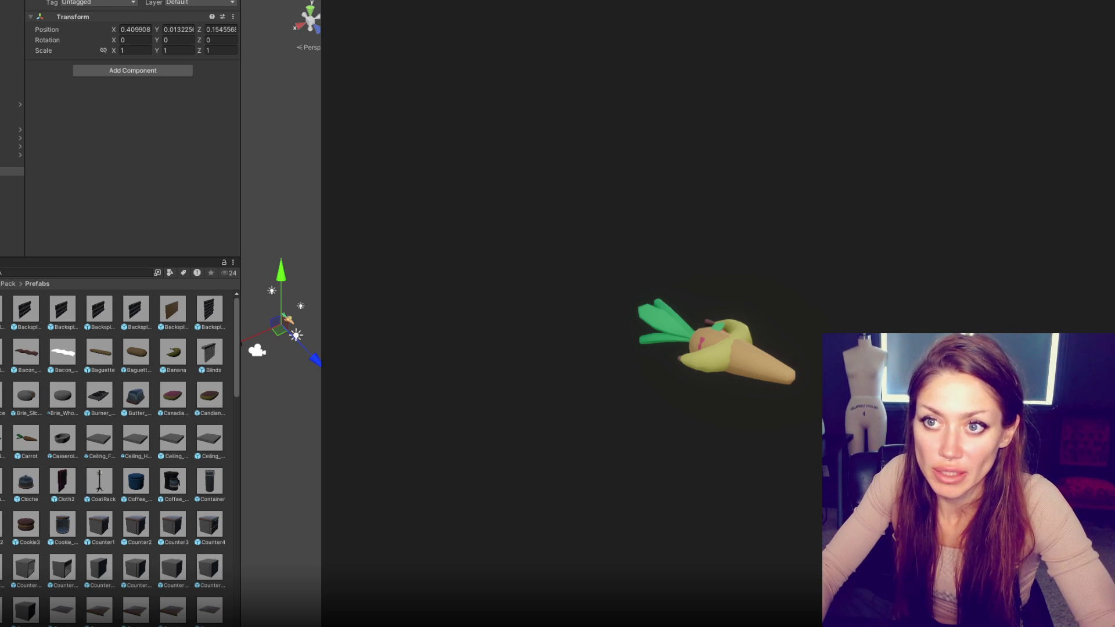
left_click(12, 171)
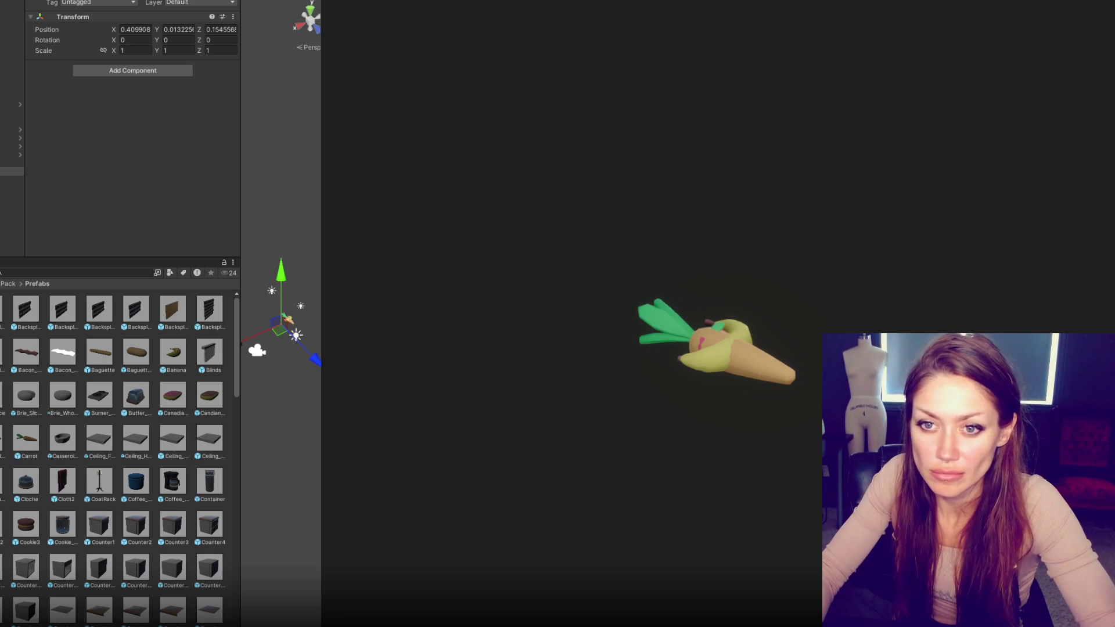
left_click(12, 180)
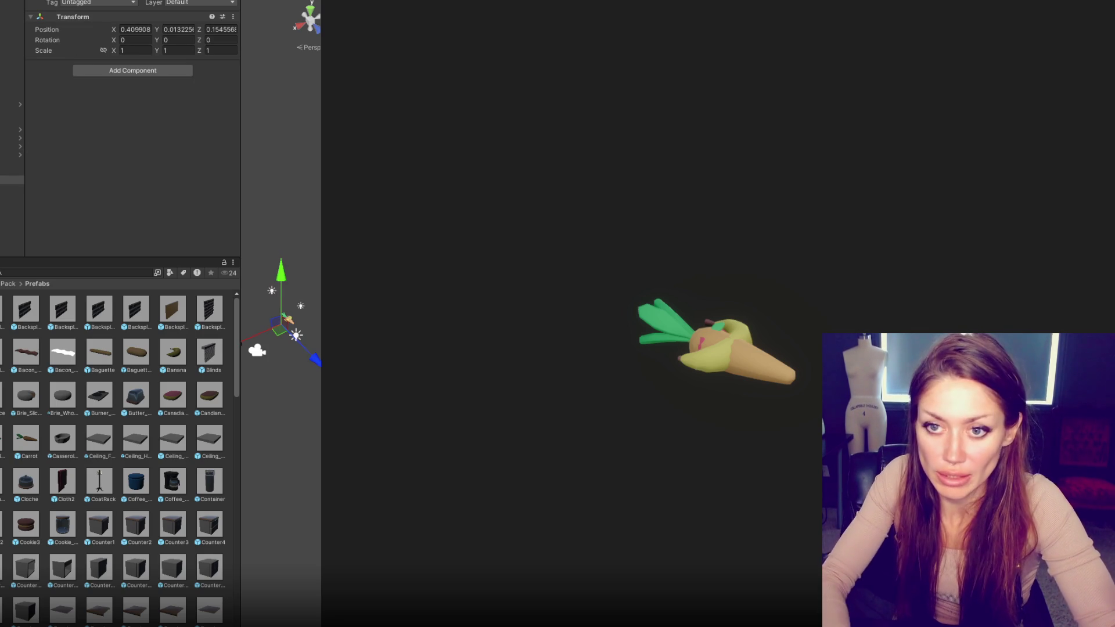
left_click(12, 146)
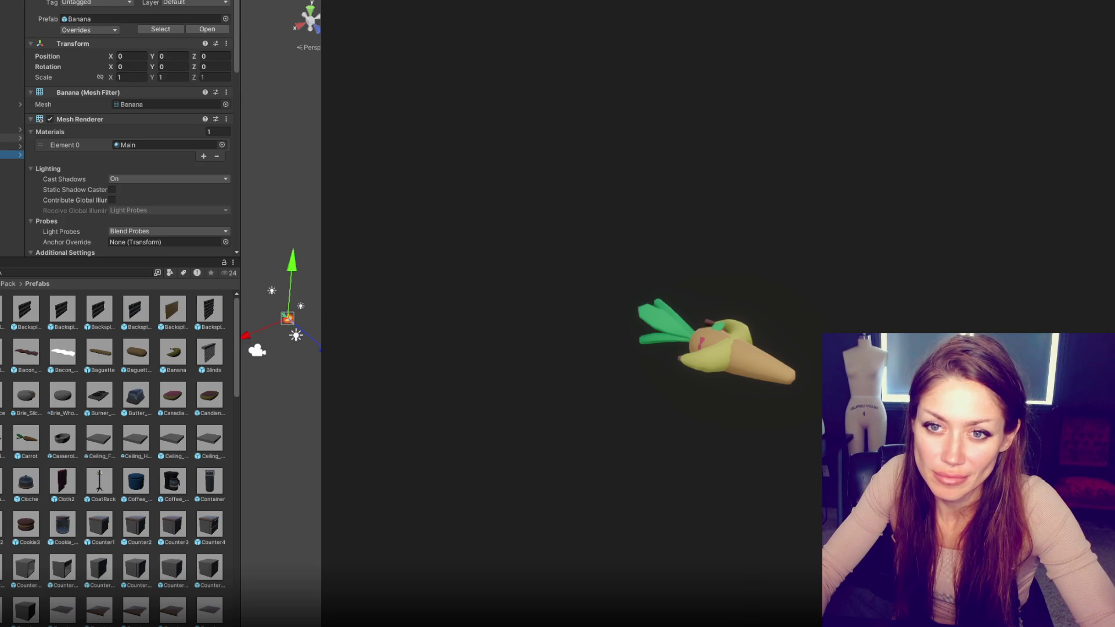
left_click(12, 154, "shift")
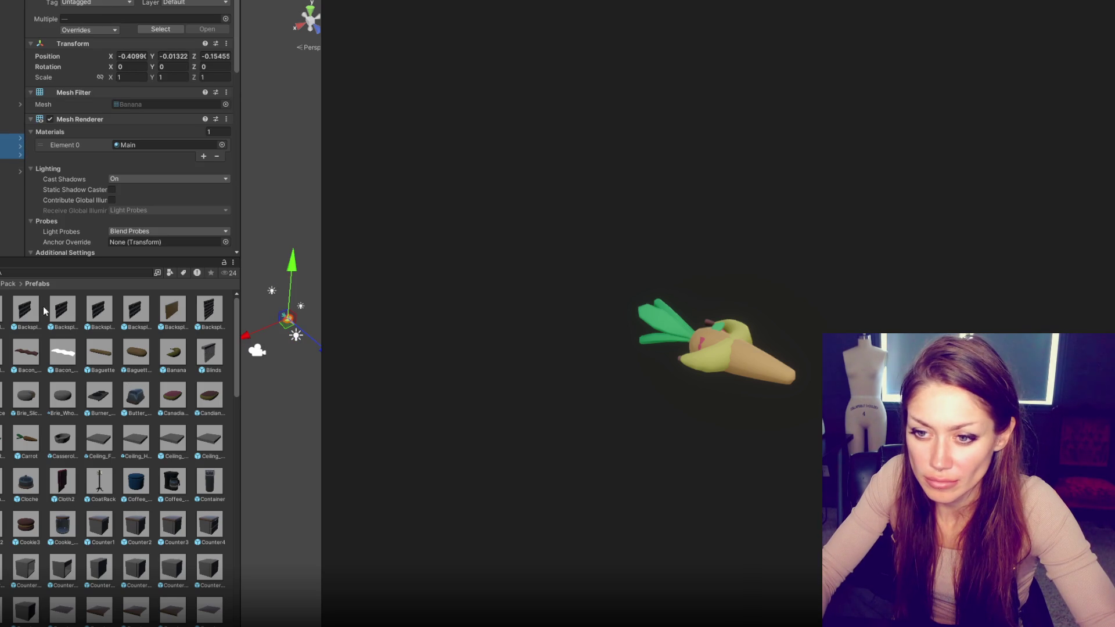
right_click(3, 202)
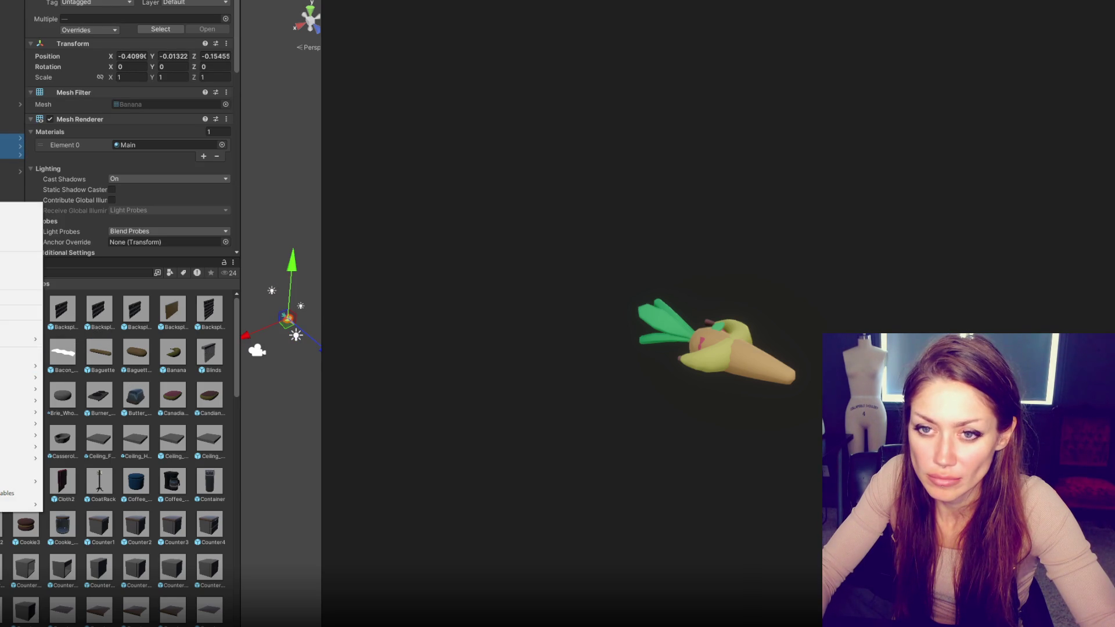
left_click(21, 354)
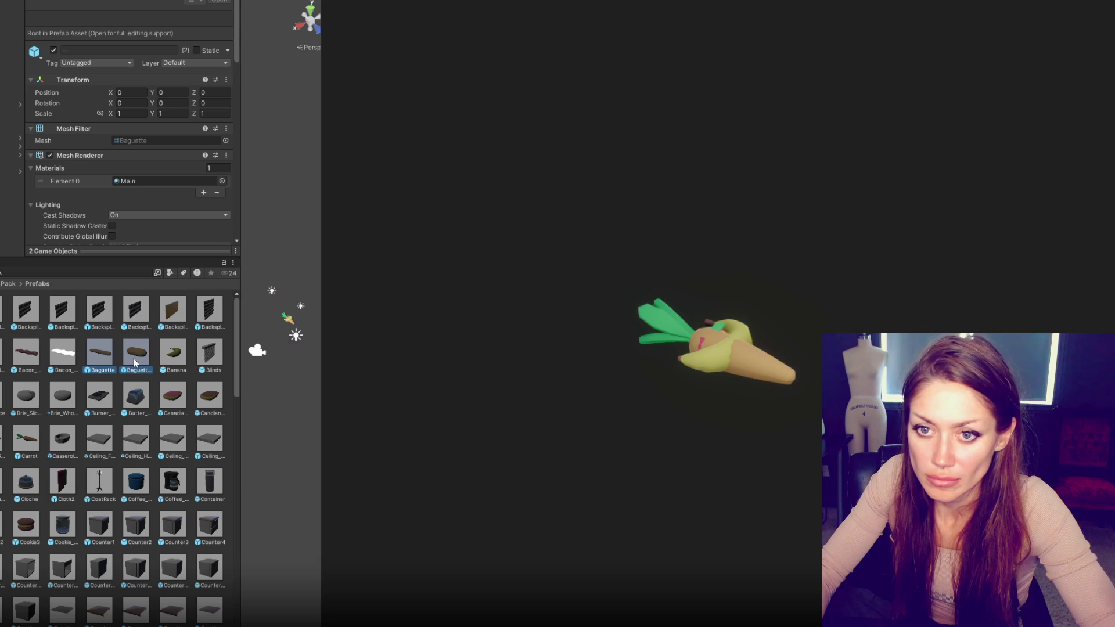
left_click(11, 188)
left_click(70, 51)
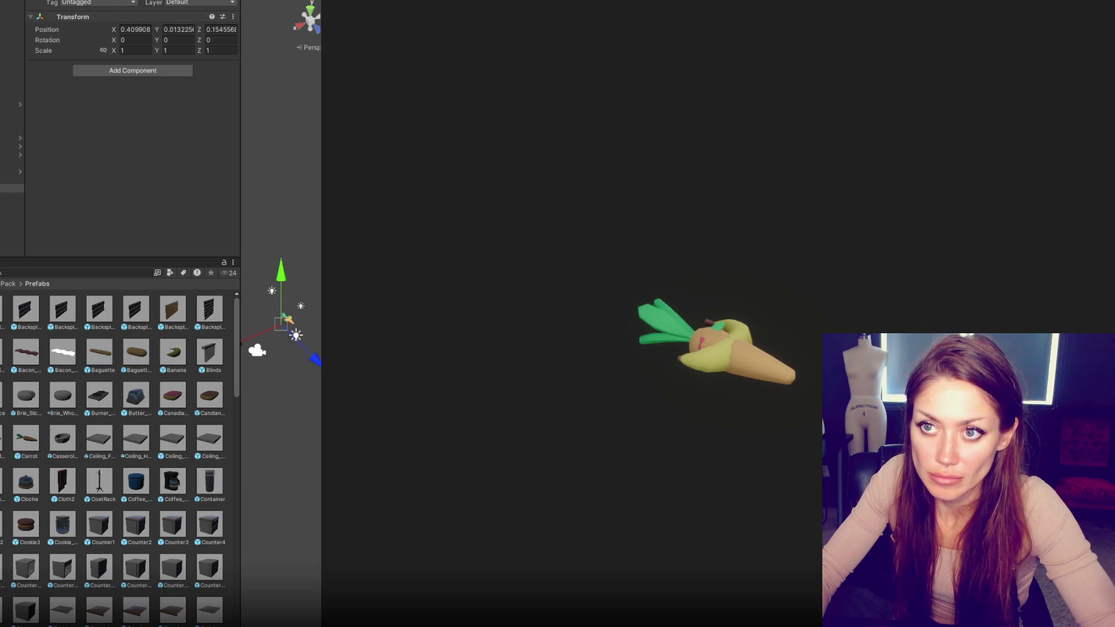
Step: Add the two baguette prefabs and the raw Canadian bacon to the scene
left_click(100, 353)
left_click(136, 353, "ctrl")
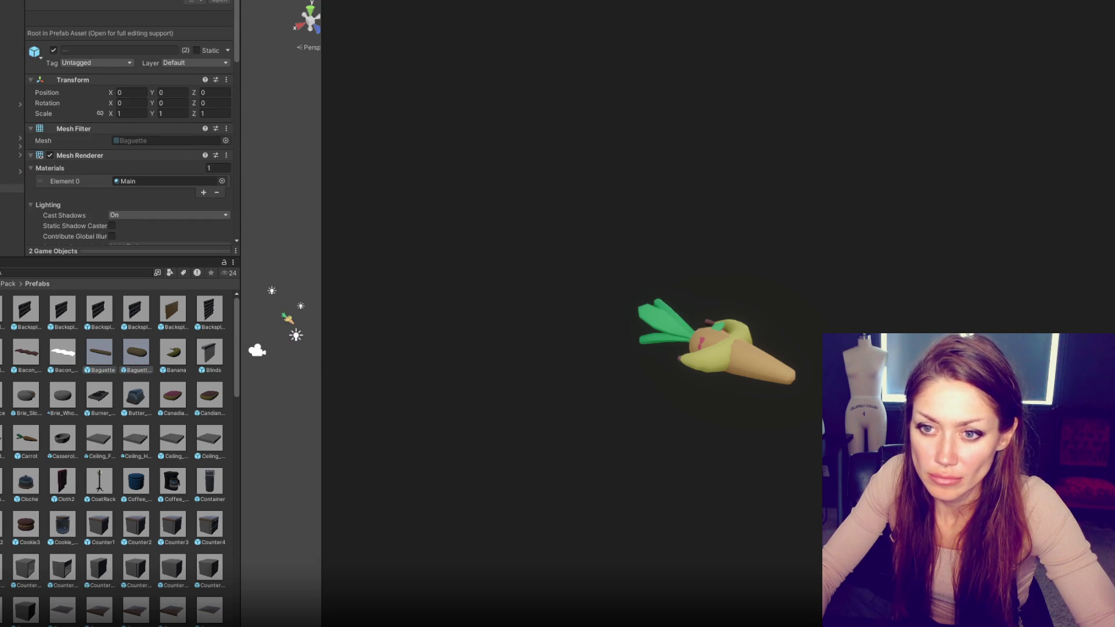
left_click_drag(125, 345, 12, 200)
left_click_drag(176, 399, 12, 213)
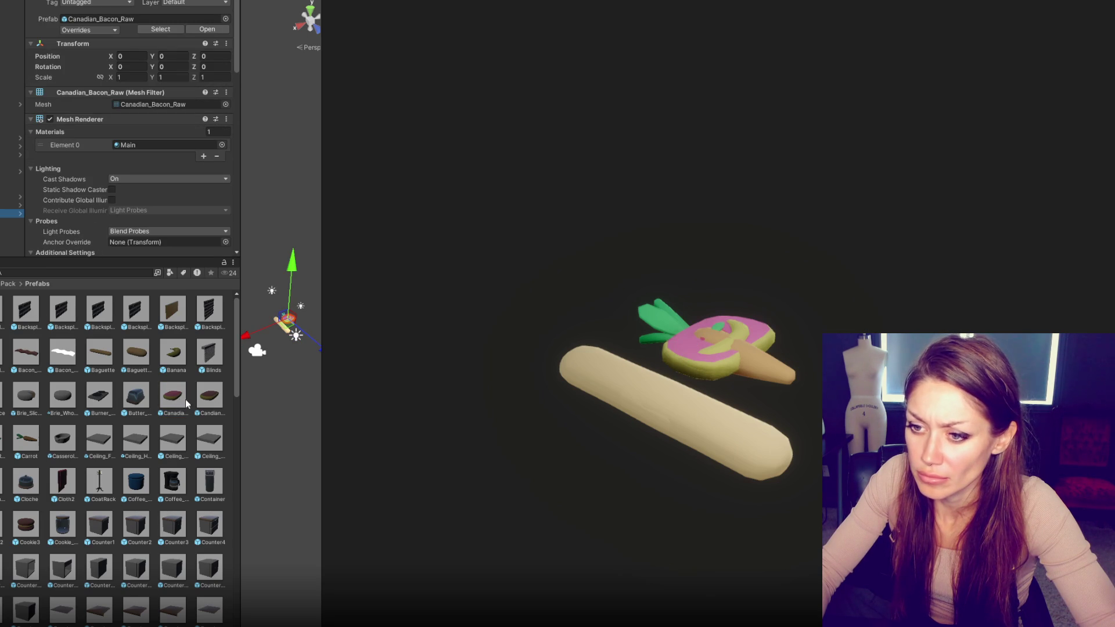
Step: Add the raw and cooked Canadian bacon prefabs and Butter_Covered to the pile
left_click(210, 401)
left_click(173, 399, "ctrl")
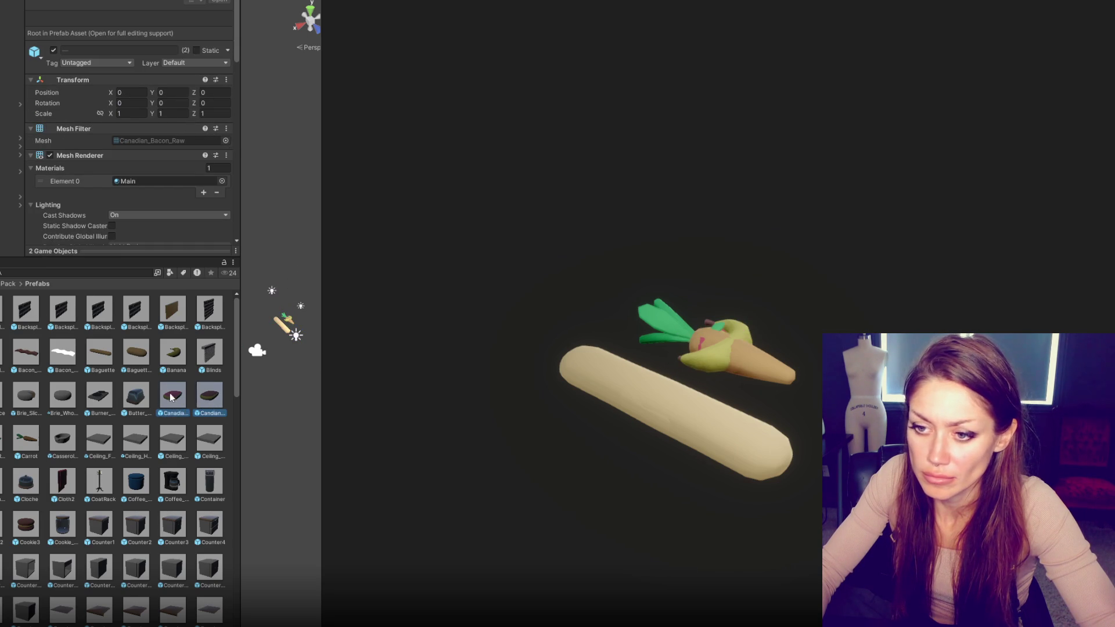
left_click_drag(174, 399, 12, 193)
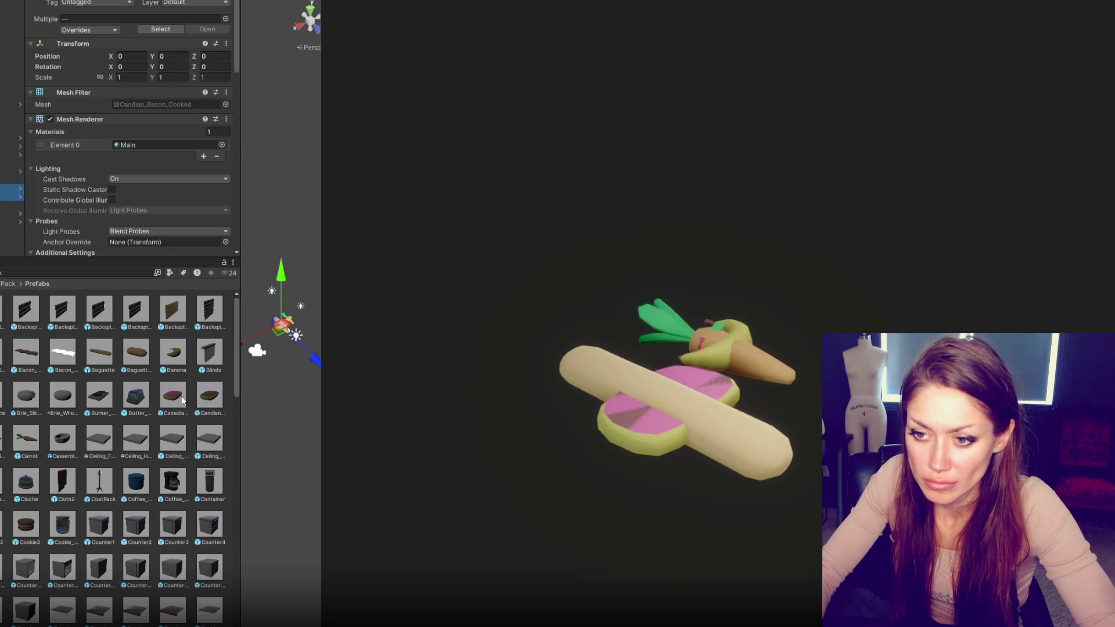
left_click(140, 402)
left_click_drag(139, 402, 12, 231)
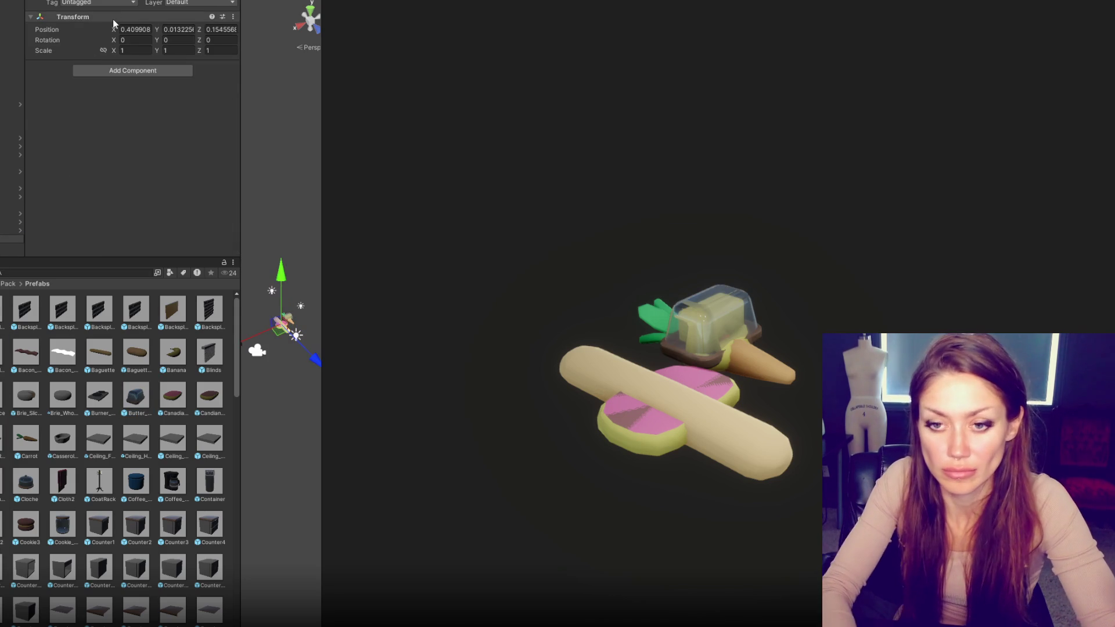
left_click(12, 238)
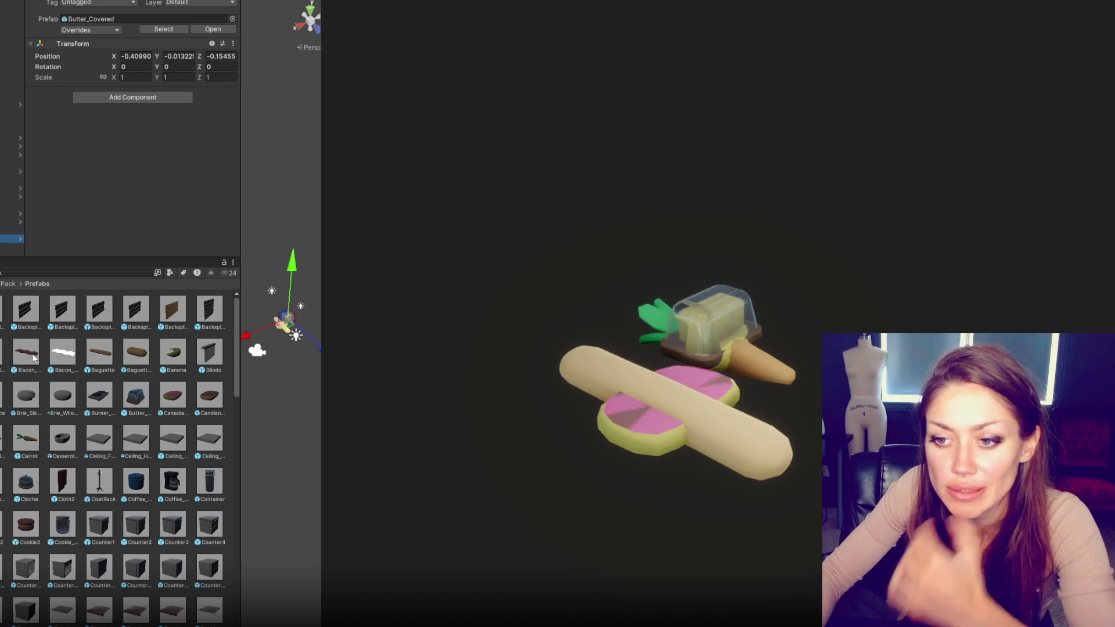
Step: Add Bacon_Cooked, raw bacon, Brie_Slice, Brie_Whole, the raw chicken legs and a Cloche
left_click(36, 352)
left_click(51, 353, "ctrl")
mouse_move(51, 353)
left_mouse_down()
mouse_move(6, 244)
mouse_move(3, 176)
left_mouse_up()
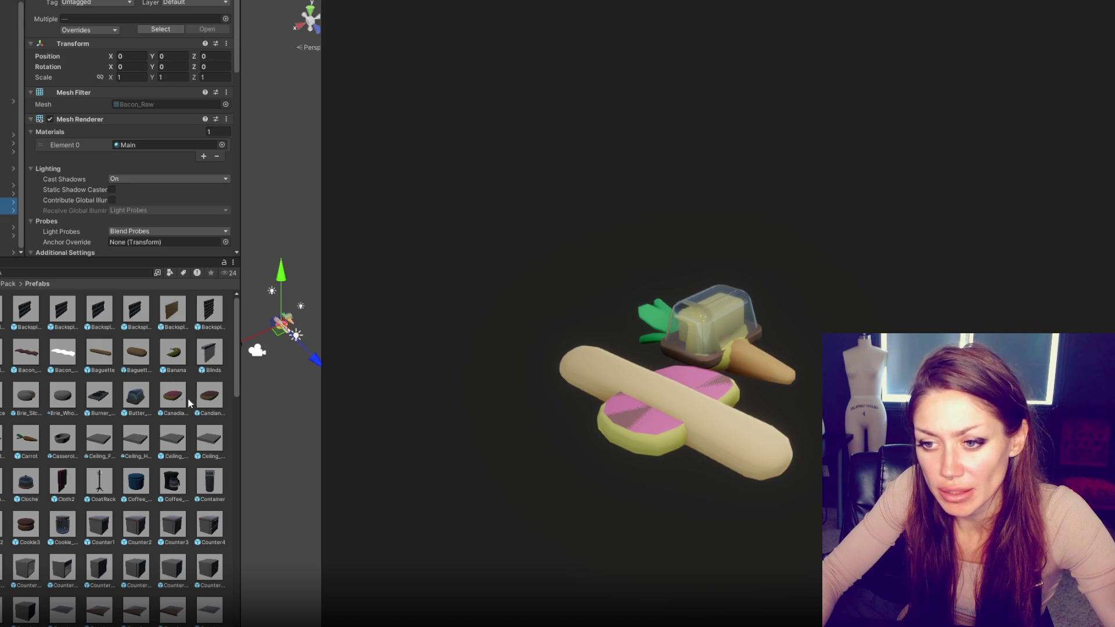
left_click(25, 396)
left_click(63, 397, "ctrl")
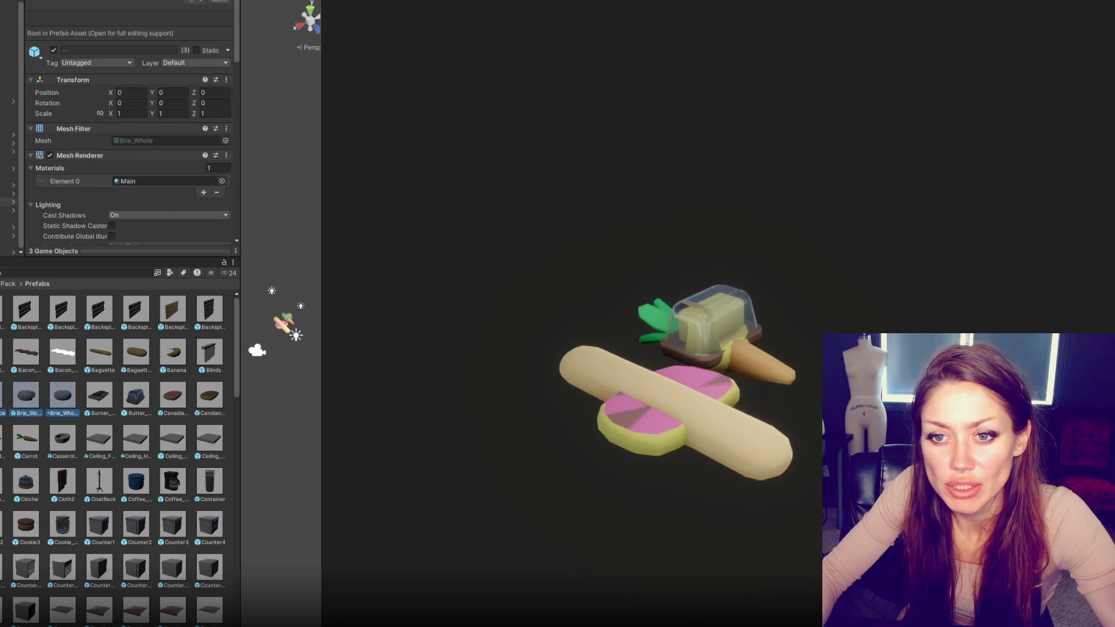
left_click(9, 244)
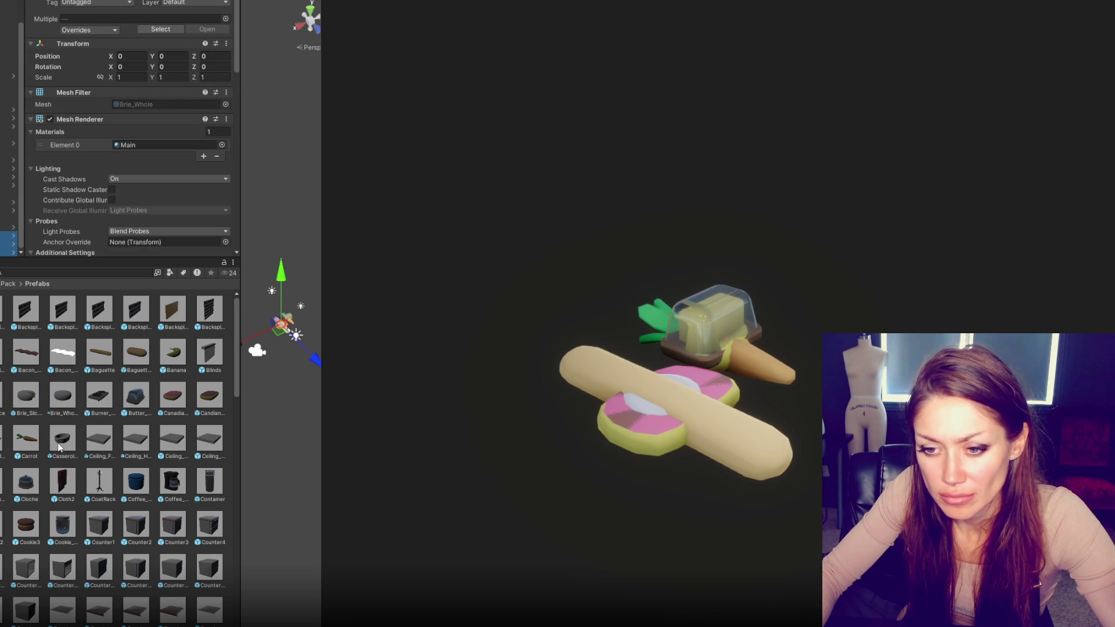
scroll(60, 447, "down", 1)
left_click(9, 194)
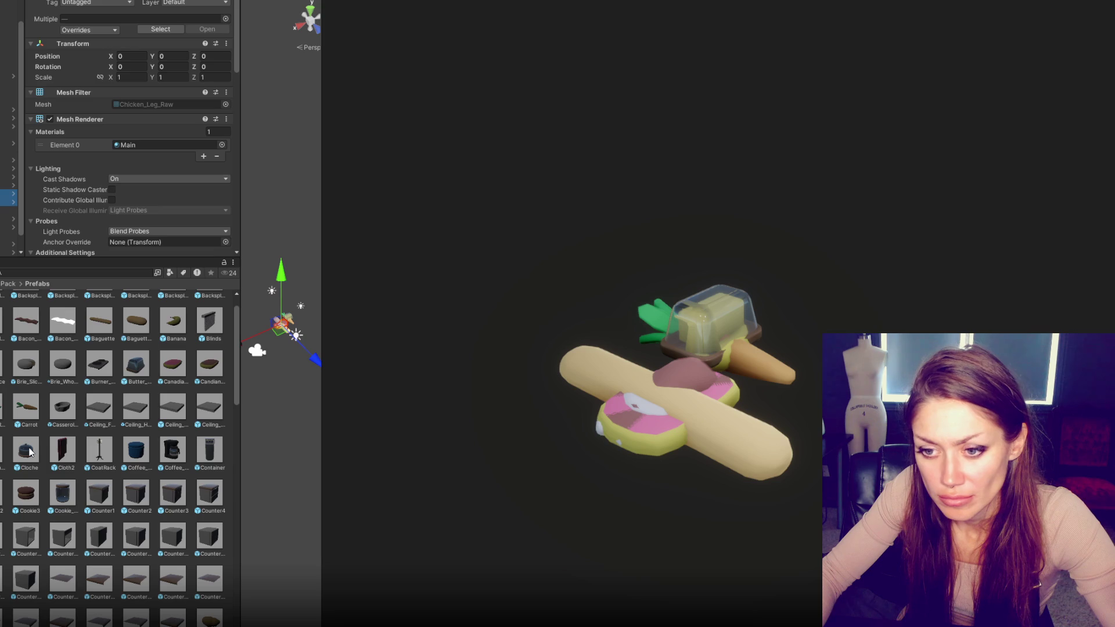
left_click_drag(26, 450, 9, 102)
Step: Add the Casserole_Dish and two more prefabs to the pile, then unpack the prefab instance
scroll(59, 406, "up", 1)
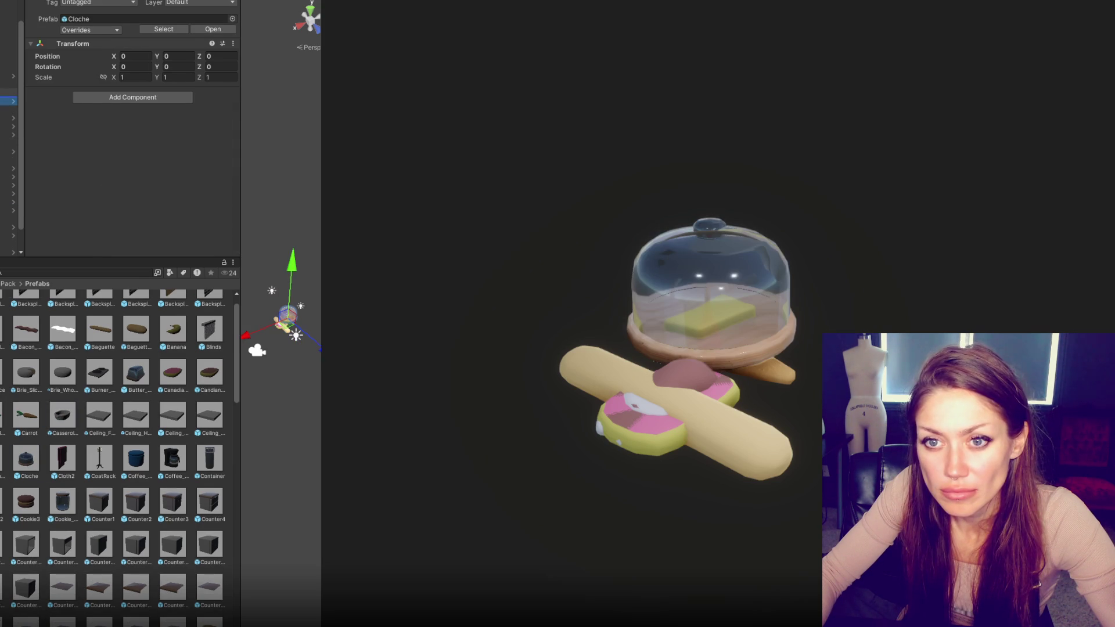
left_click_drag(62, 415, 9, 101)
scroll(180, 375, "up", 3)
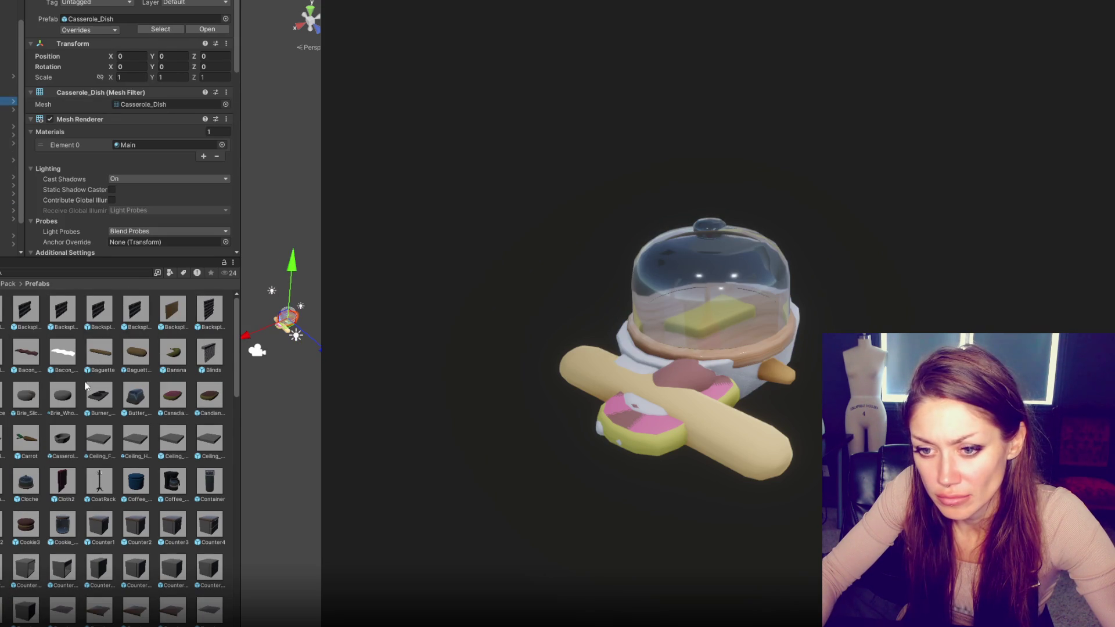
mouse_move(157, 381)
left_mouse_down()
mouse_move(116, 291)
mouse_move(9, 122)
mouse_move(9, 75)
left_mouse_up()
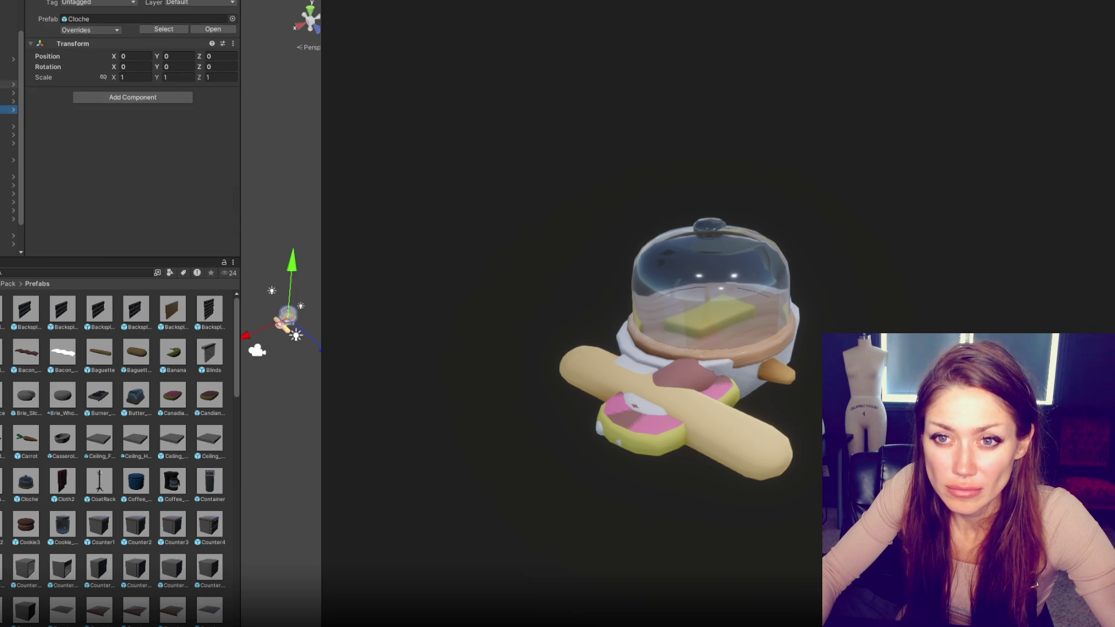
right_click(9, 110)
left_click(45, 124)
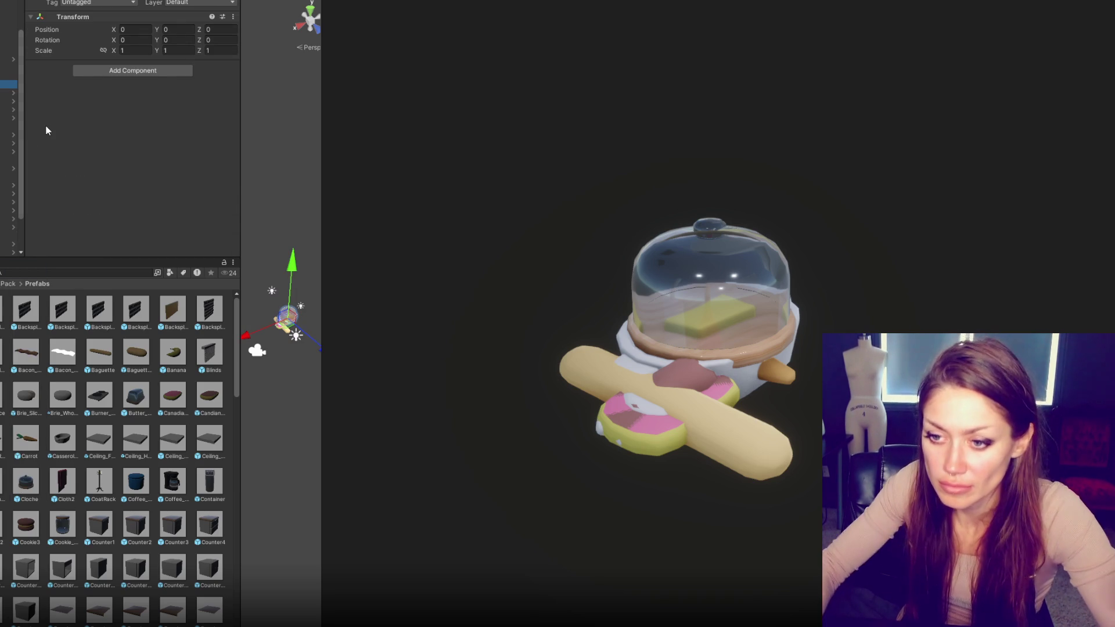
Step: Inspect the Coffee_Container and Container prefabs and select the Container2 object in the scene
scroll(163, 410, "down", 1)
scroll(163, 411, "down", 1)
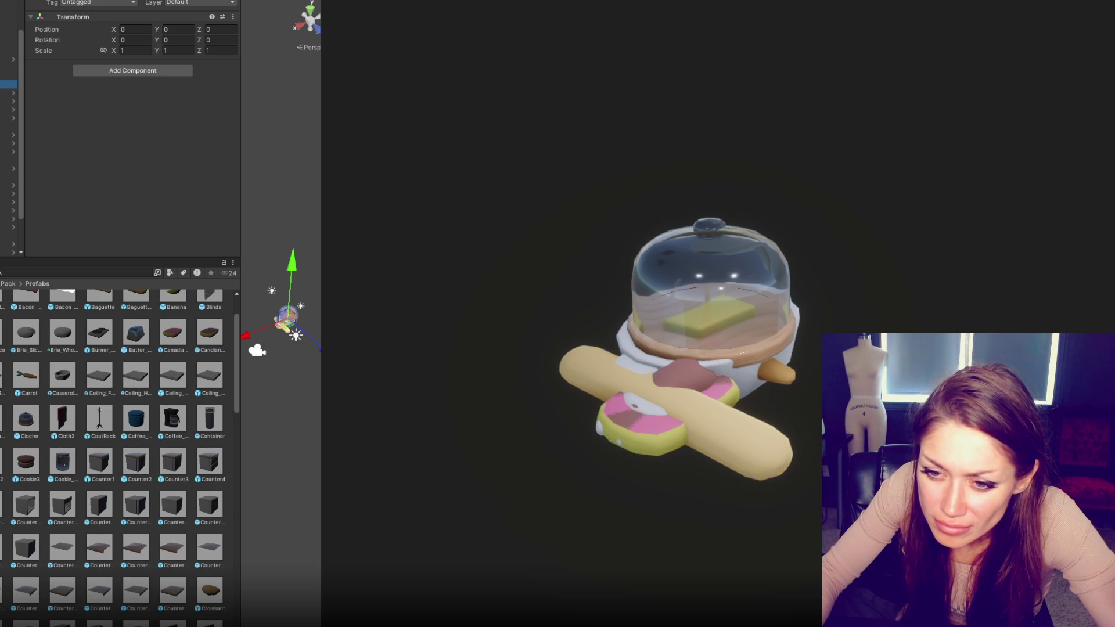
scroll(113, 428, "down", 1)
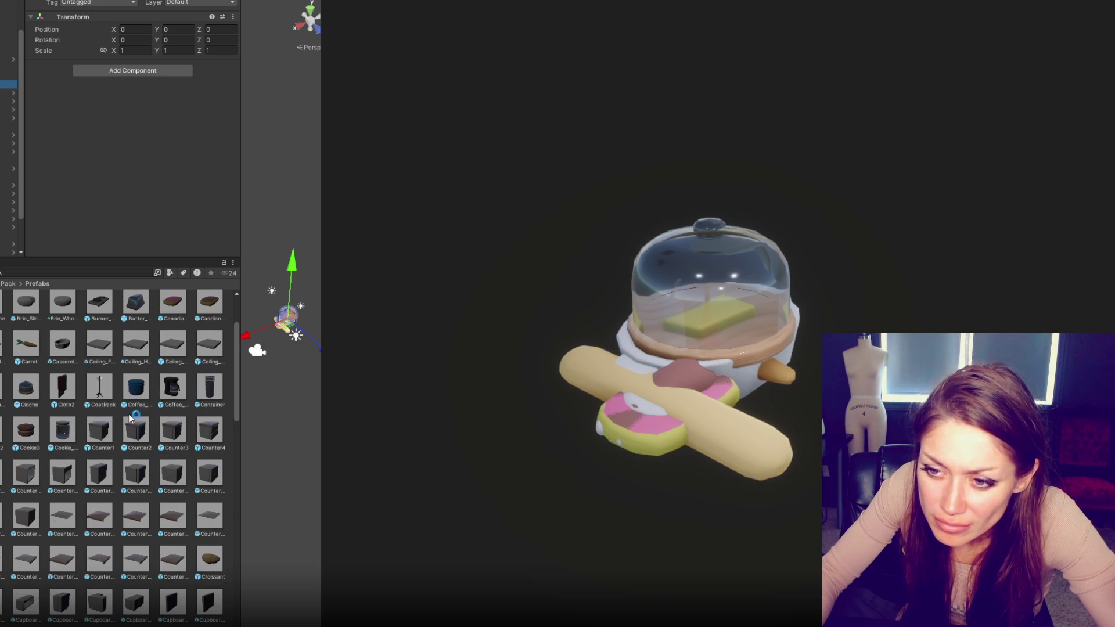
scroll(198, 396, "up", 1)
left_click(204, 398)
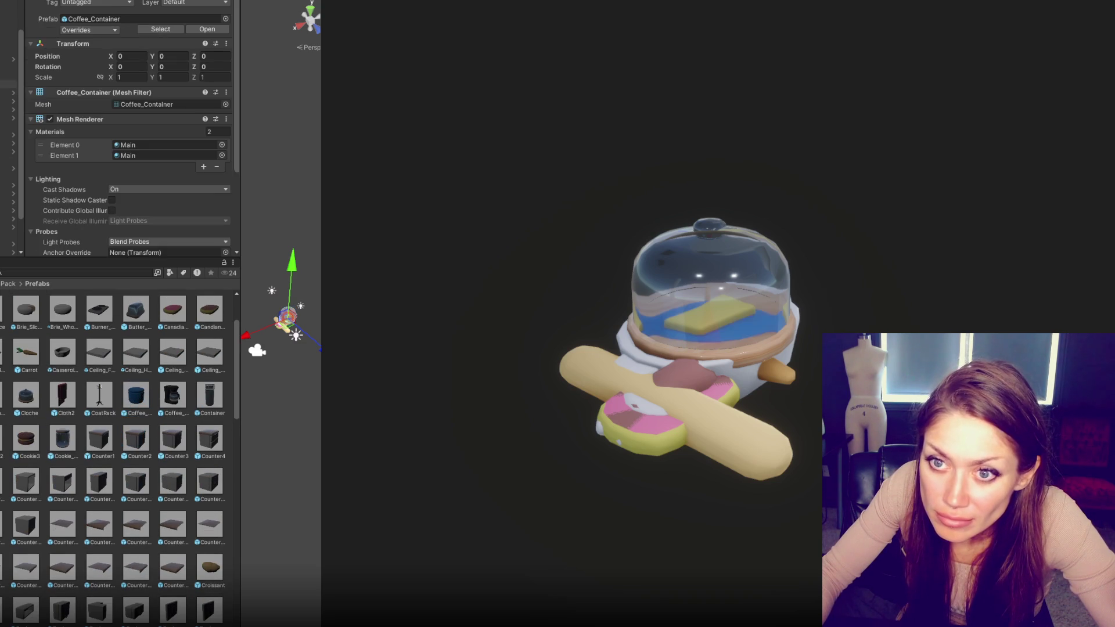
scroll(203, 398, "up", 1)
left_click(203, 398)
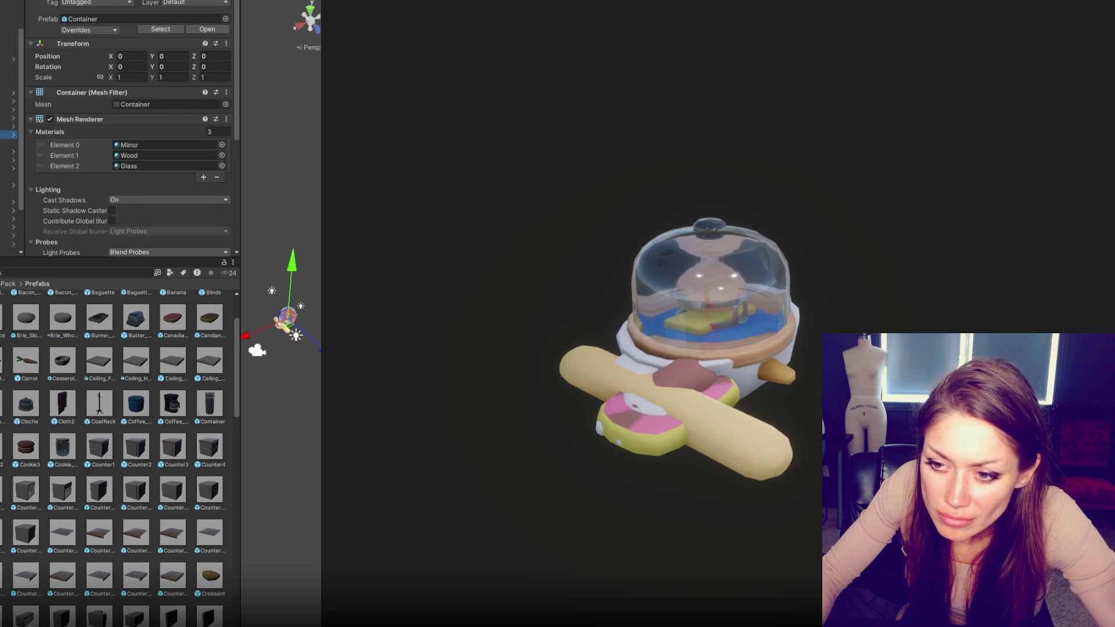
left_click(8, 126)
Step: Add the Cookie prefabs to the scene and check the Cookie_Jar, Croissant and Cup instances
left_click(26, 448, "shift")
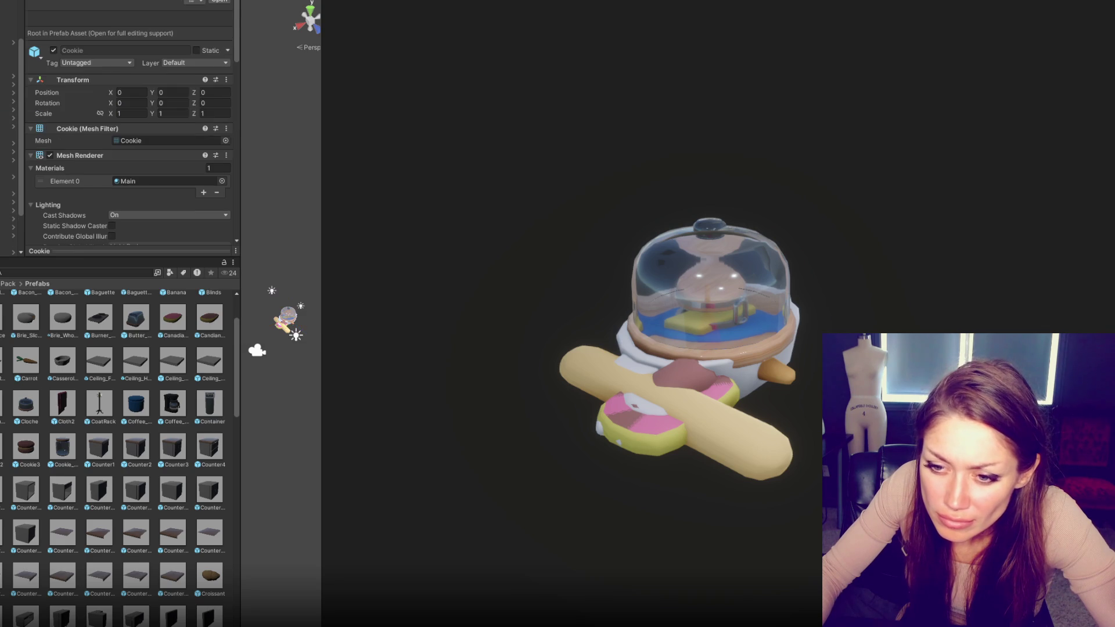
mouse_move(25, 447)
left_mouse_down()
mouse_move(9, 135)
mouse_move(9, 244)
left_mouse_up()
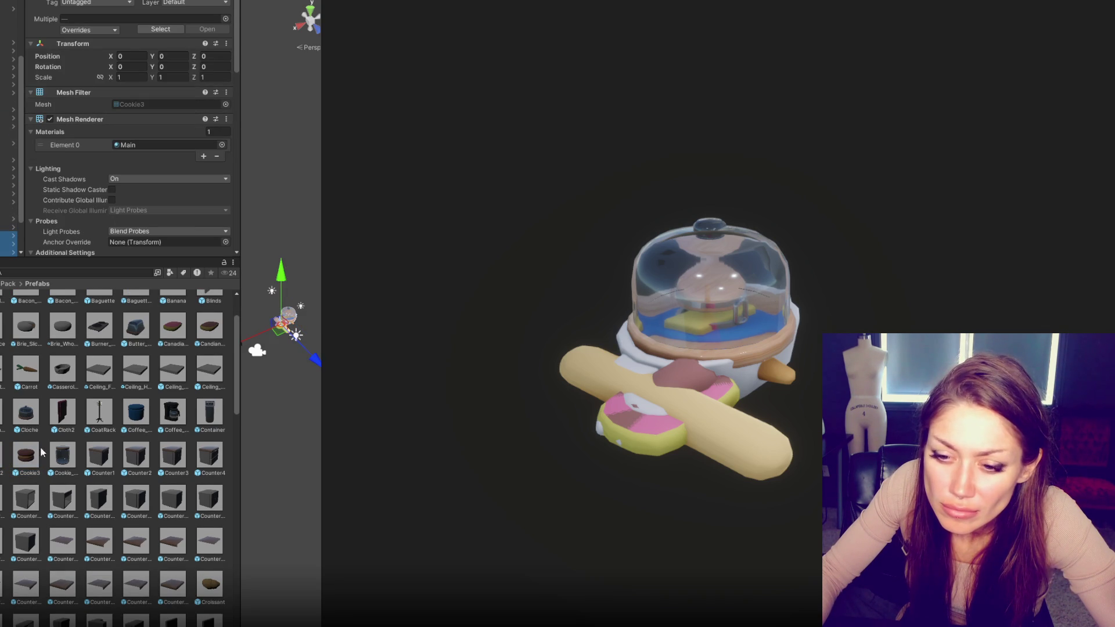
left_click(8, 101)
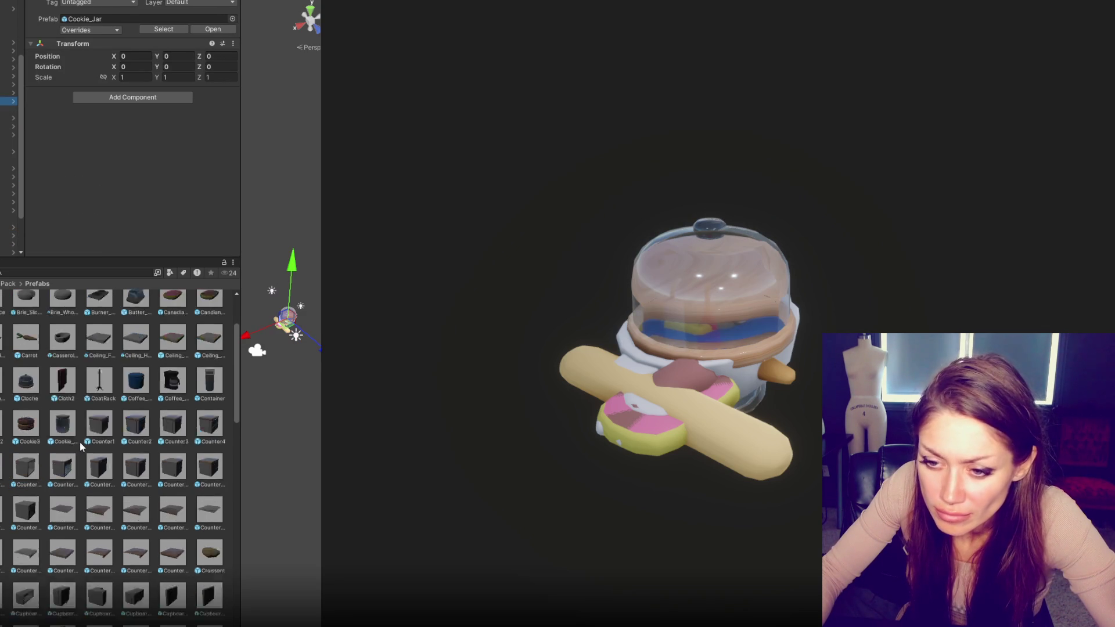
scroll(86, 440, "down", 5)
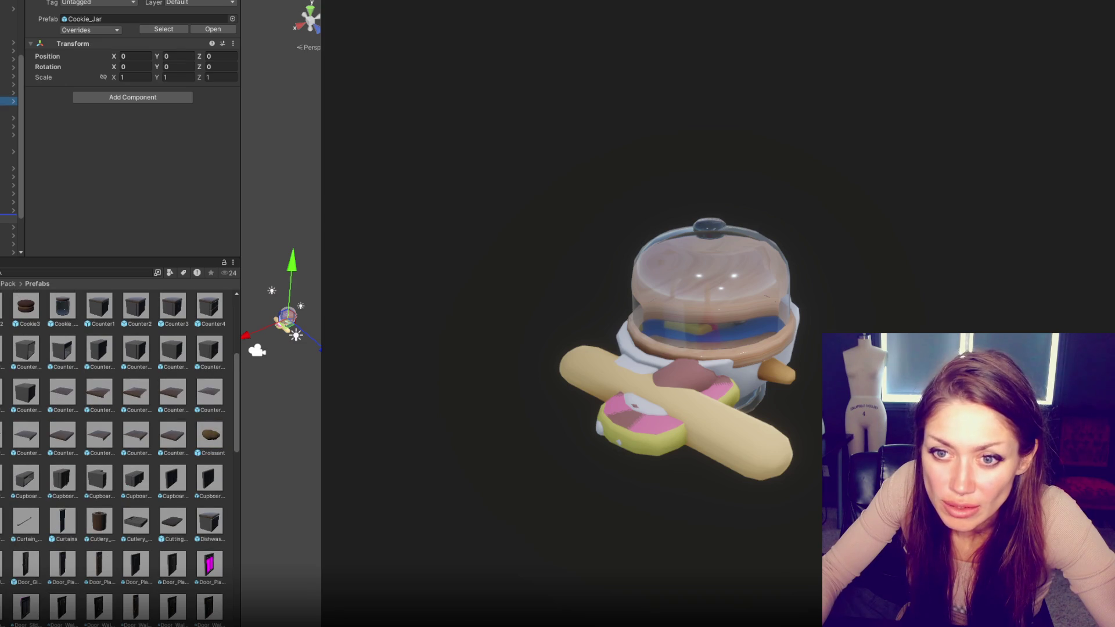
left_click(8, 252)
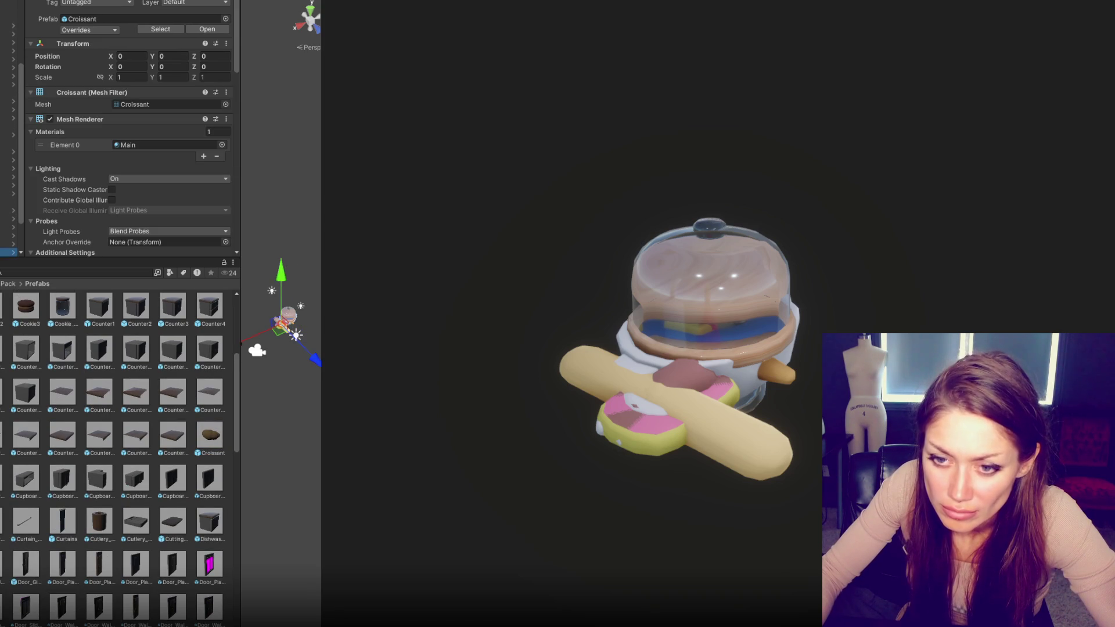
left_click(9, 92)
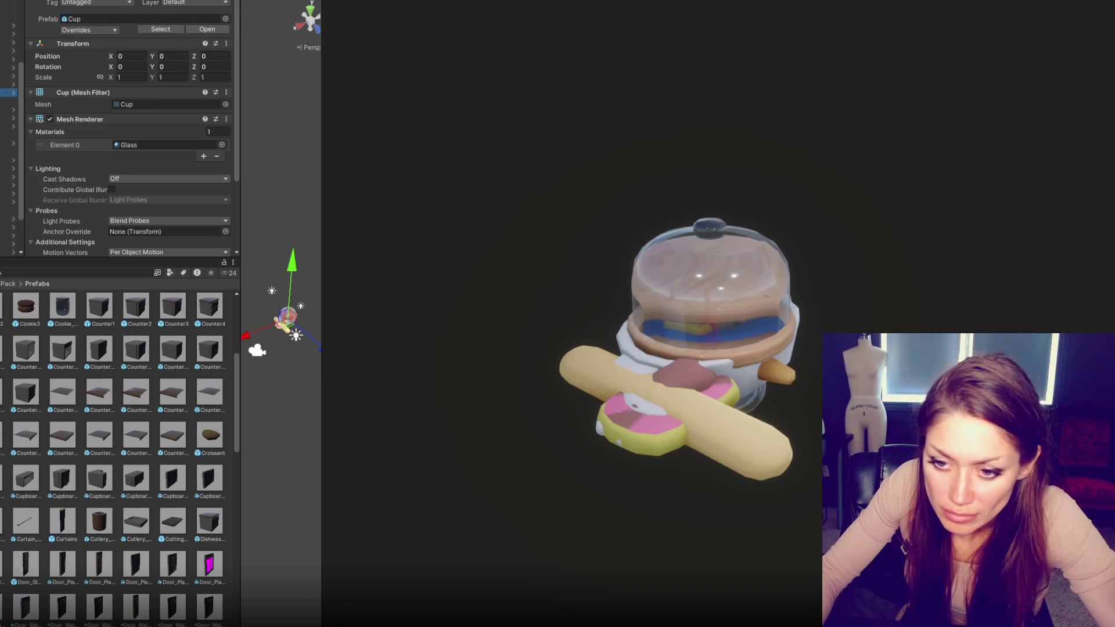
Step: Add the Egg_Carton, Egg_Sunny_Side_Up and another egg prefab to the pile
scroll(111, 491, "down", 2)
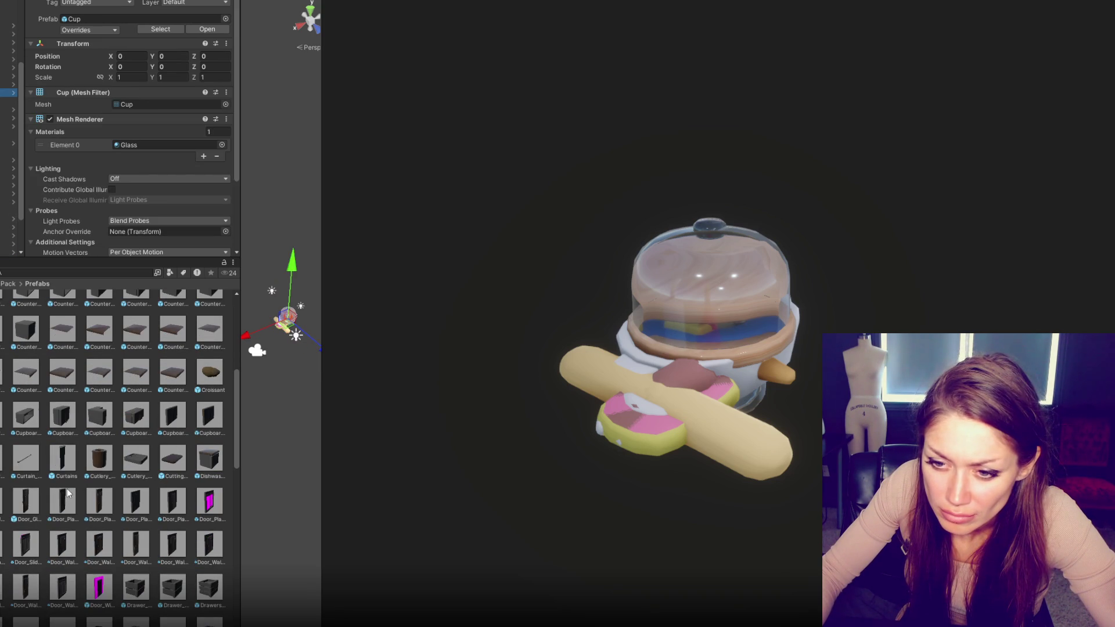
scroll(142, 461, "down", 5)
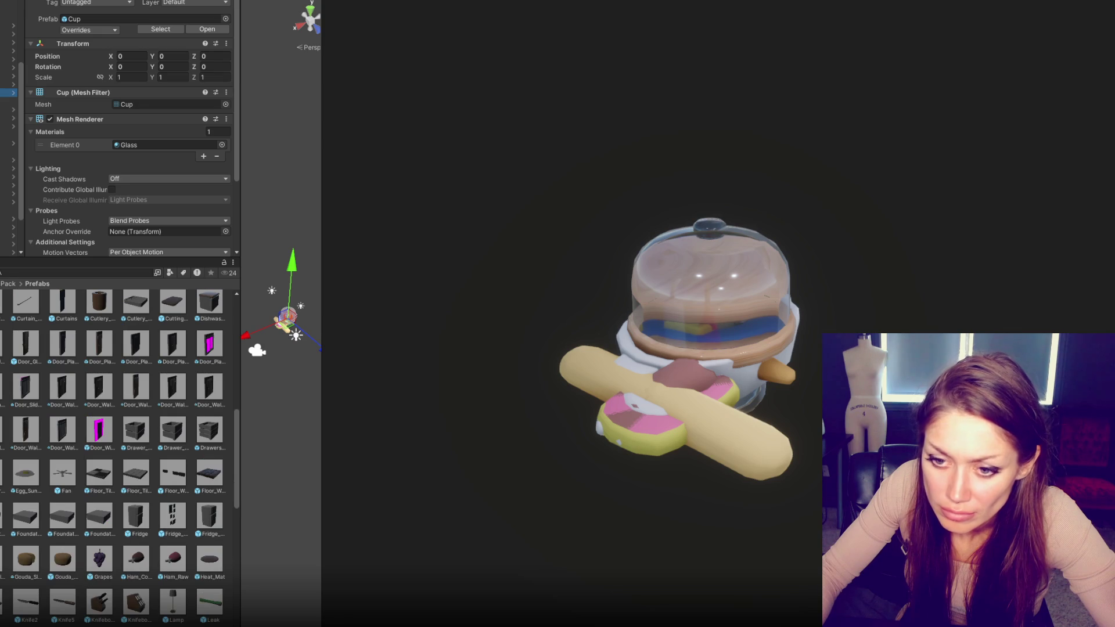
scroll(8, 497, "up", 1)
left_click(8, 211)
left_click_drag(8, 496, 9, 130)
mouse_move(28, 486)
left_mouse_down()
mouse_move(8, 145)
mouse_move(9, 210)
left_mouse_up()
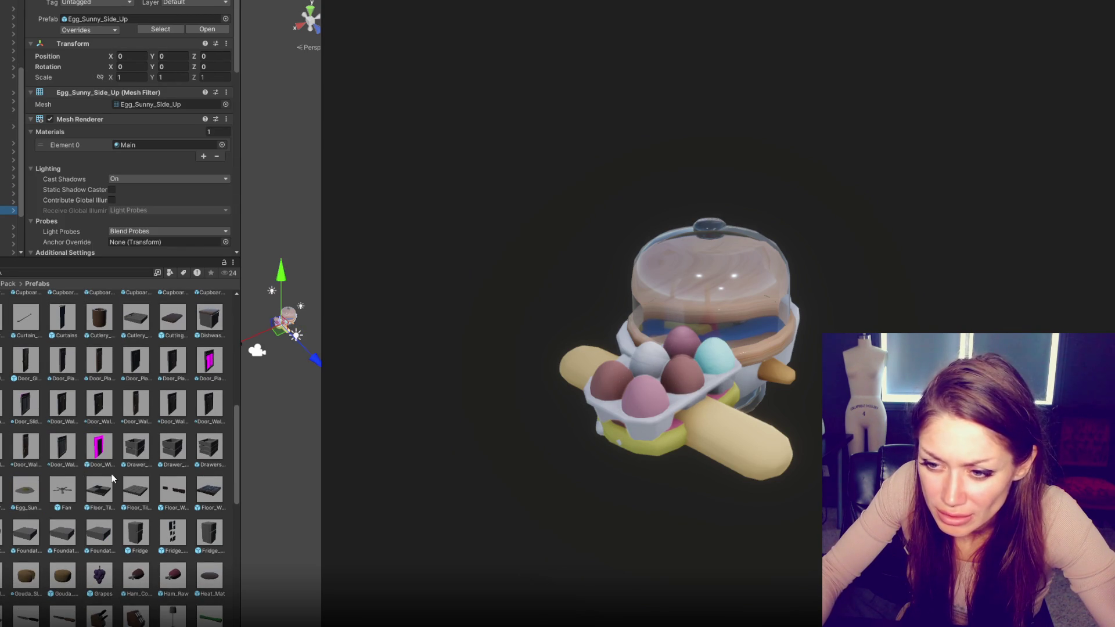
mouse_move(2, 491)
left_mouse_down()
mouse_move(9, 17)
mouse_move(9, 84)
left_mouse_up()
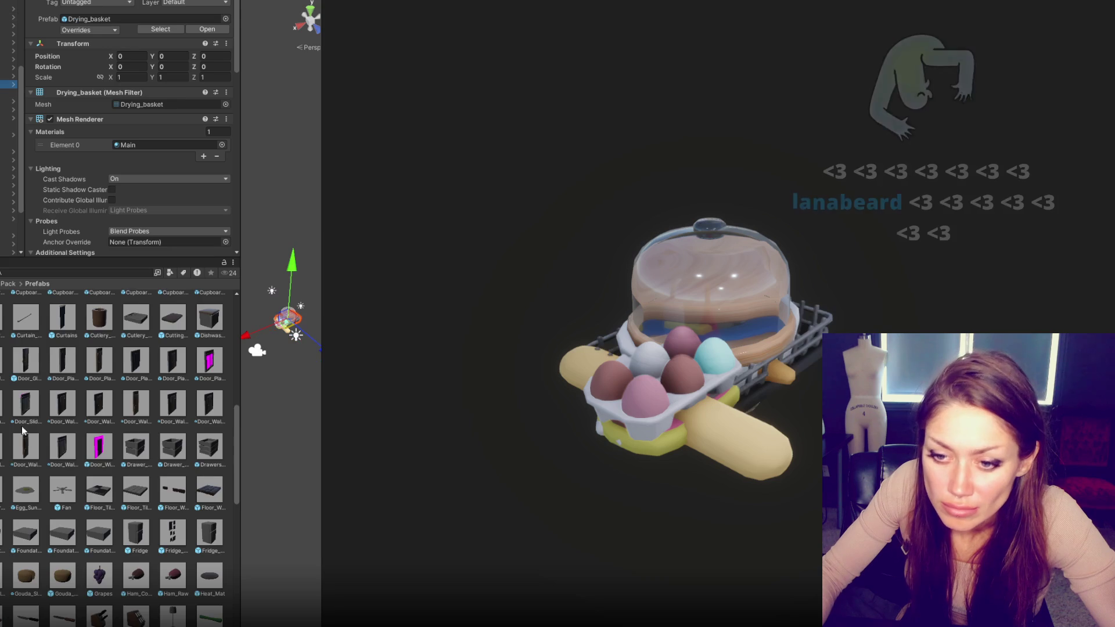
Step: Add the three Gouda cheese prefabs to the scene pile
scroll(23, 460, "down", 2)
scroll(64, 459, "down", 2)
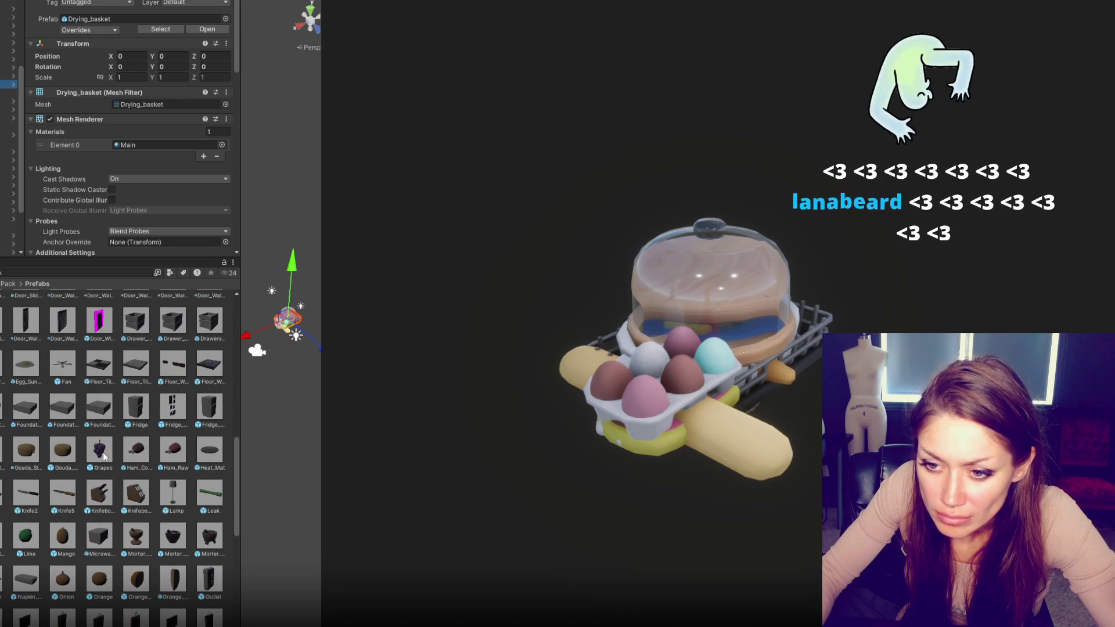
left_click_drag(1, 458, 64, 462)
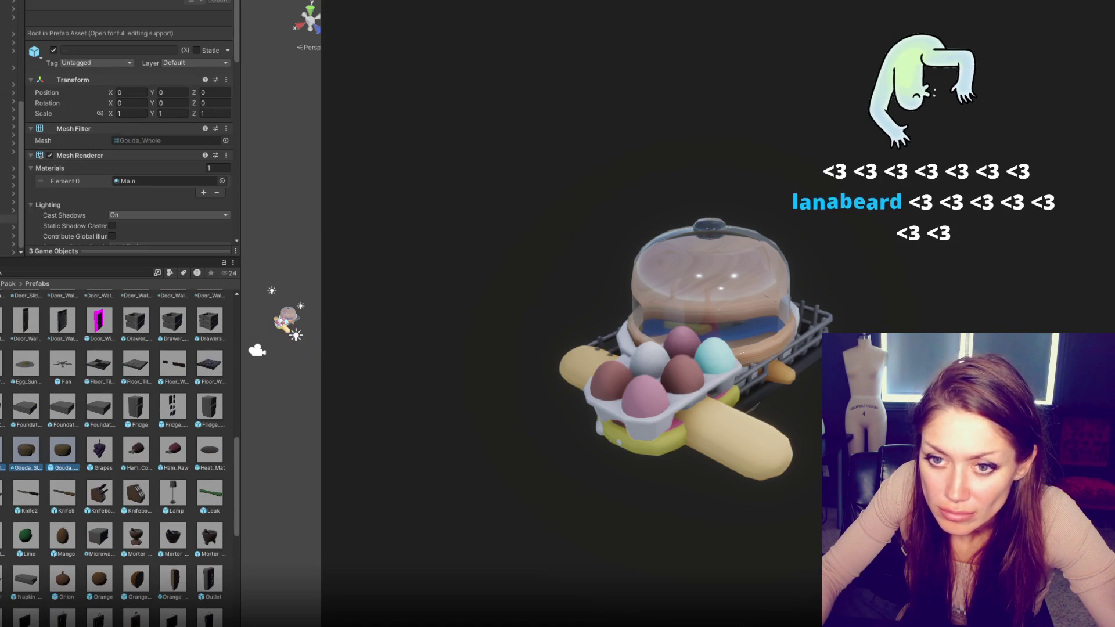
scroll(113, 459, "up", 1)
left_click(8, 42)
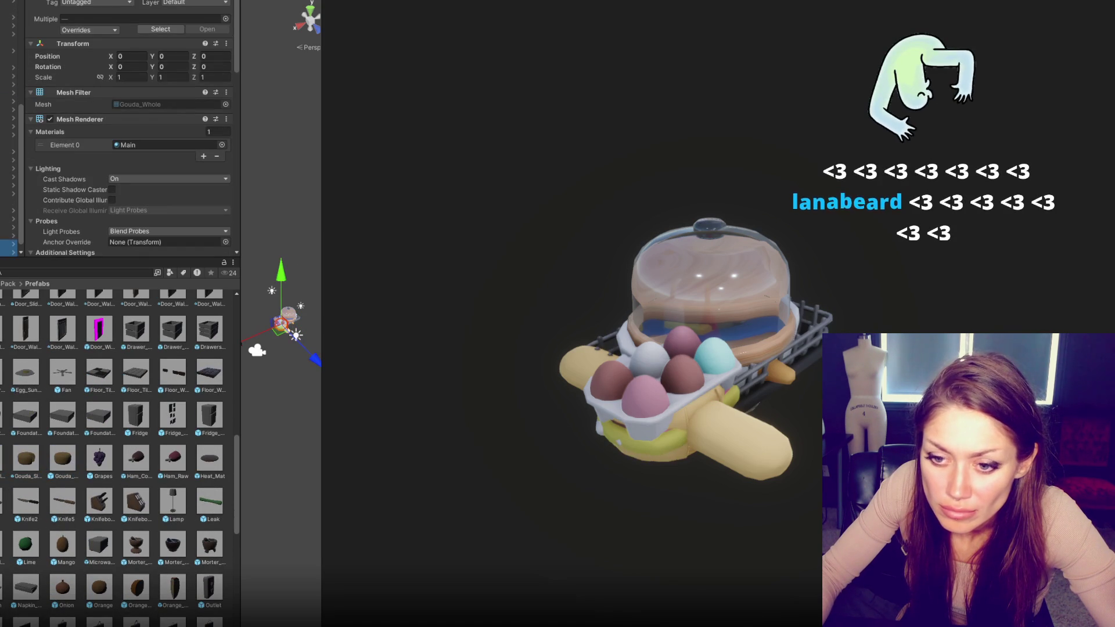
Step: Add the Grapes and Ham prefabs to the pile and inspect the Heat_Mat prefab
scroll(113, 458, "up", 1)
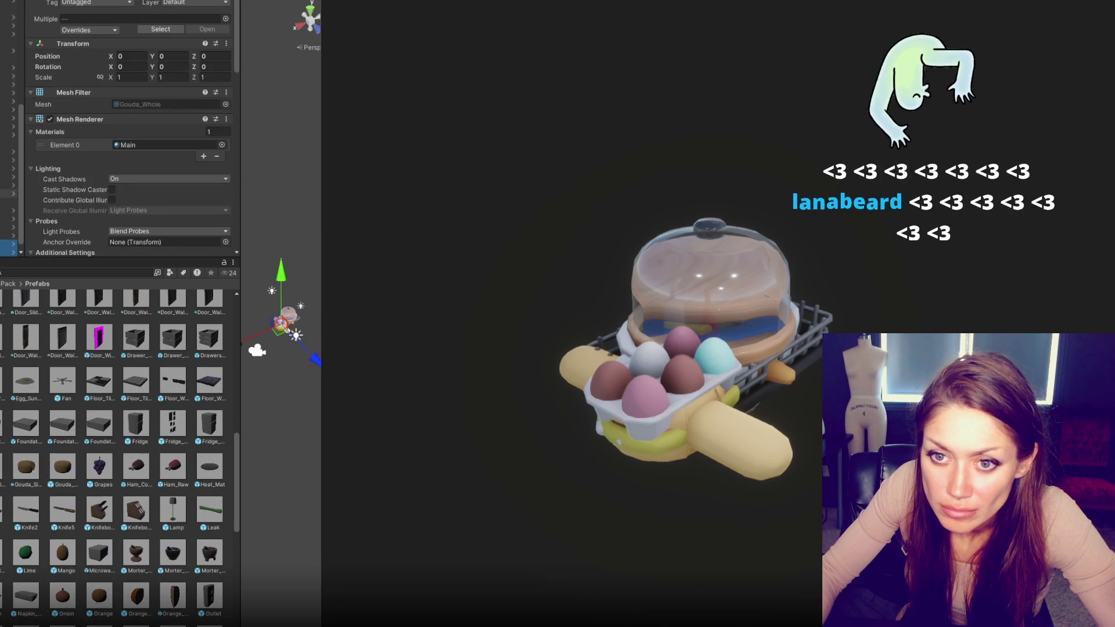
left_click(98, 468)
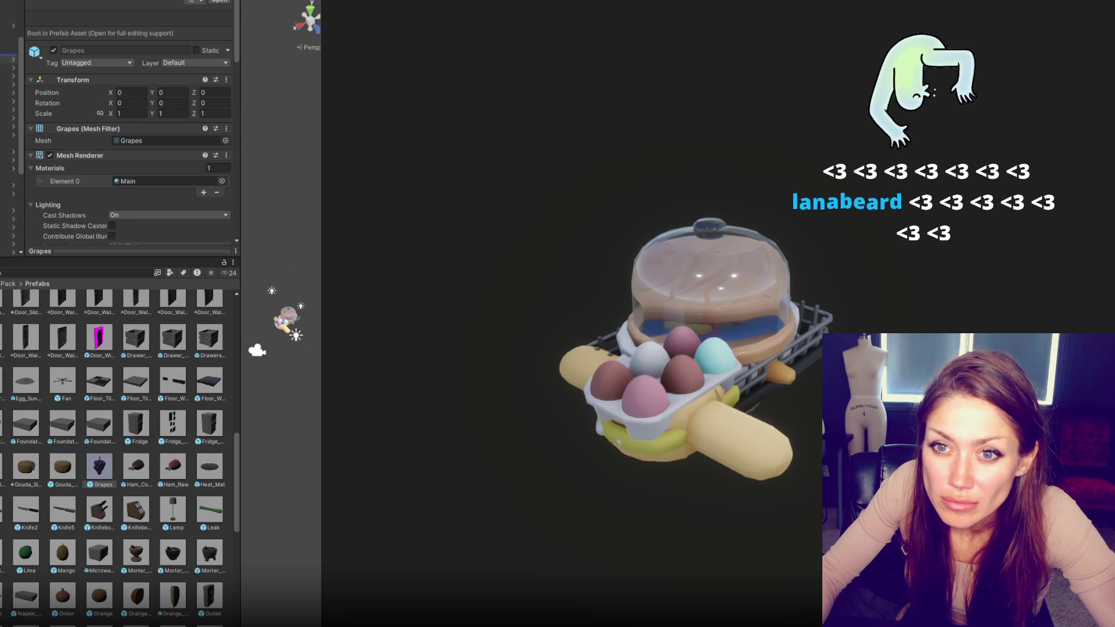
left_click(9, 176)
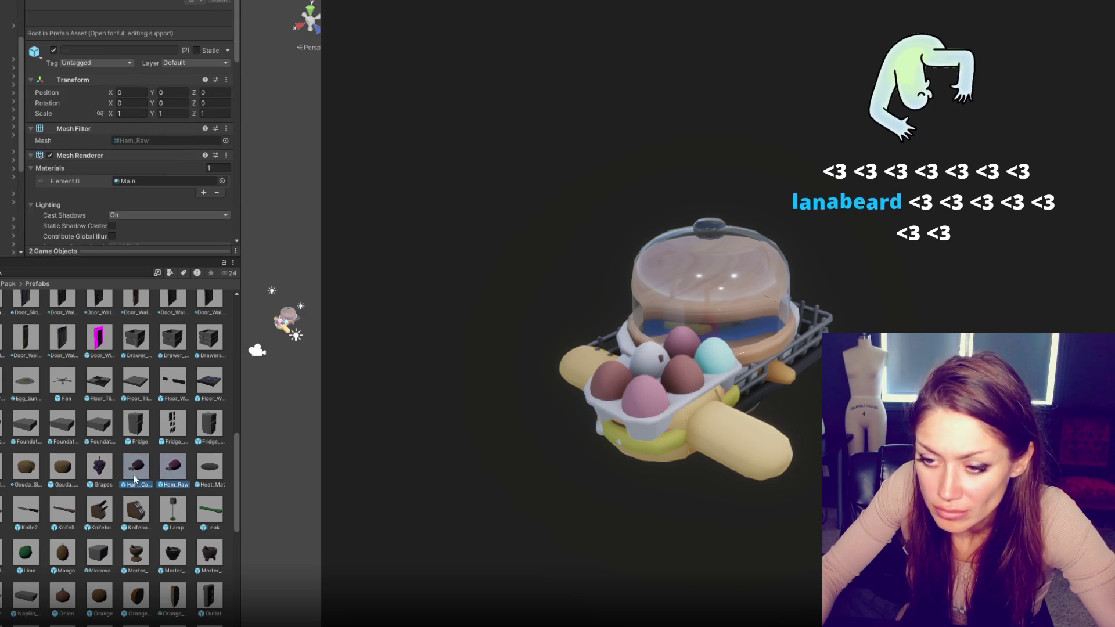
scroll(141, 476, "up", 1)
left_click_drag(139, 483, 10, 174)
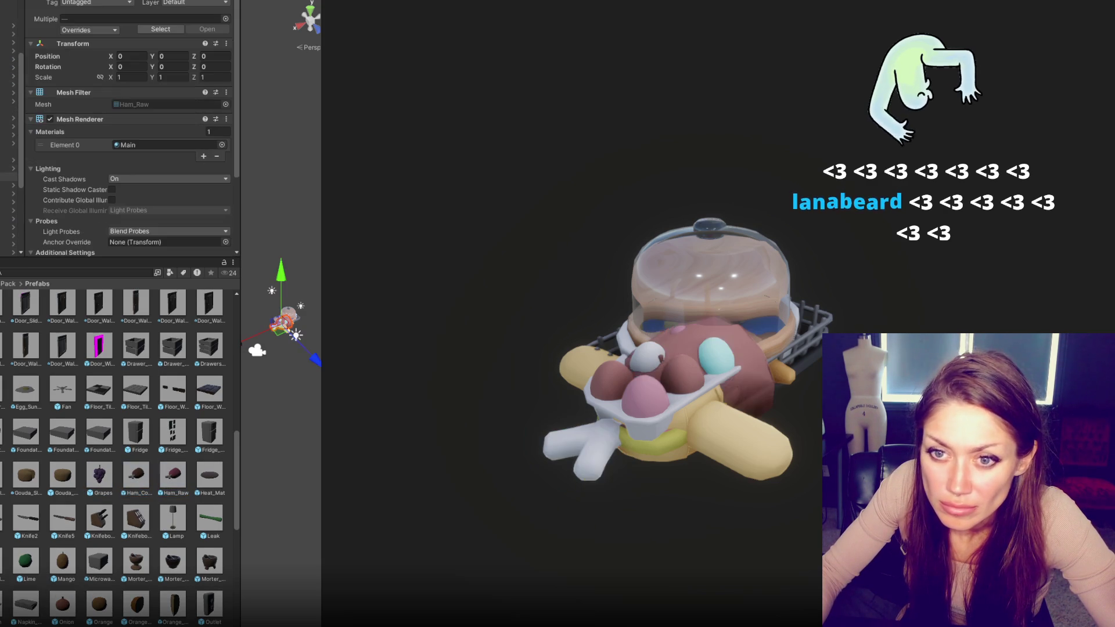
left_click(209, 476)
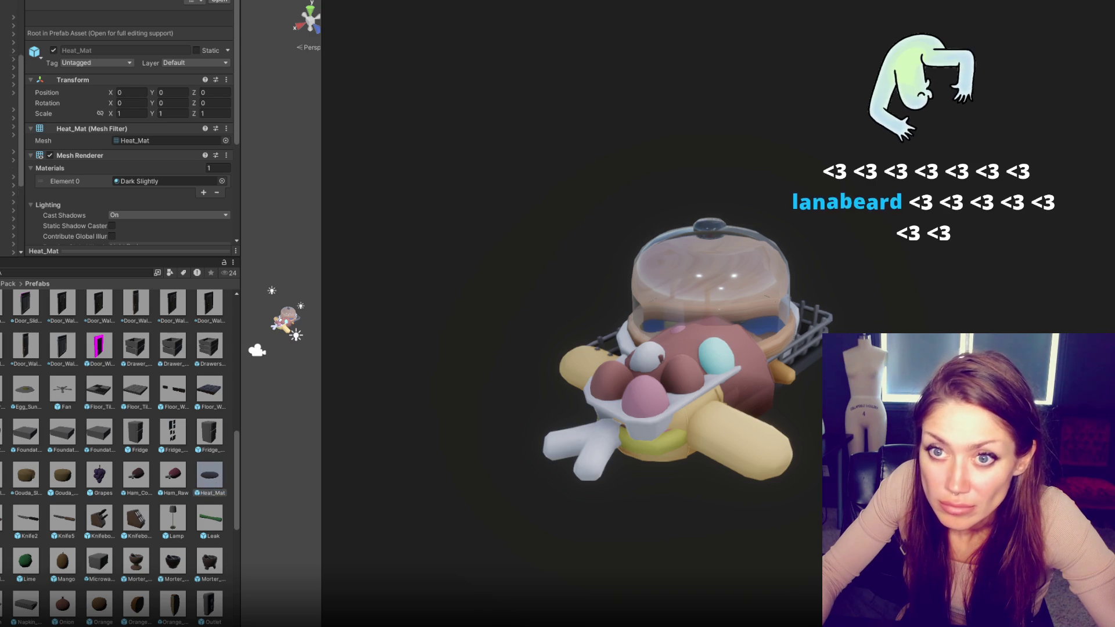
Step: Place the four knife block prefabs and the Leak prefab at the scene origin
left_click(63, 516)
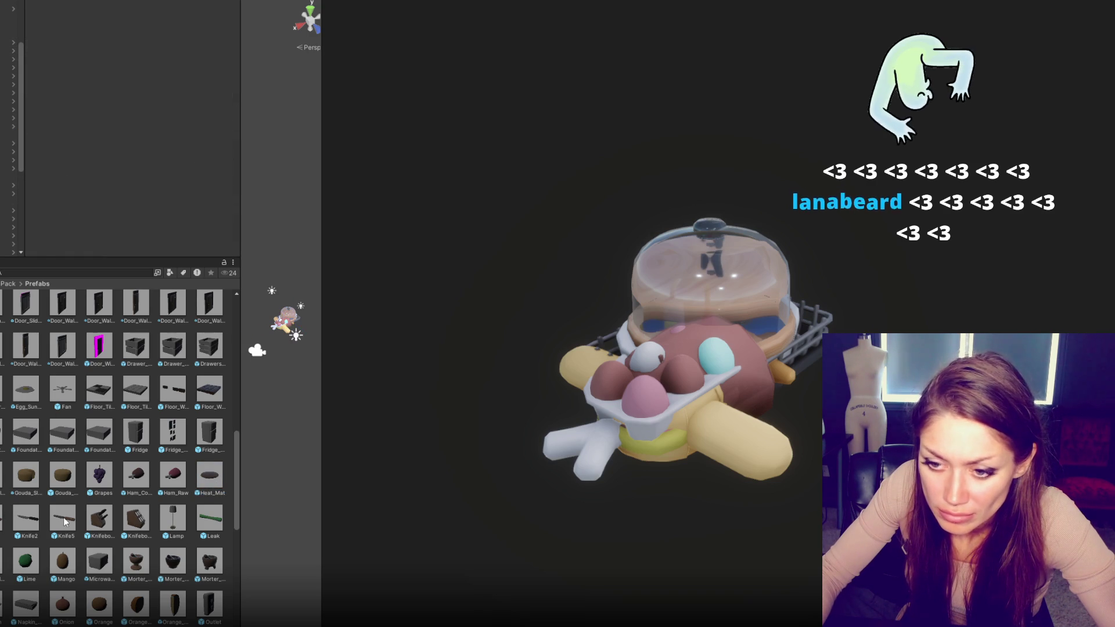
left_click_drag(1, 529, 91, 521)
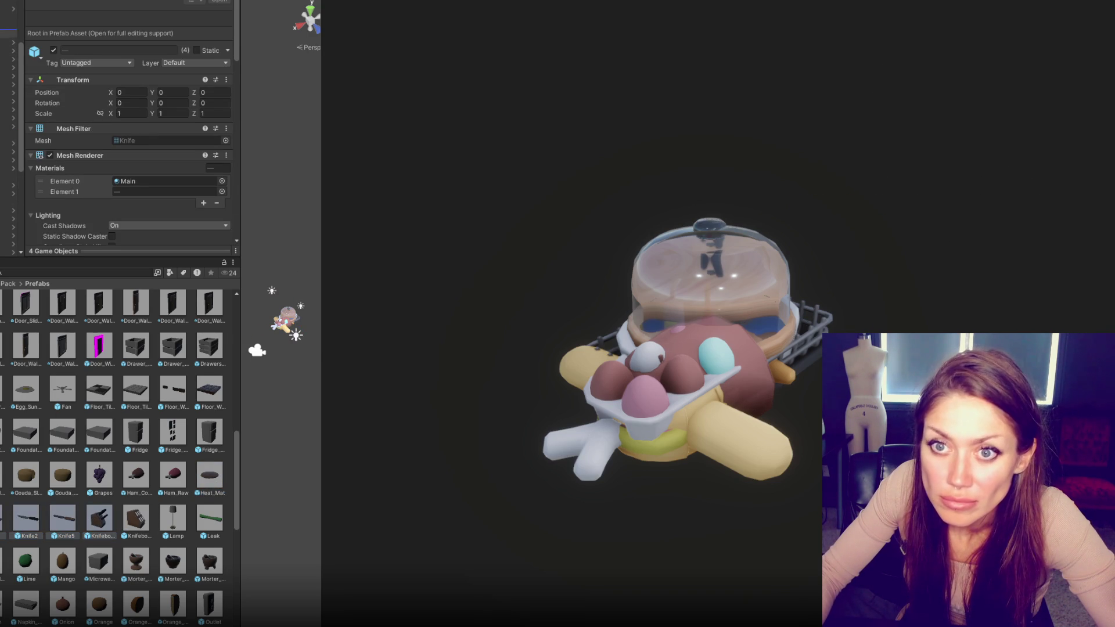
left_click_drag(99, 520, 12, 145)
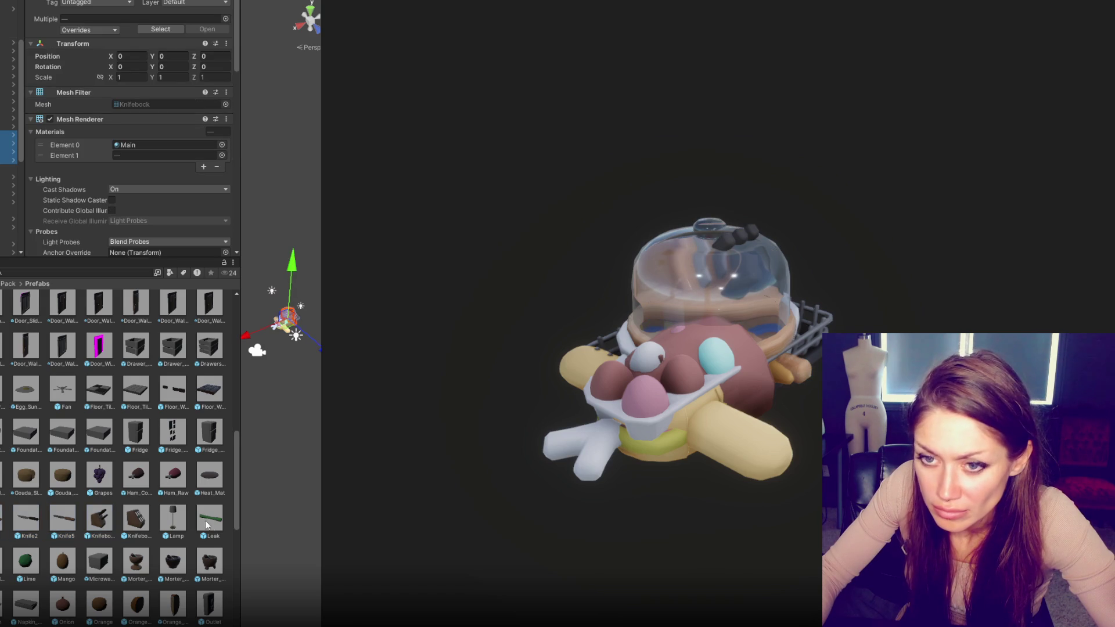
left_click_drag(202, 524, 8, 235)
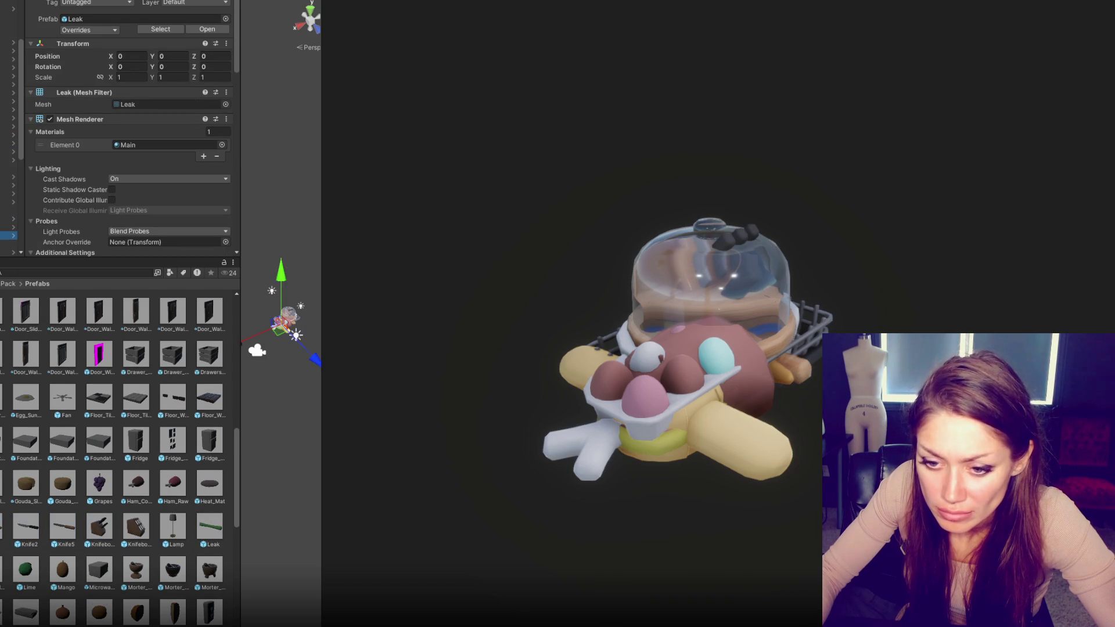
Step: Check the Lemon, Lime and Mango instances, then add the microwave prefab
left_click(8, 193)
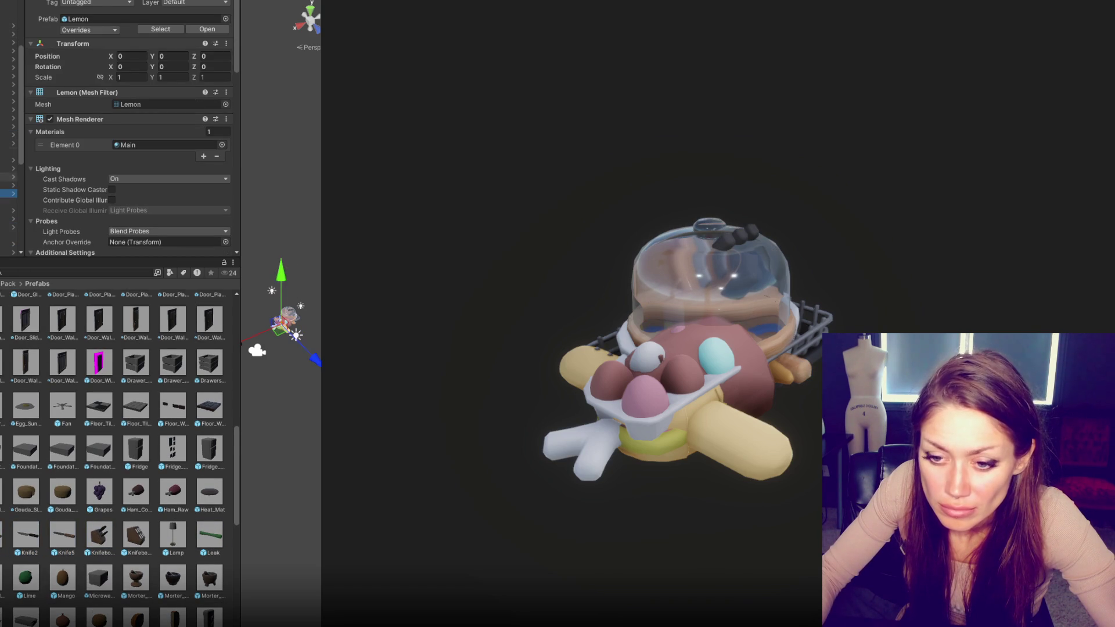
left_click(9, 184)
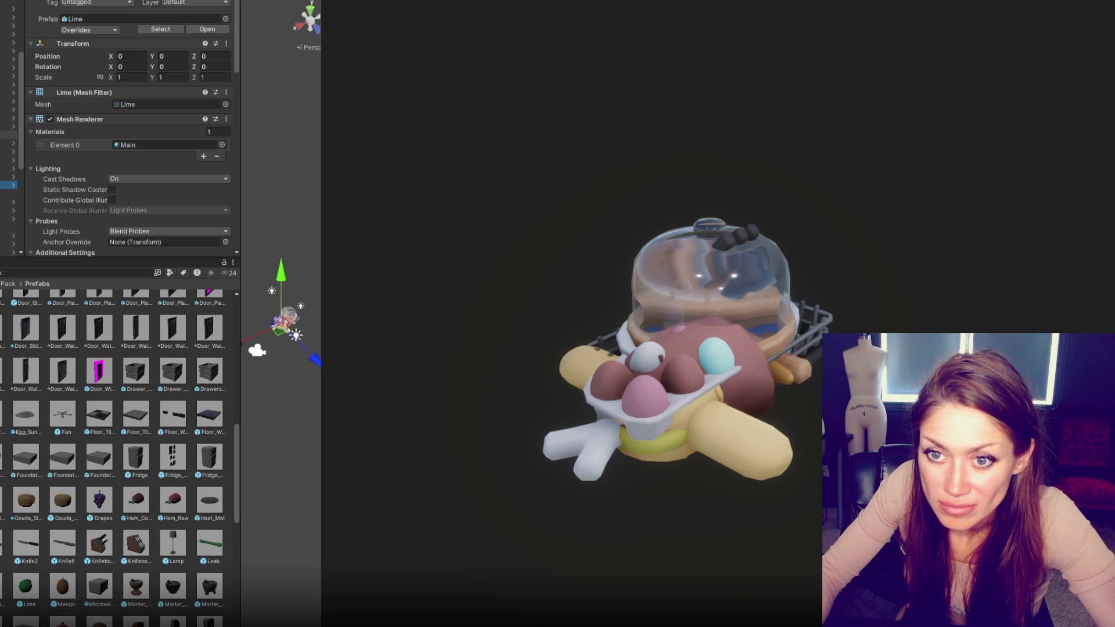
key("Down")
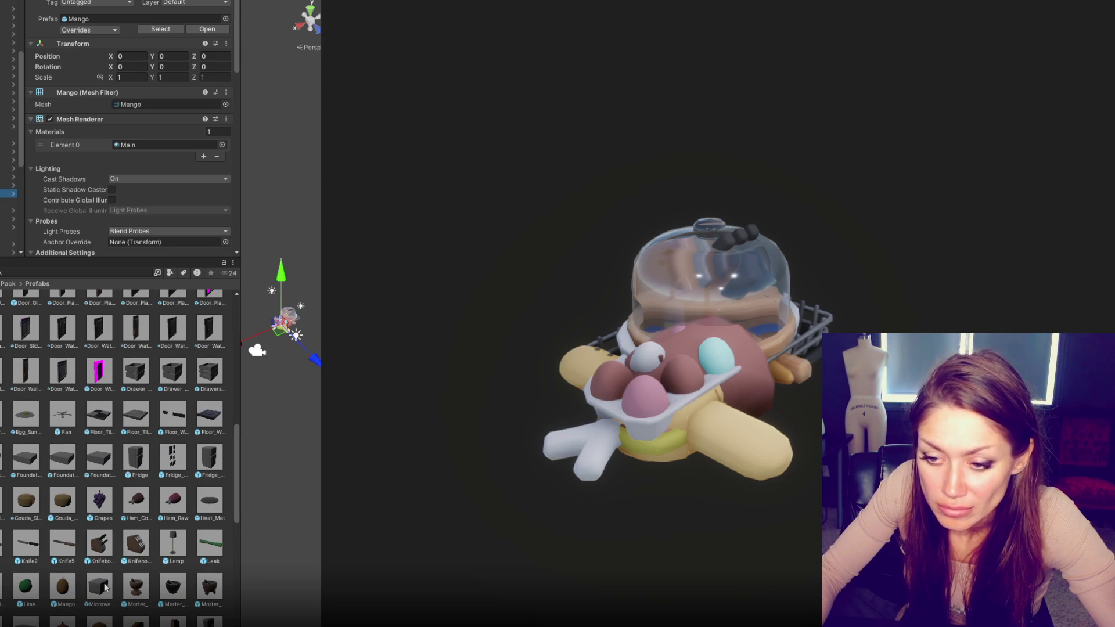
scroll(11, 145, "down", 5)
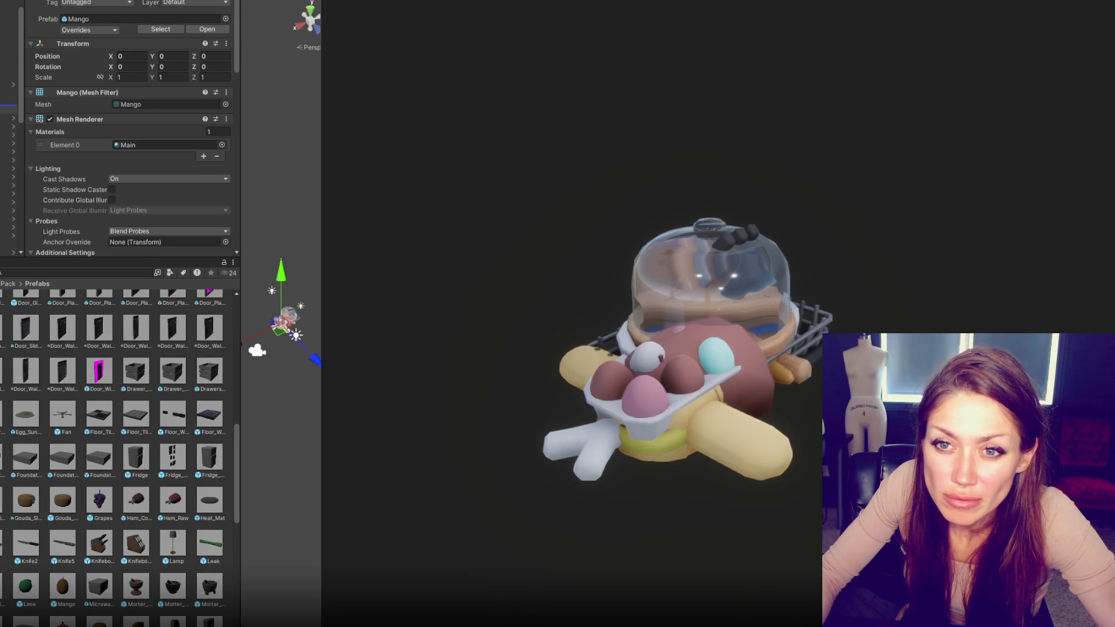
left_click(7, 100)
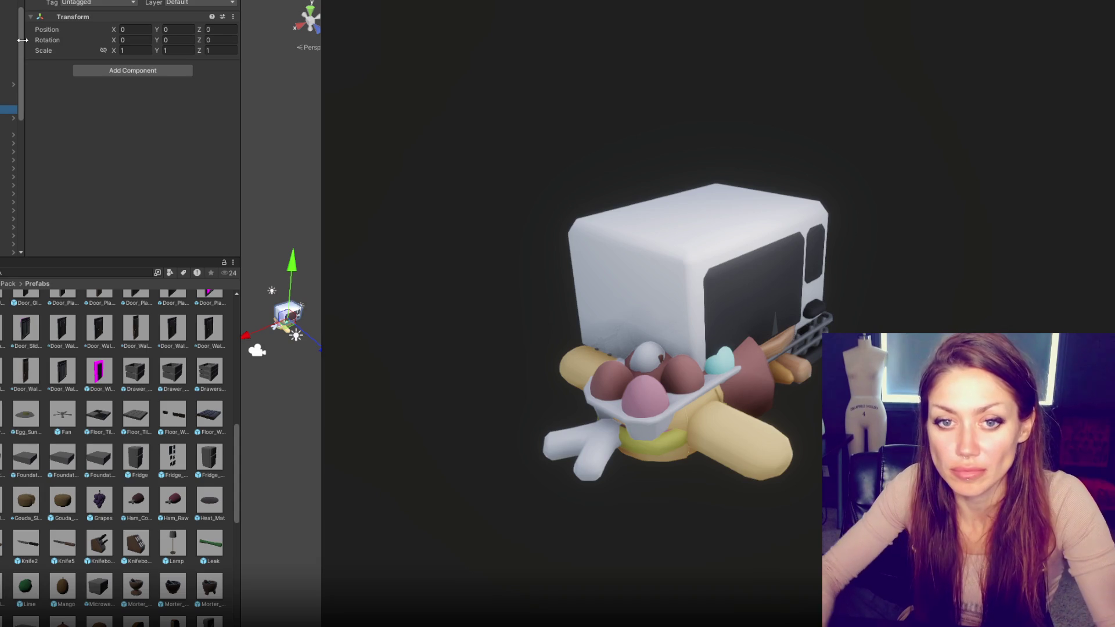
Step: Select all three Morter prefabs to add the mortars to the pile
scroll(116, 453, "down", 3)
scroll(12, 145, "down", 10)
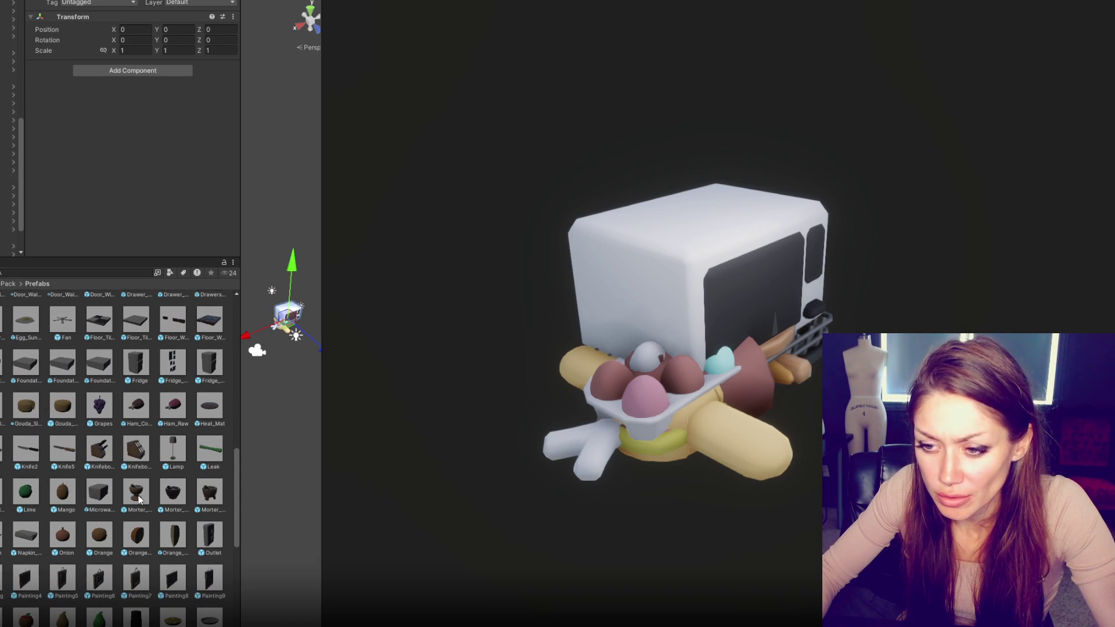
scroll(12, 145, "up", 3)
scroll(12, 145, "up", 5)
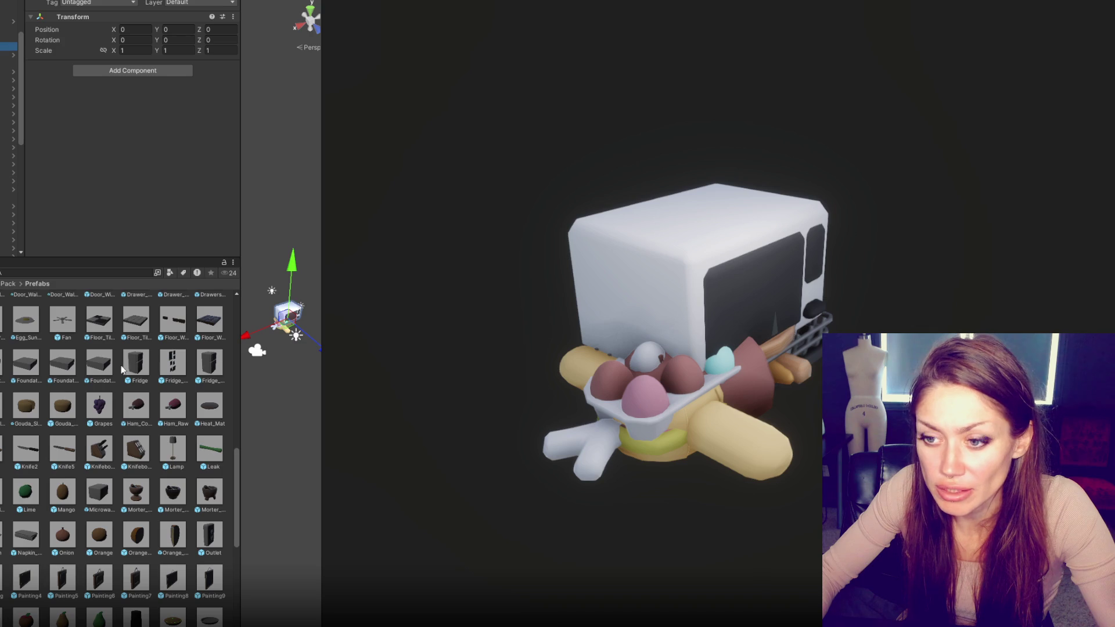
left_click(139, 494)
left_click(208, 500, "shift")
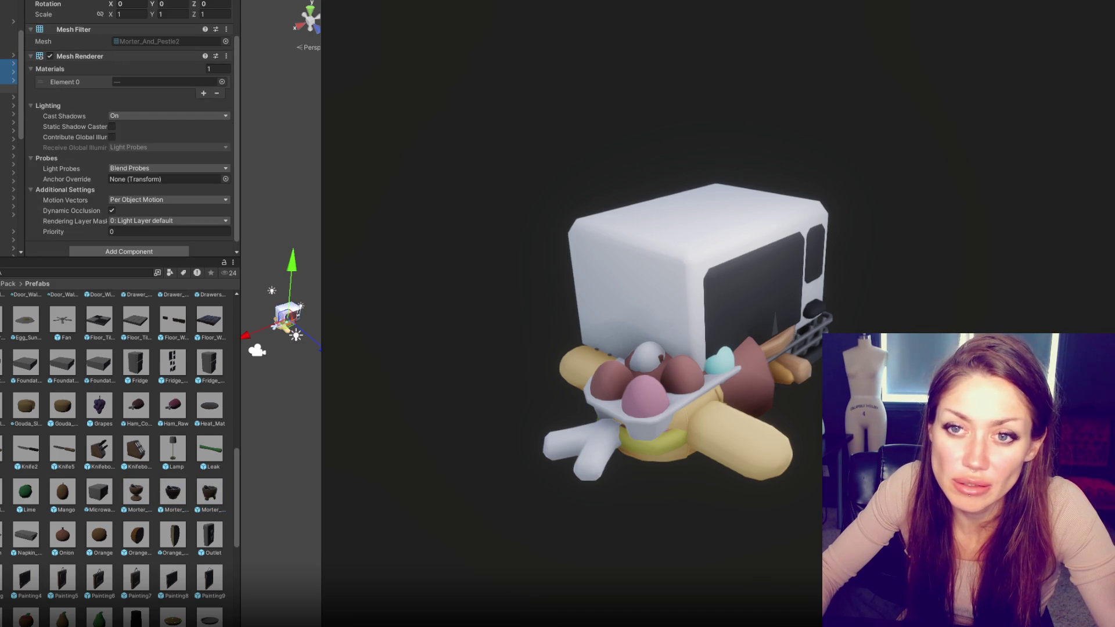
Step: Inspect the Muffin and Mug instances in the scene
scroll(77, 472, "down", 3)
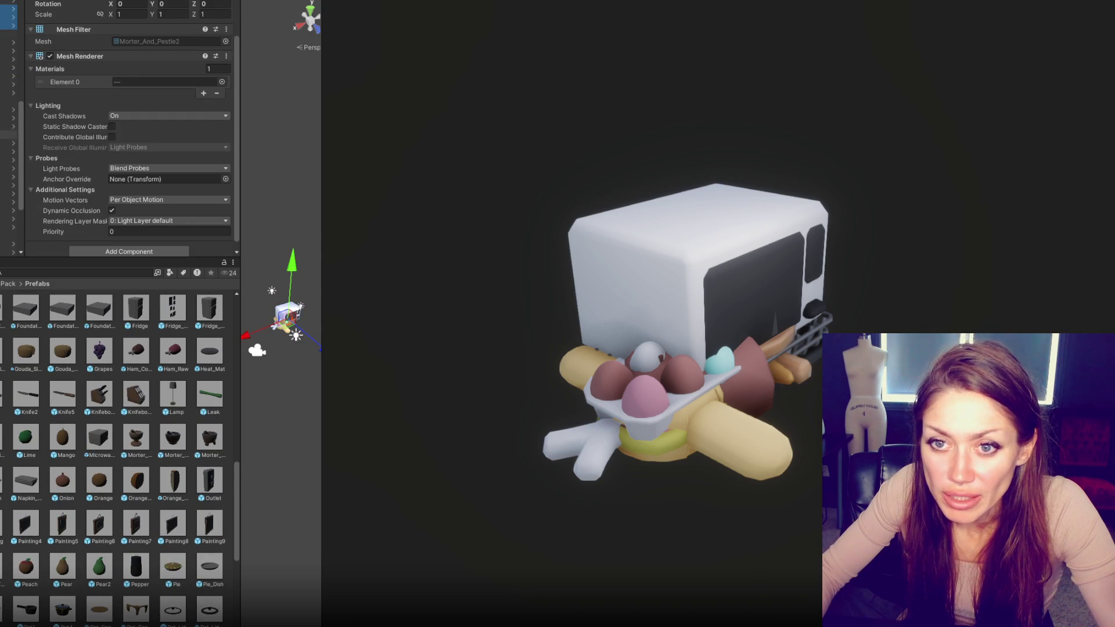
left_click(9, 36)
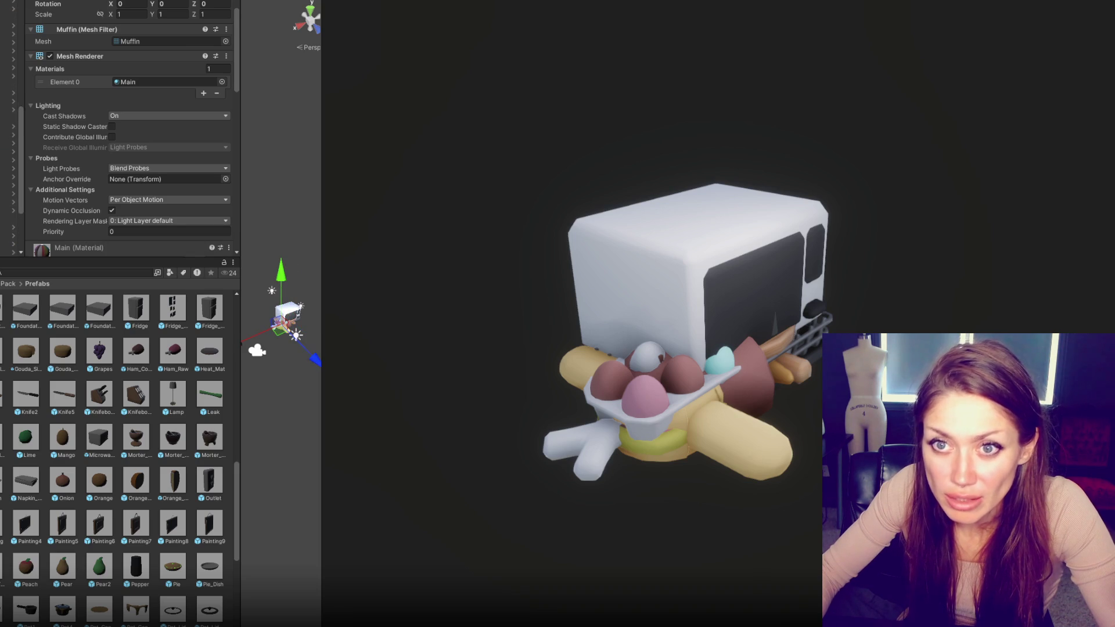
left_click(9, 109)
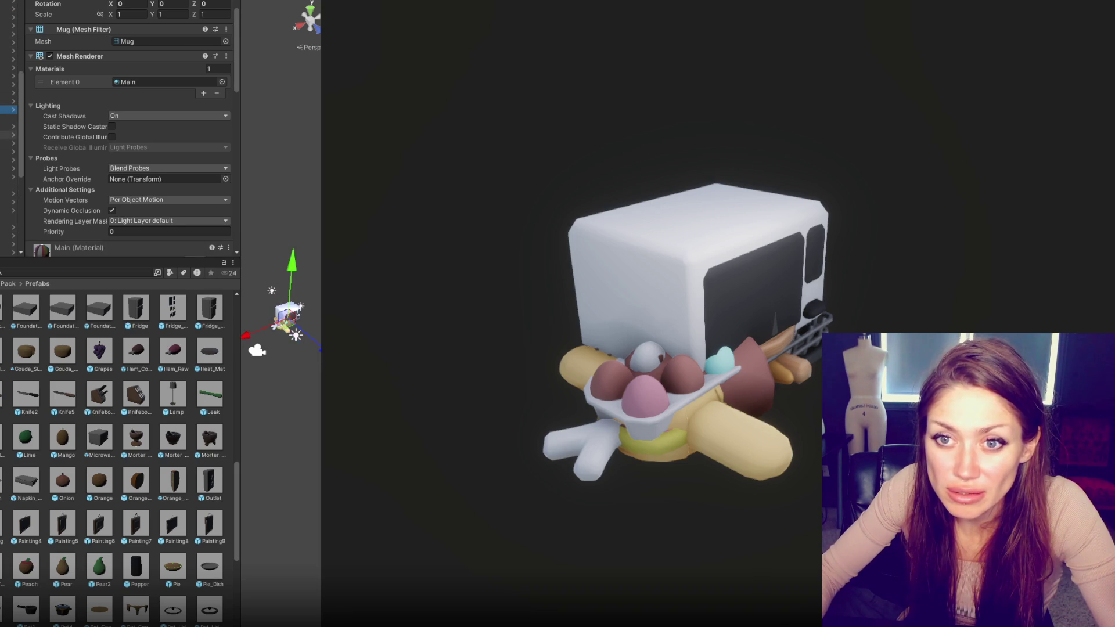
left_click(8, 135)
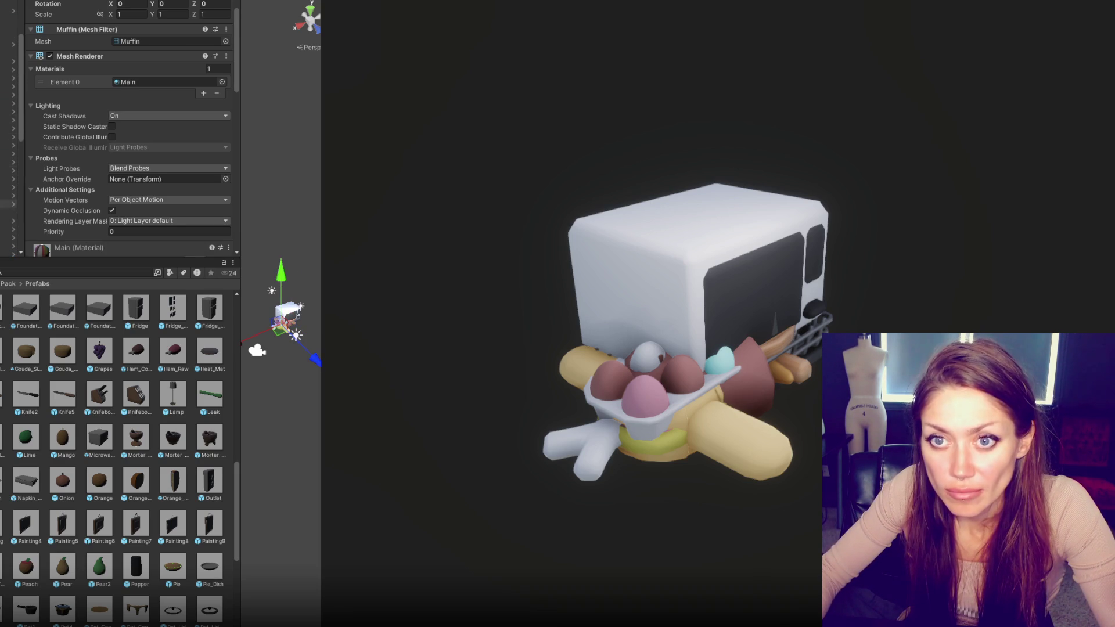
scroll(116, 453, "up", 1)
left_click(9, 213)
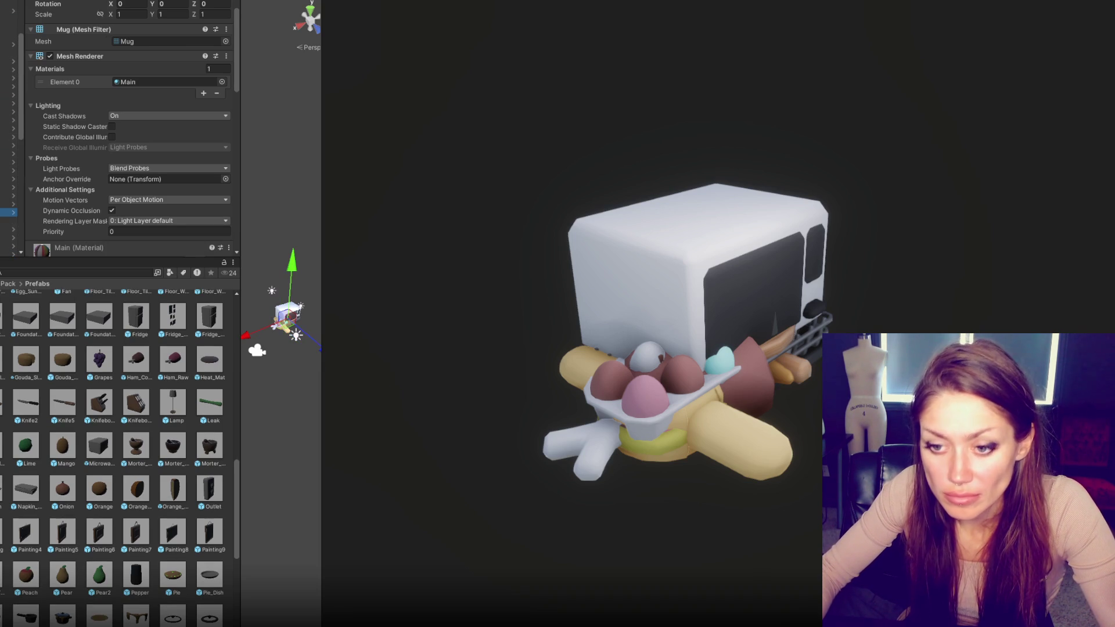
Step: Add the Napkin, Onion and both Orange prefab variants to the pile
left_click(3, 497)
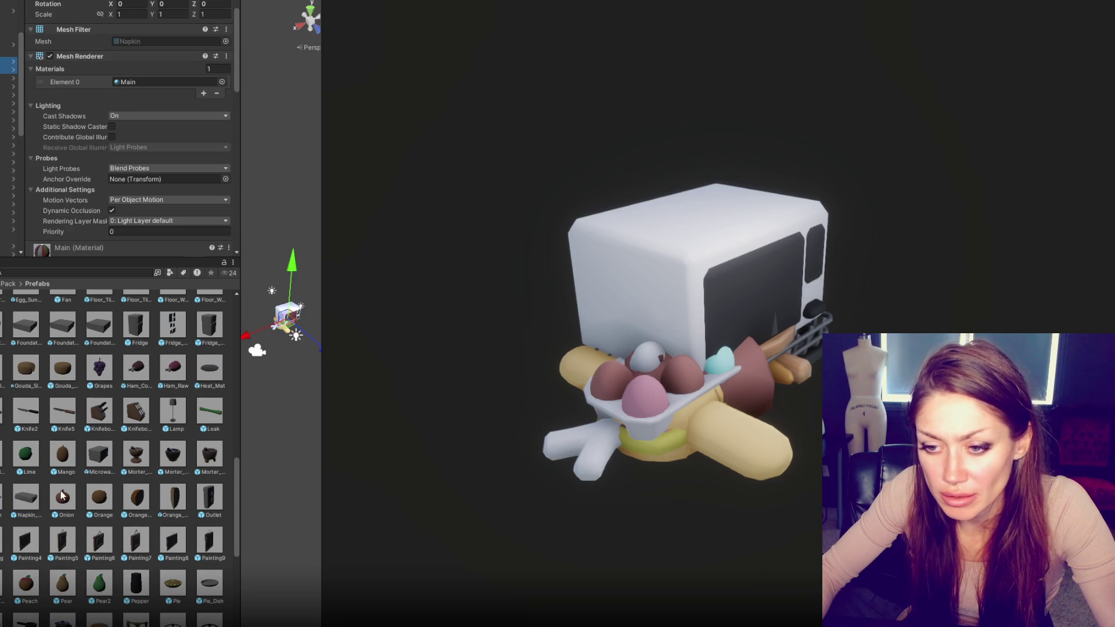
left_click(61, 493)
scroll(61, 493, "up", 1)
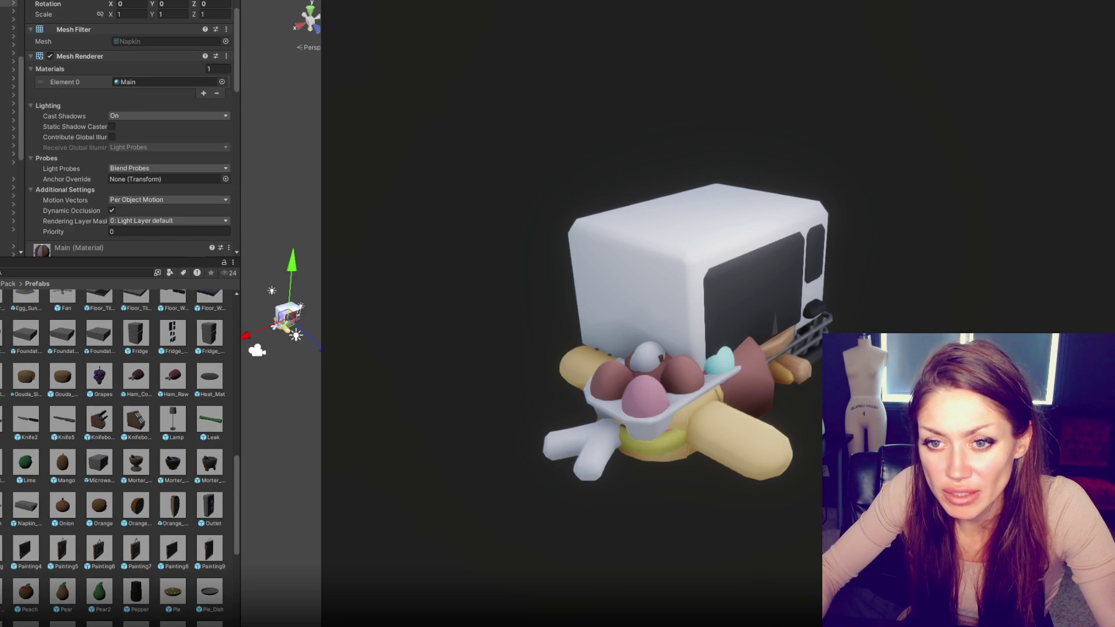
scroll(61, 493, "up", 6)
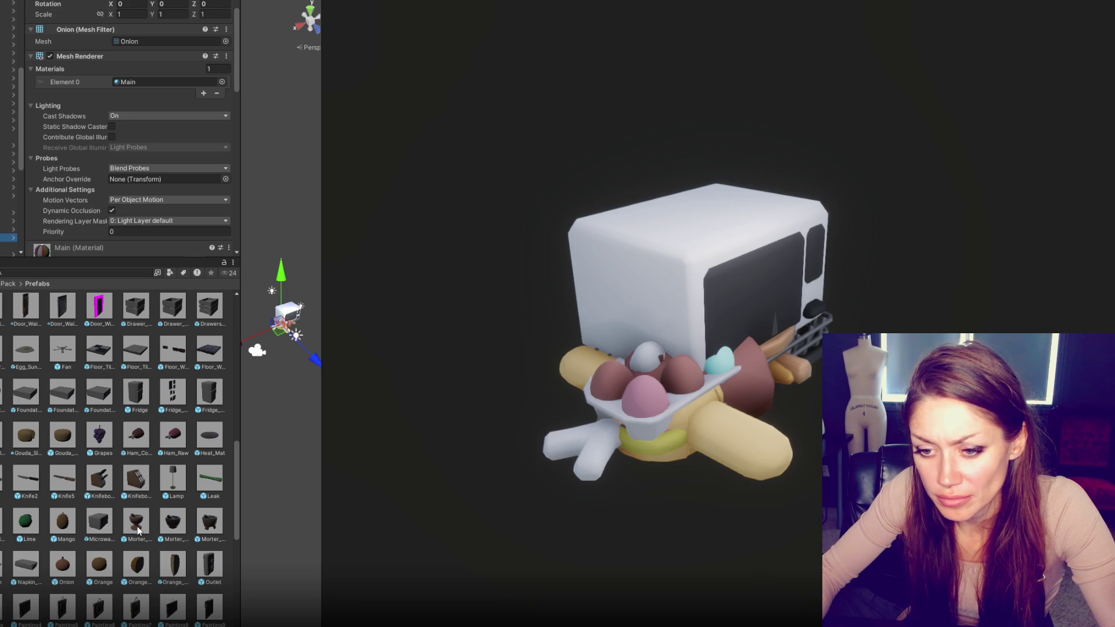
scroll(137, 526, "down", 2)
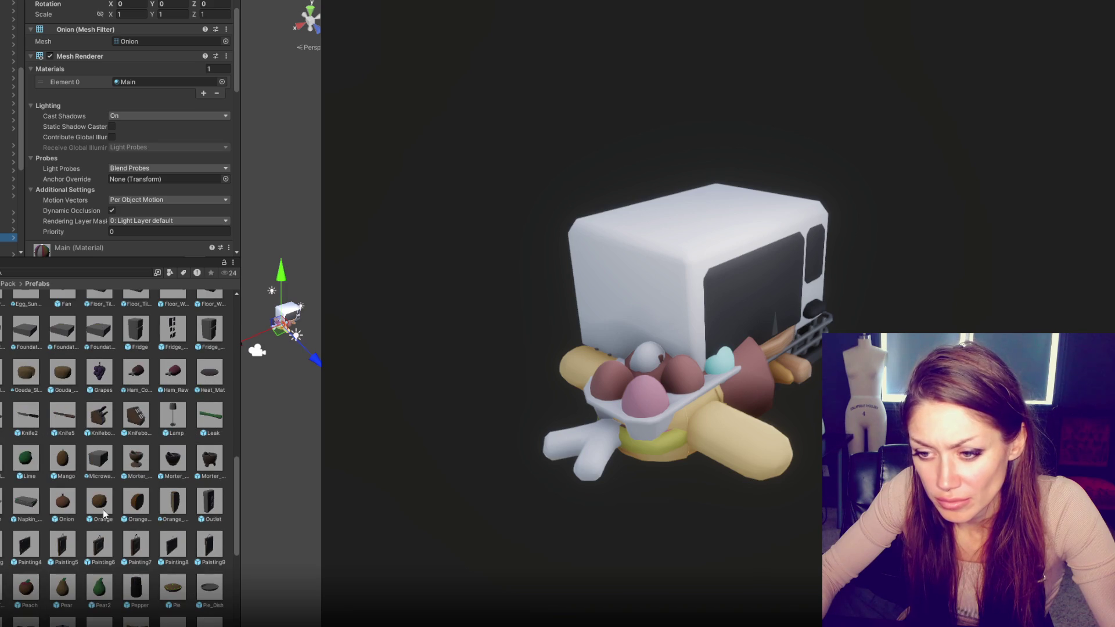
left_click(99, 503)
left_click(173, 502, "shift")
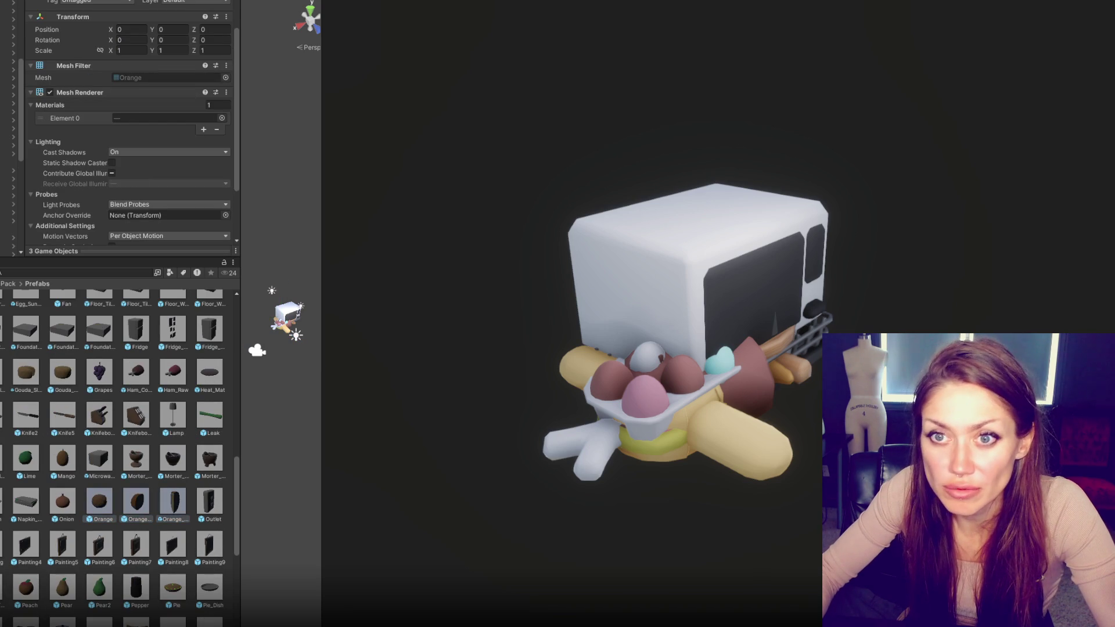
Step: Add the Oven and OvenMitt, then place the Peach, Pear and Pear2 at the origin
scroll(116, 447, "down", 4)
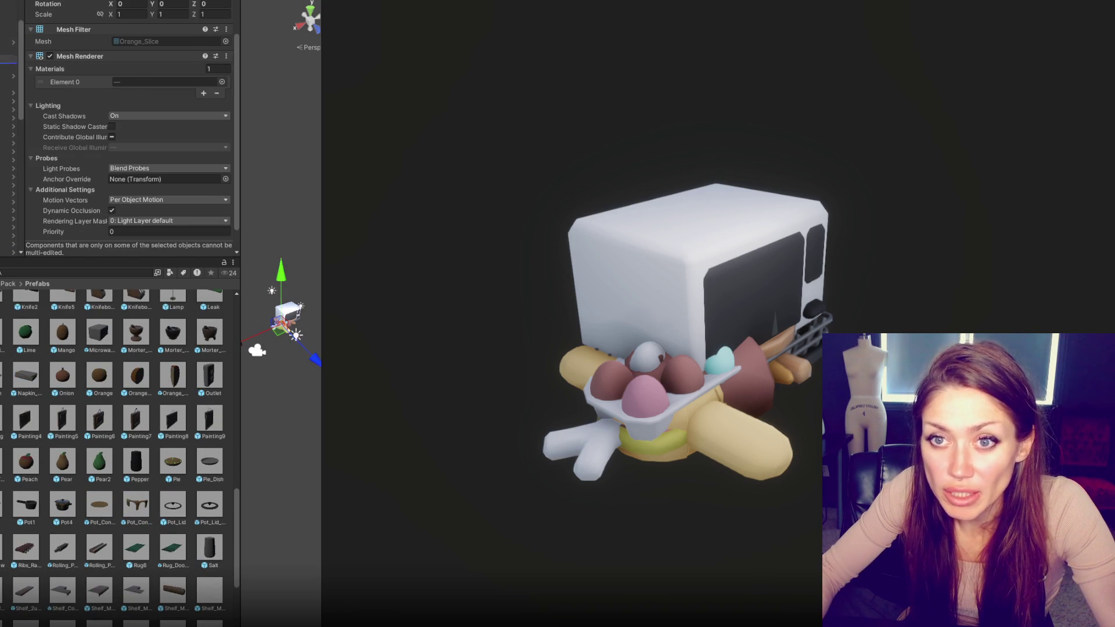
left_click(8, 68)
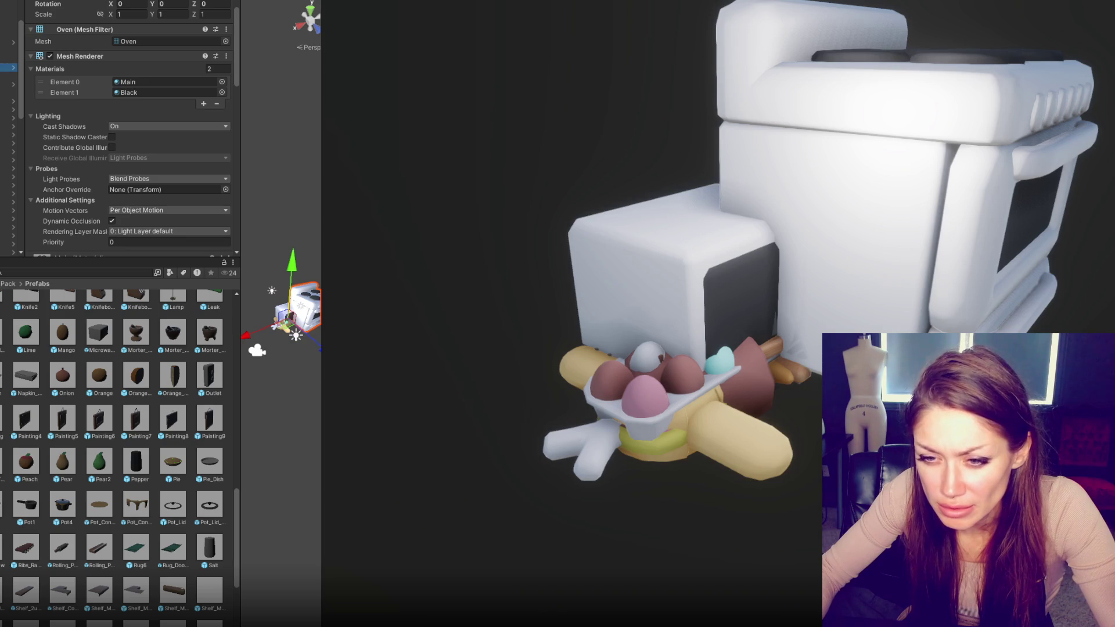
scroll(116, 453, "up", 1)
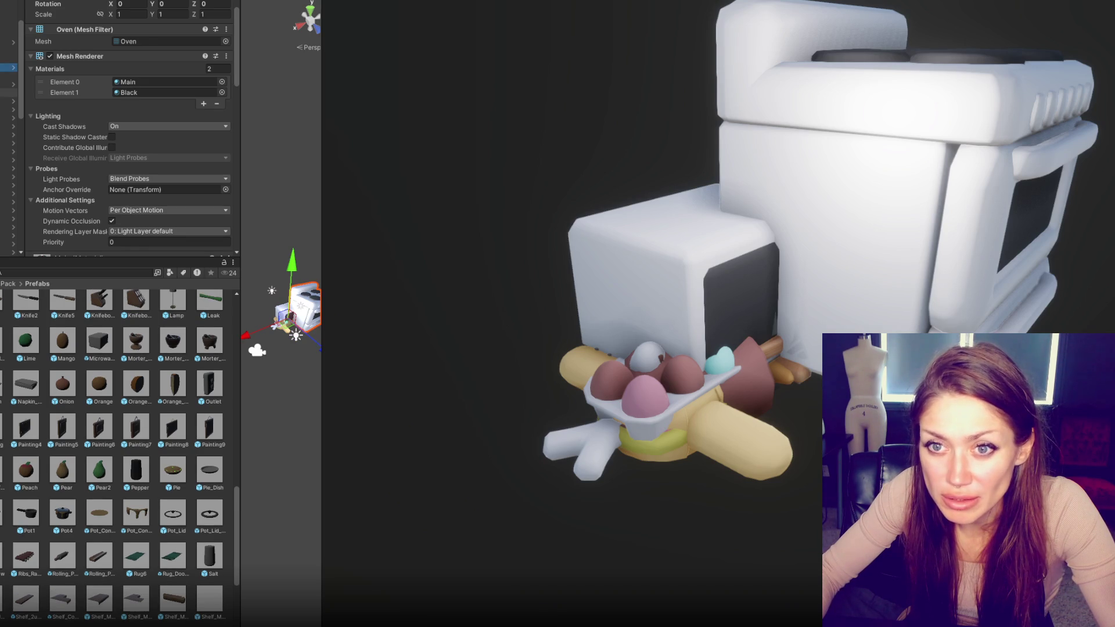
left_click(8, 252)
left_click(8, 51)
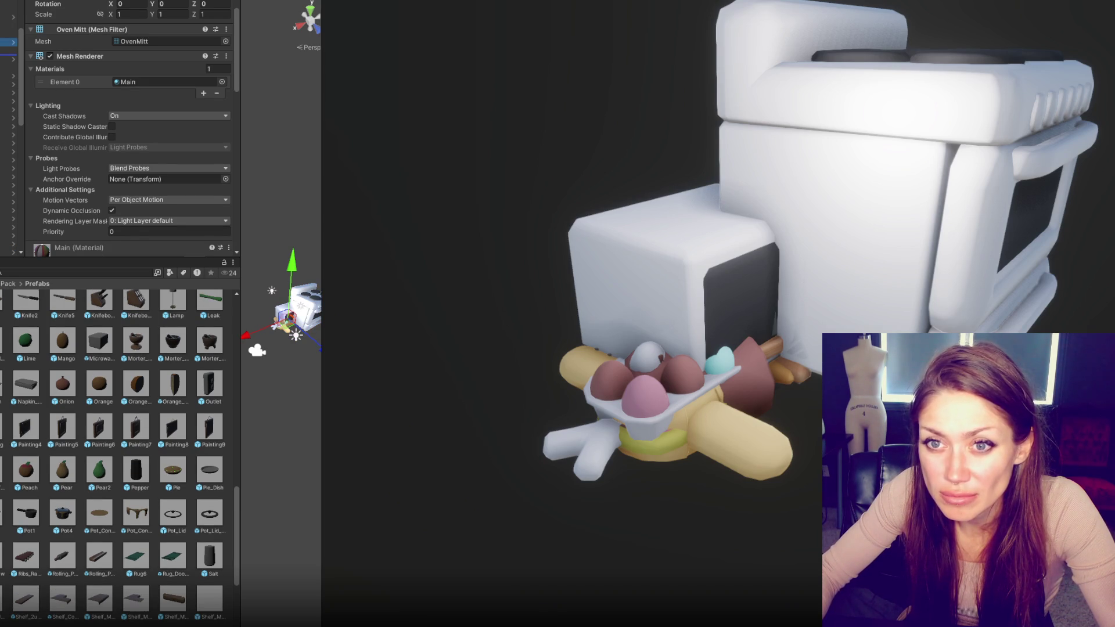
key("shift+Right")
key("shift+Right")
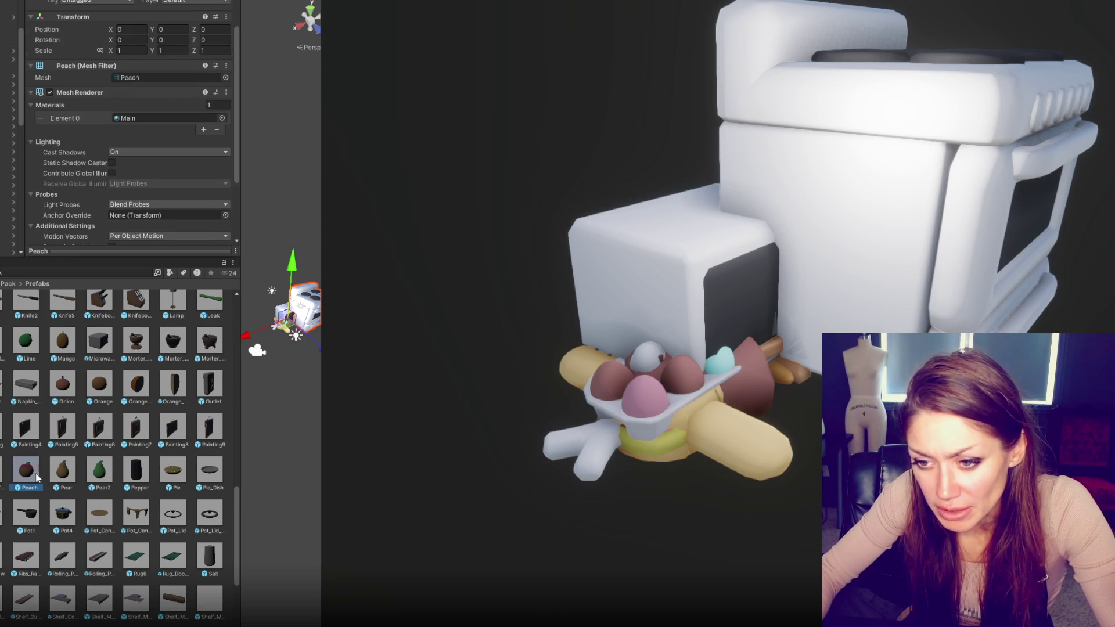
mouse_move(63, 455)
left_mouse_down()
mouse_move(9, 34)
mouse_move(9, 247)
mouse_move(8, 33)
left_mouse_up()
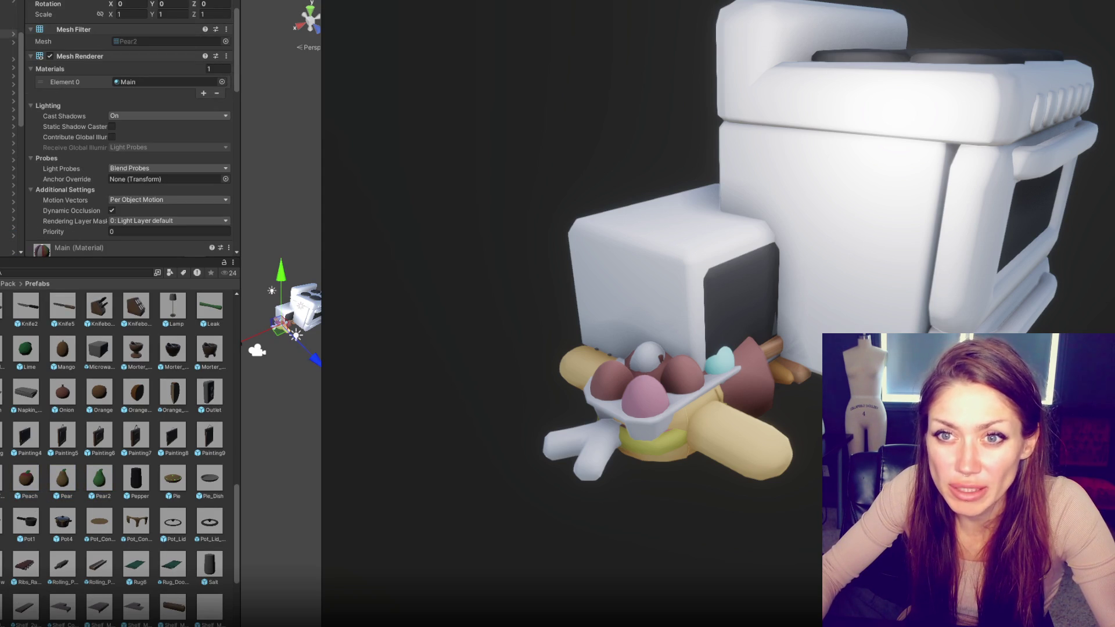